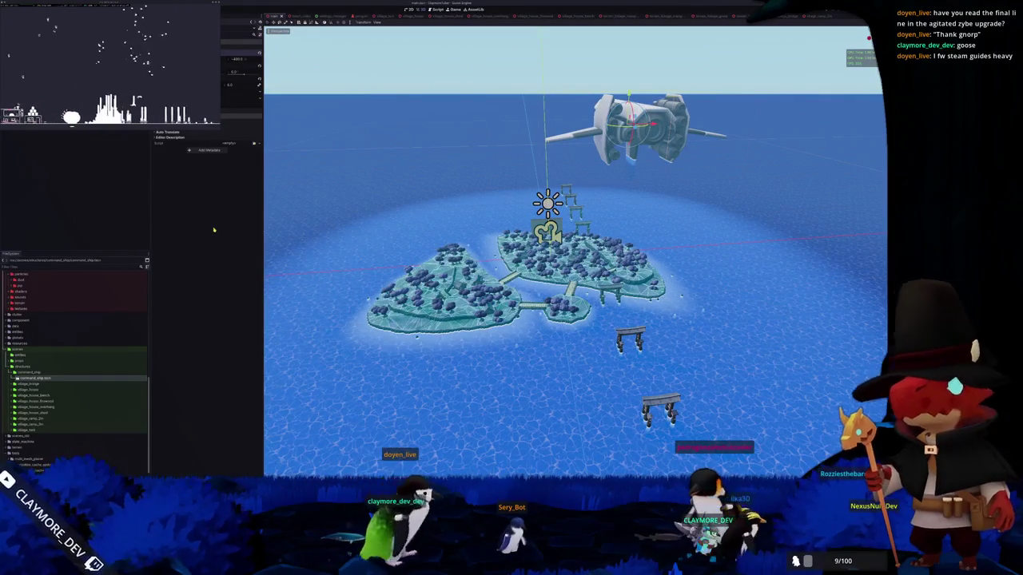
Clear the selection and add a NodeFolder node from the Create New Node dialog
click(577, 253)
key(ctrl+a)
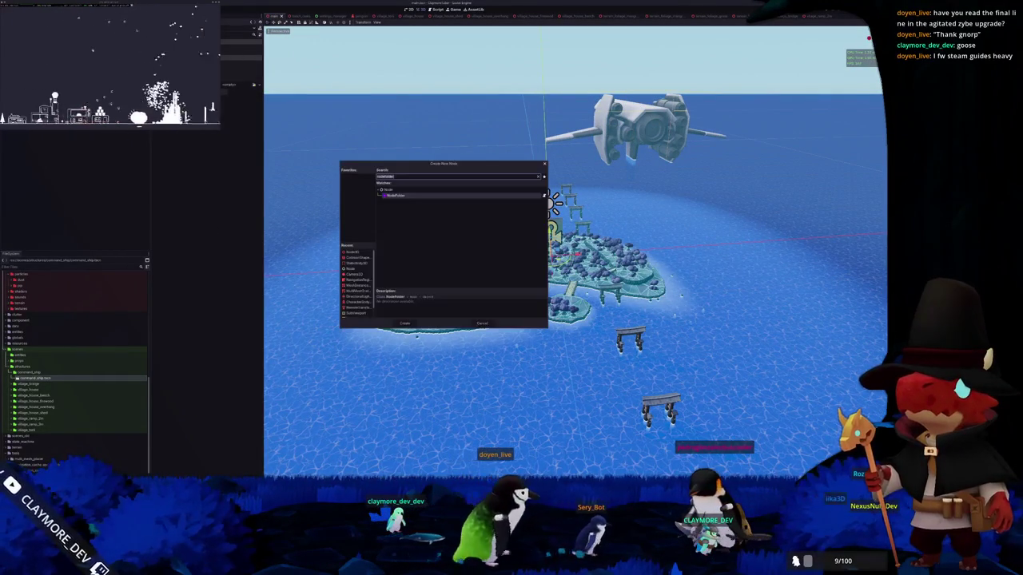
double_click(393, 196)
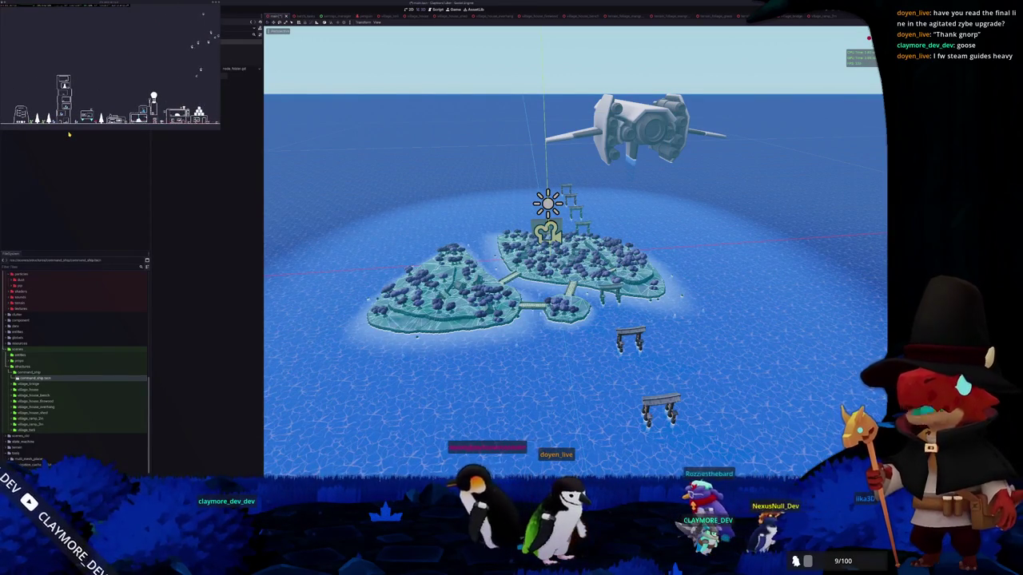
Select and deselect the ship, then shrink the editor window
click(631, 128)
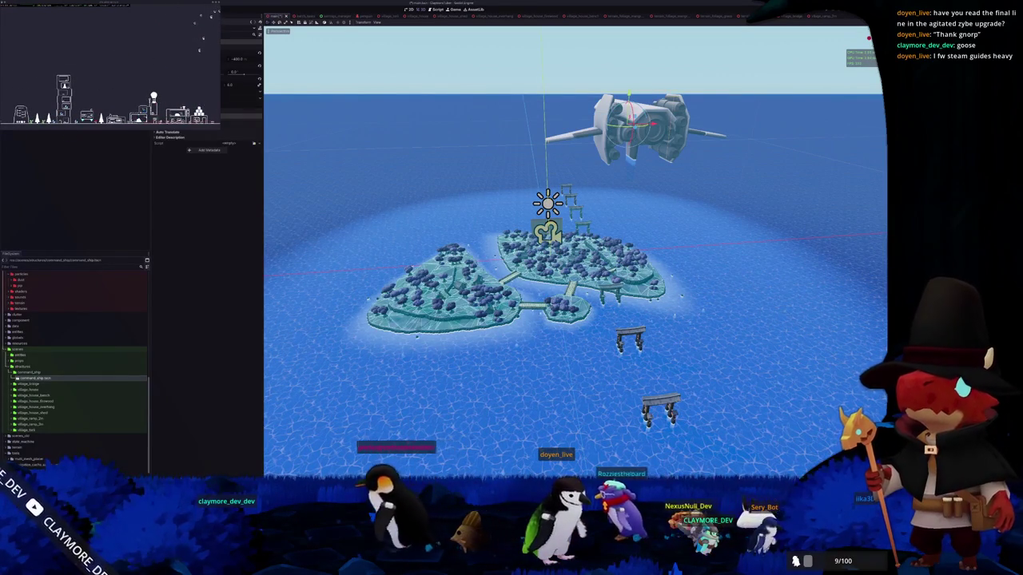
click(240, 36)
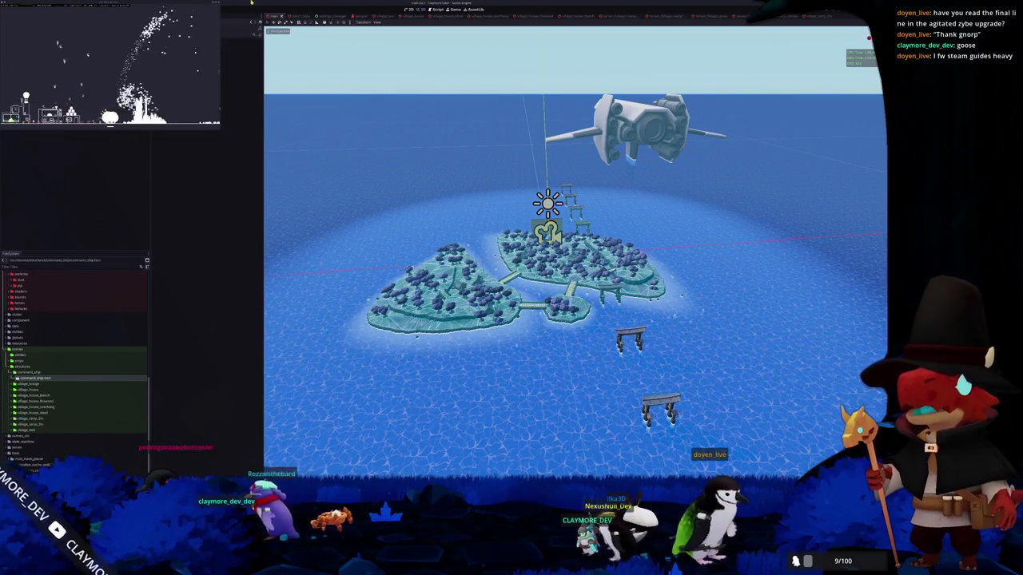
super+drag(283, 113, 448, 244)
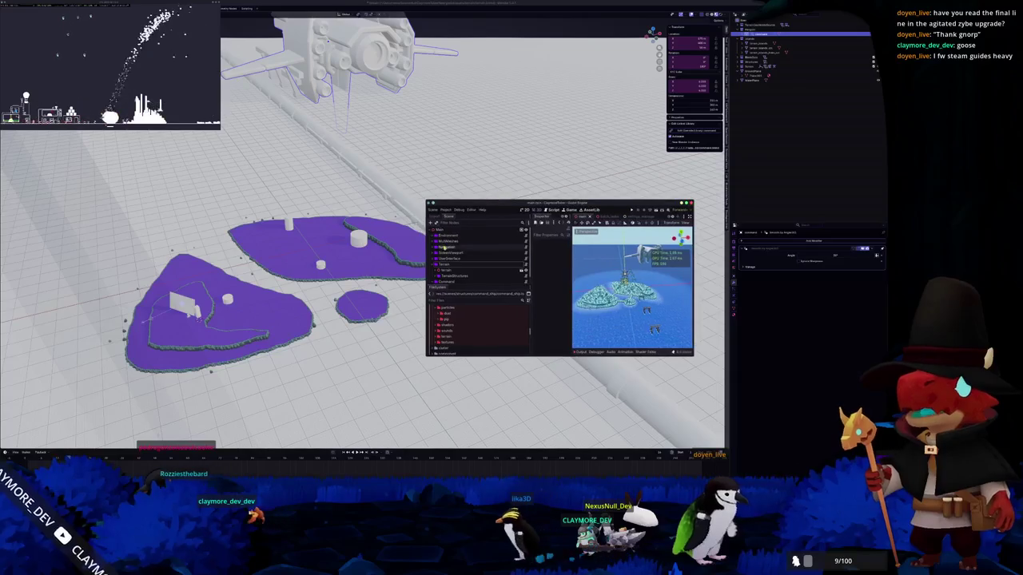
Inspect the children of Terrain, TerrainStructures and MultiMeshes in the scene tree, then collapse them
click(438, 264)
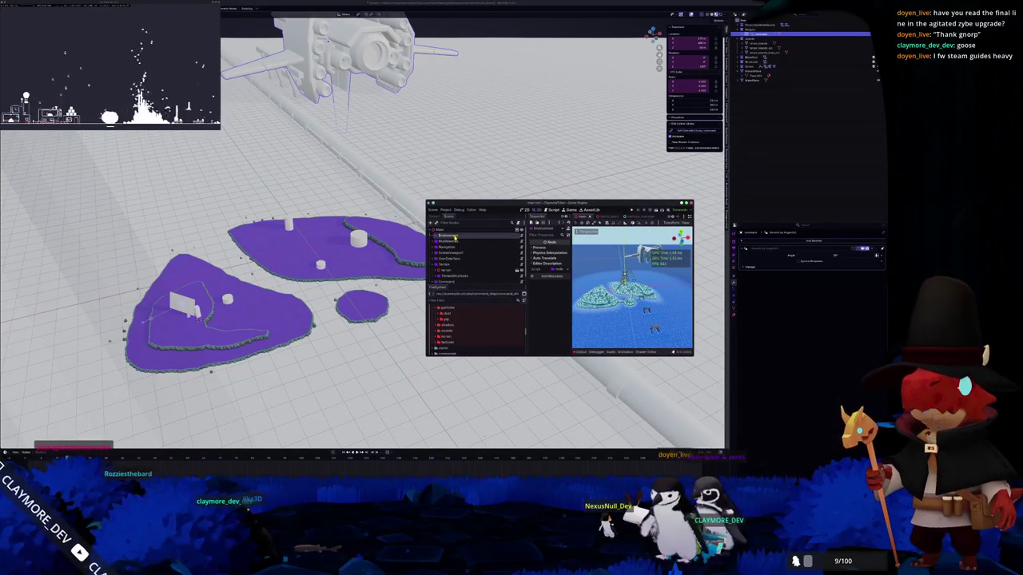
scroll(454, 236, down, 1)
click(435, 263)
scroll(435, 269, up, 1)
click(435, 268)
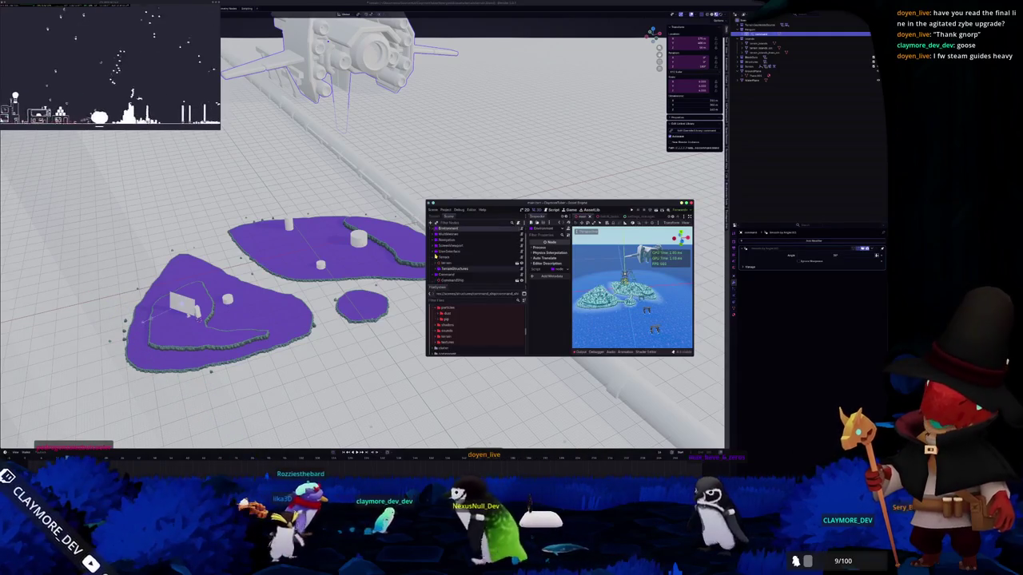
click(435, 256)
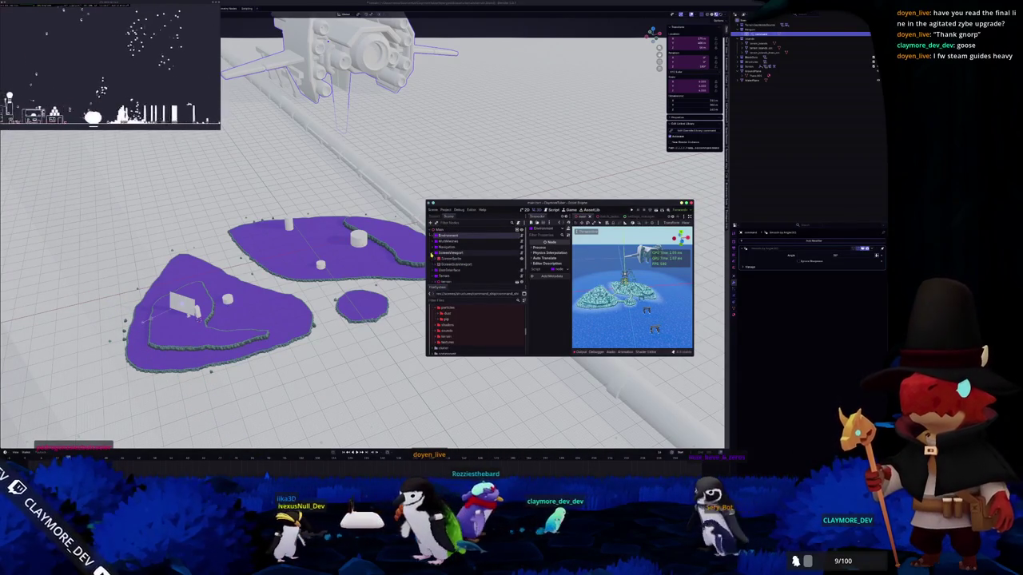
click(432, 243)
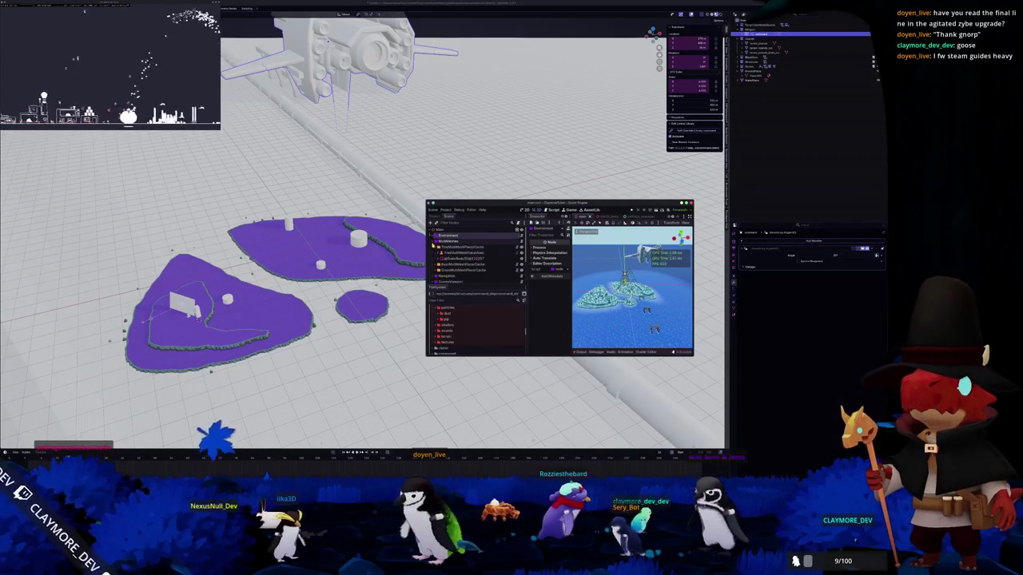
click(435, 258)
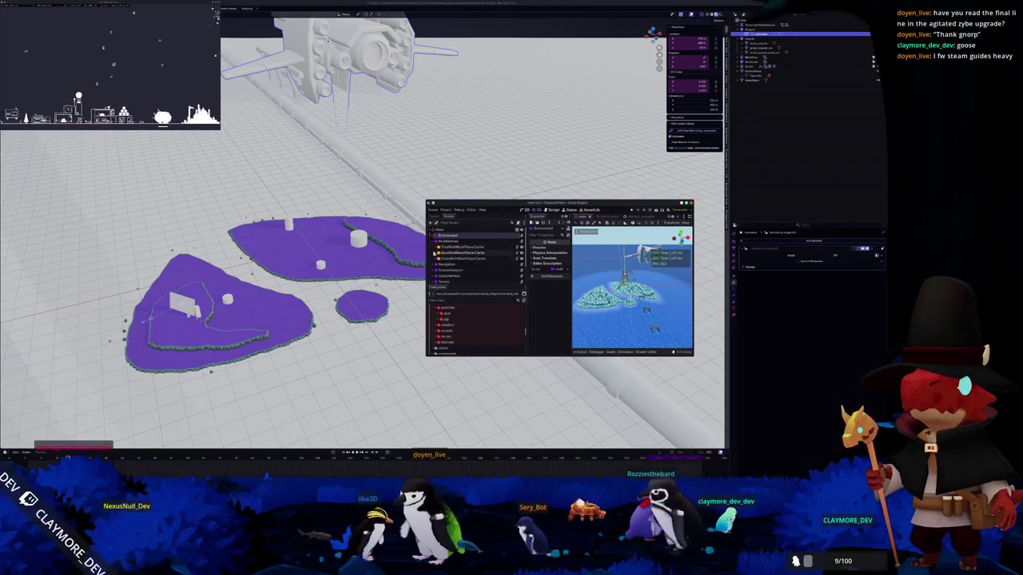
click(434, 258)
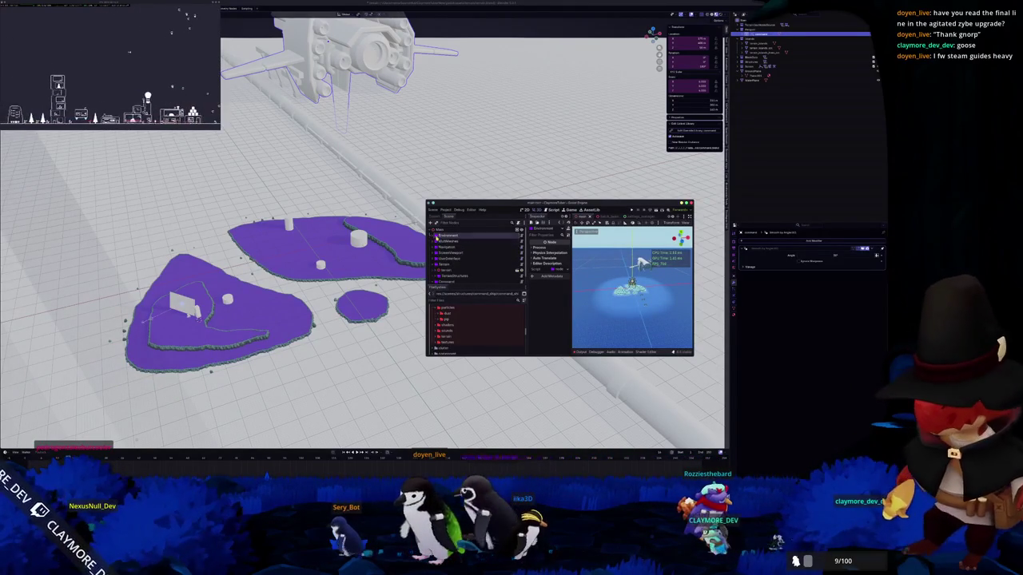
Maximise the Godot editor window and switch to the browser's Tasks board
drag(626, 208, 590, 211)
key(super+Up)
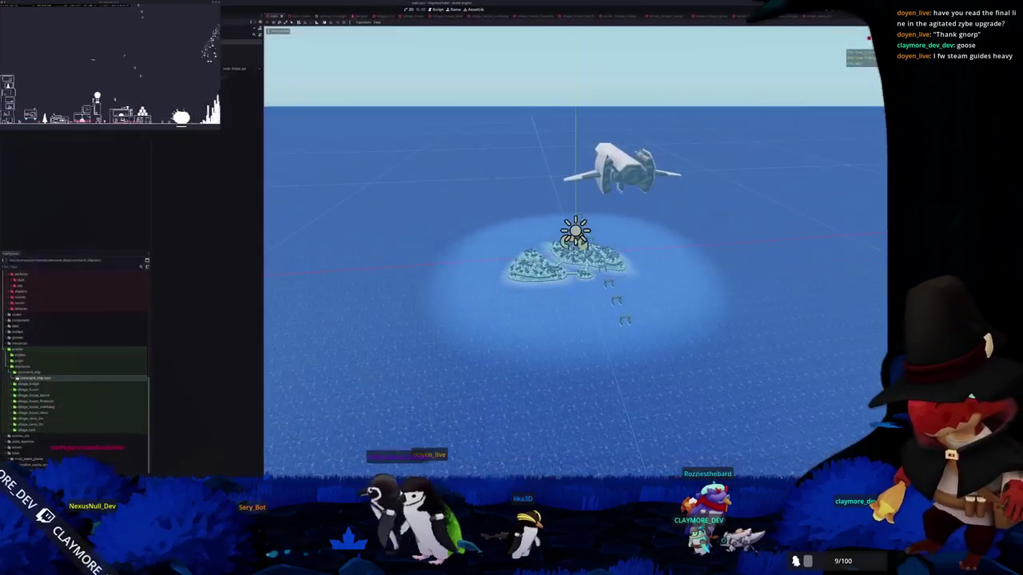
scroll(442, 137, up, 3)
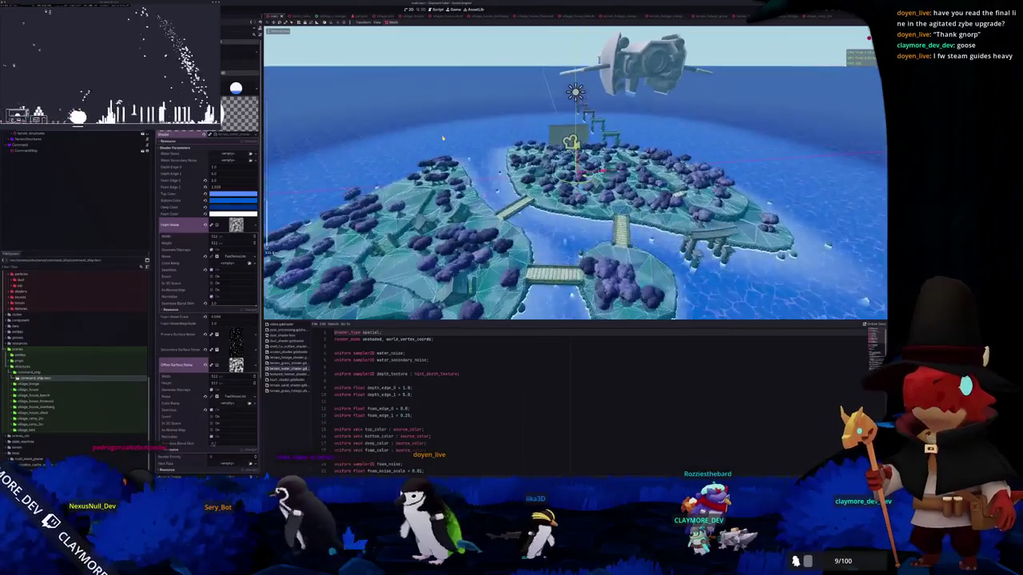
scroll(450, 141, down, 4)
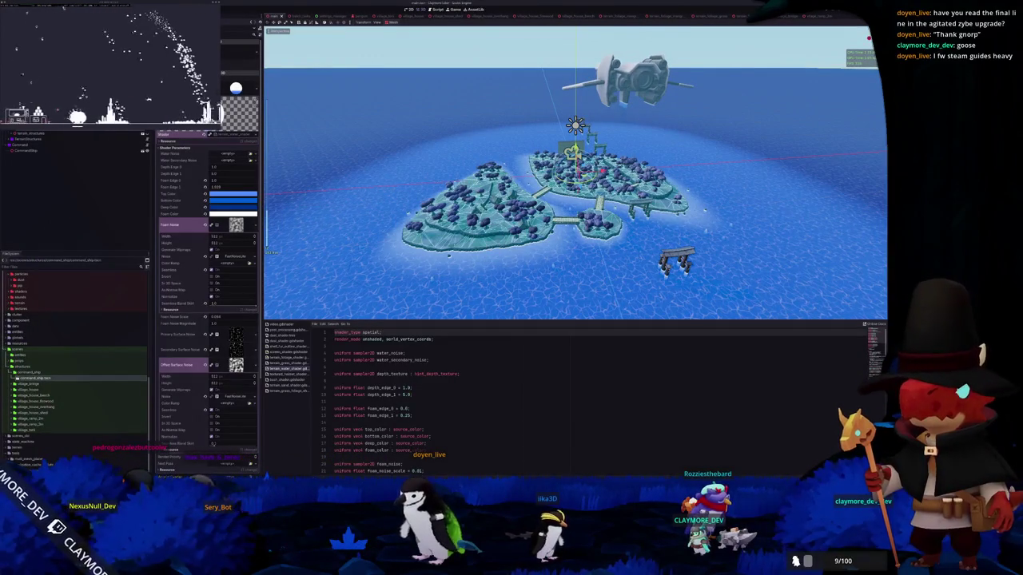
key(alt+Tab)
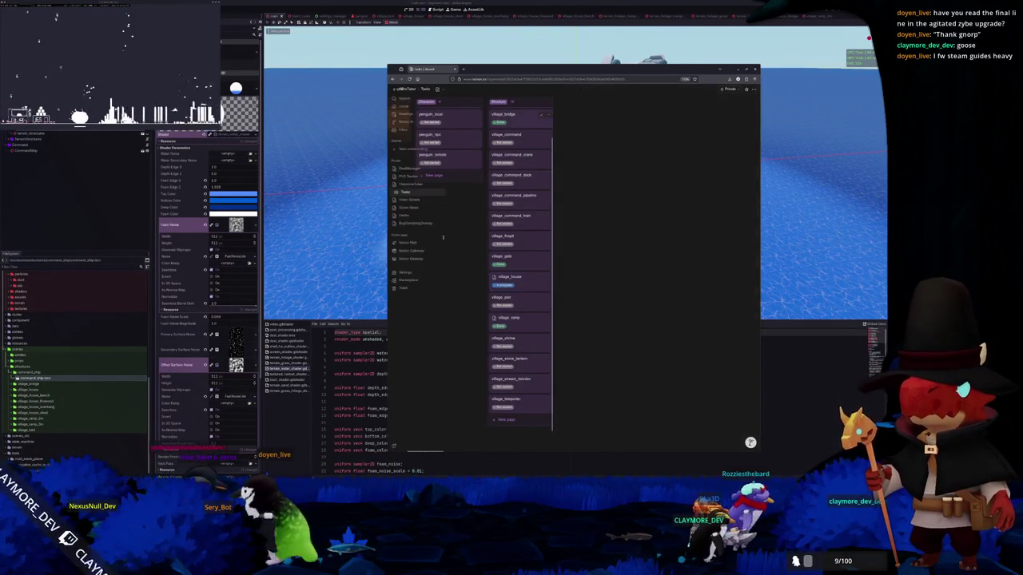
Rename the village_command cards to command_dock, command, command_crane and command_pipeline
click(558, 89)
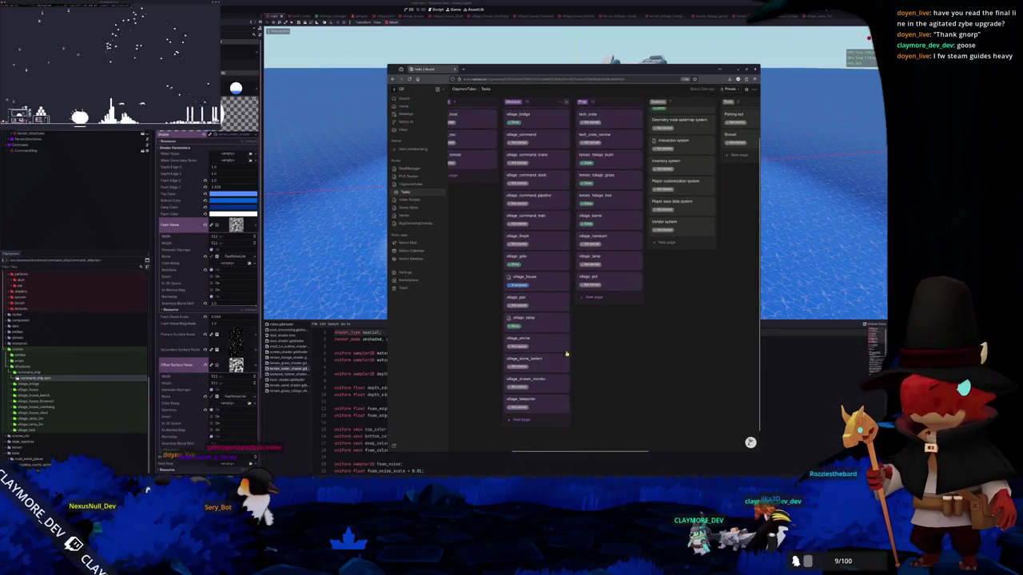
scroll(520, 279, up, 2)
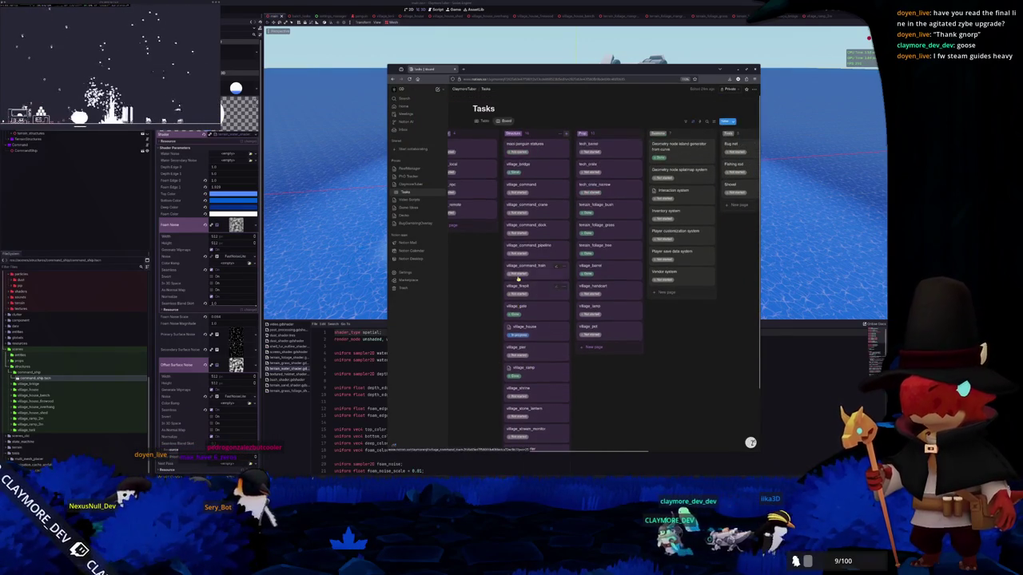
click(519, 226)
key(Delete)
key(Delete)
key(Delete)
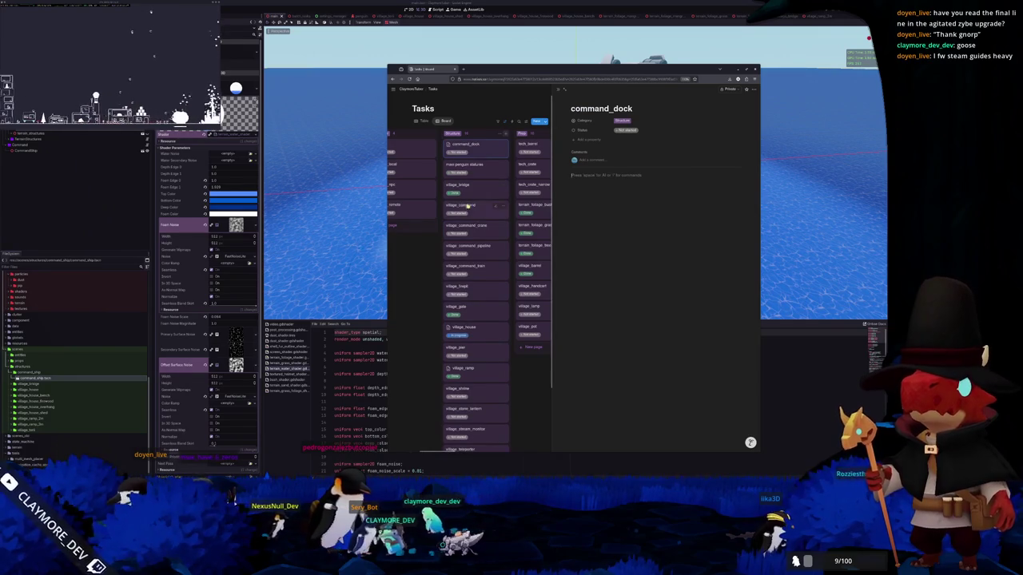
click(480, 207)
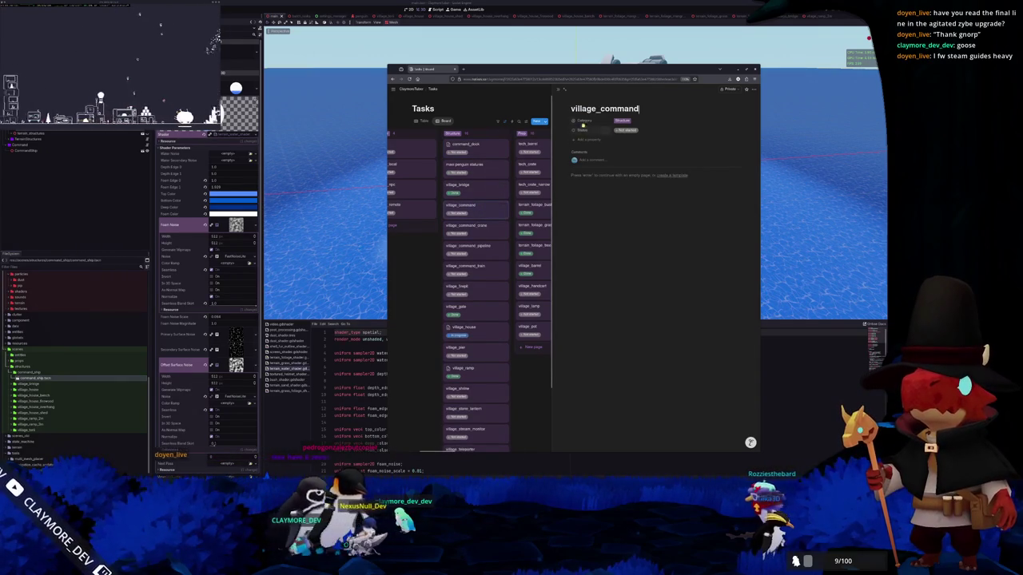
key(Delete)
key(Delete)
key(Delete)
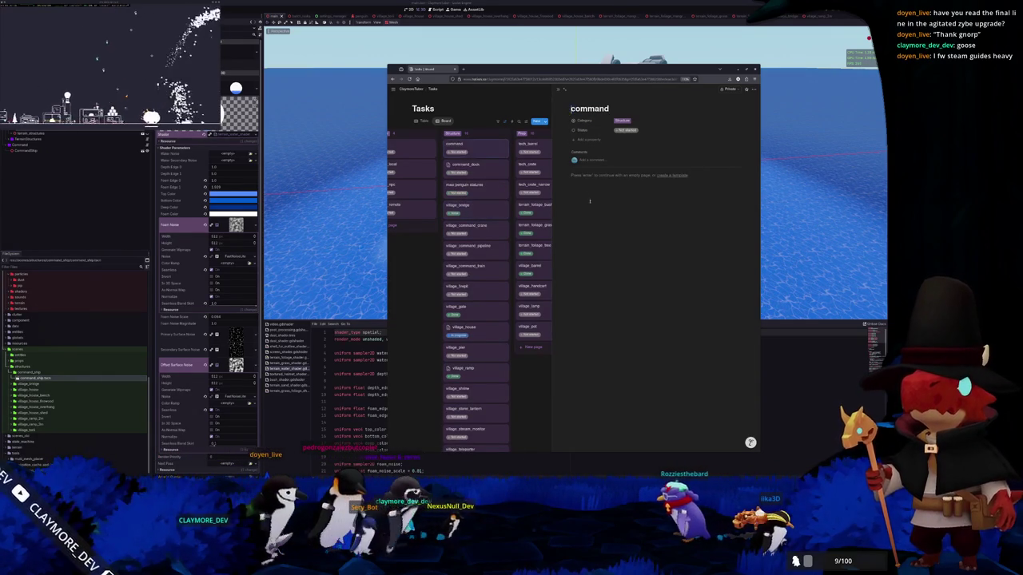
click(472, 227)
key(Home)
key(Delete)
key(Delete)
key(Delete)
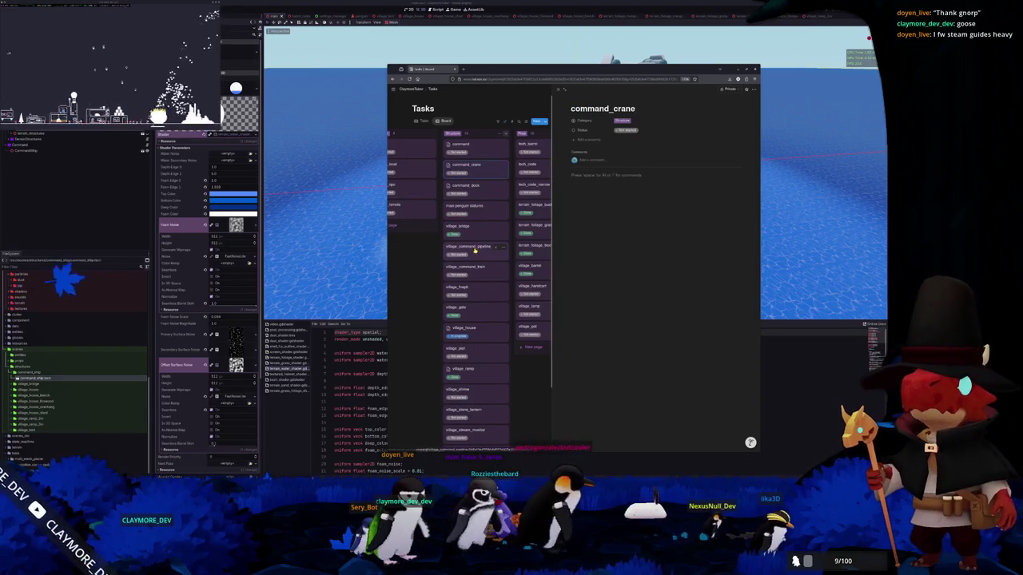
click(474, 247)
key(BackSpace)
key(BackSpace)
key(BackSpace)
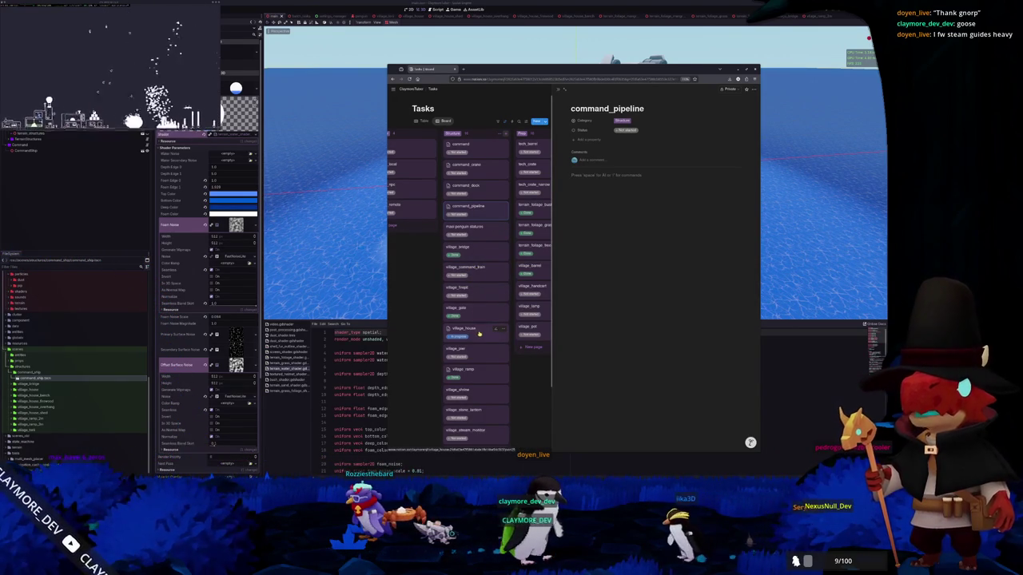
Delete the empty untitled card from the task board
scroll(479, 334, down, 1)
scroll(476, 335, up, 1)
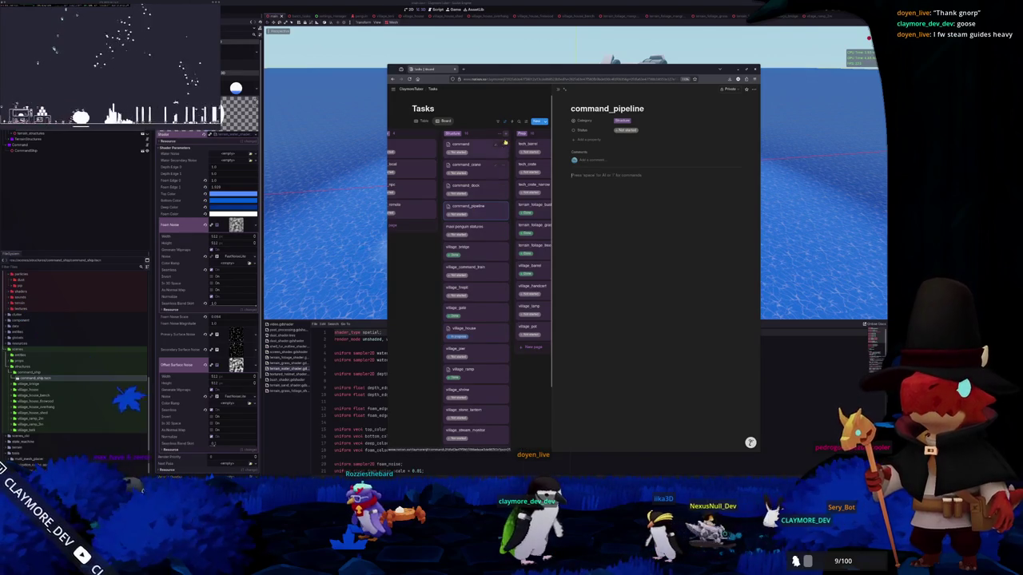
scroll(506, 137, down, 2)
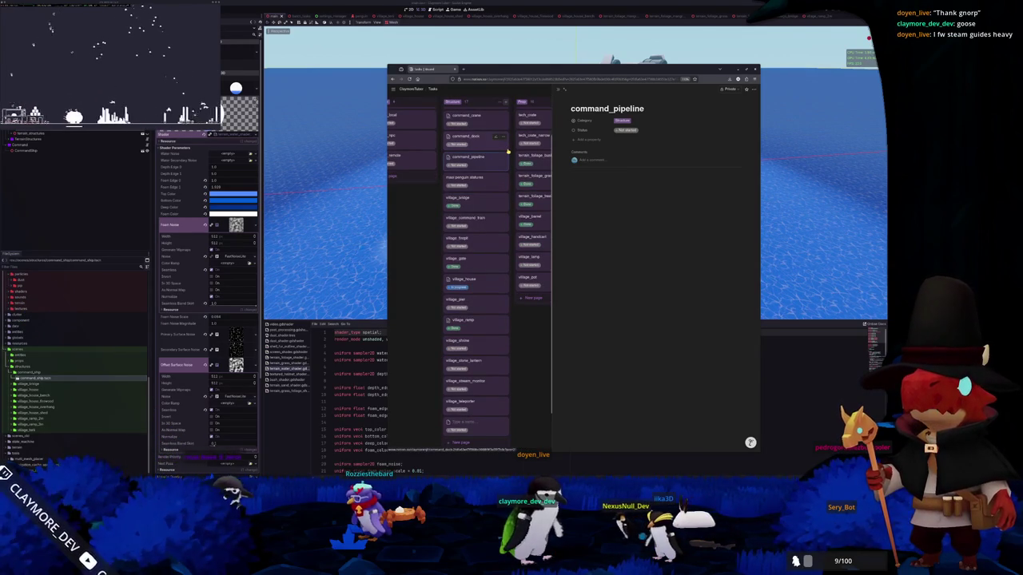
scroll(507, 150, up, 1)
scroll(477, 271, down, 2)
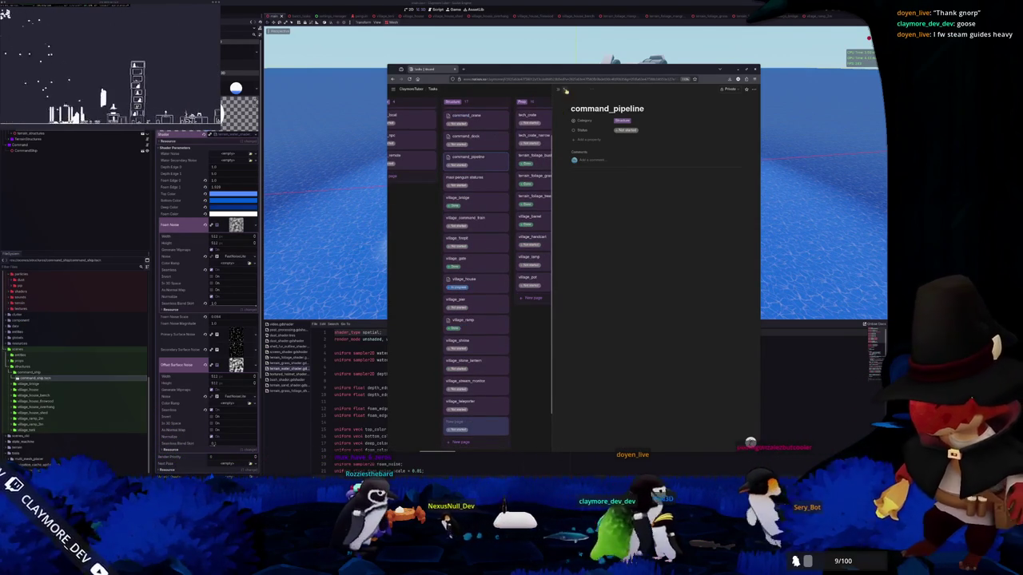
click(510, 171)
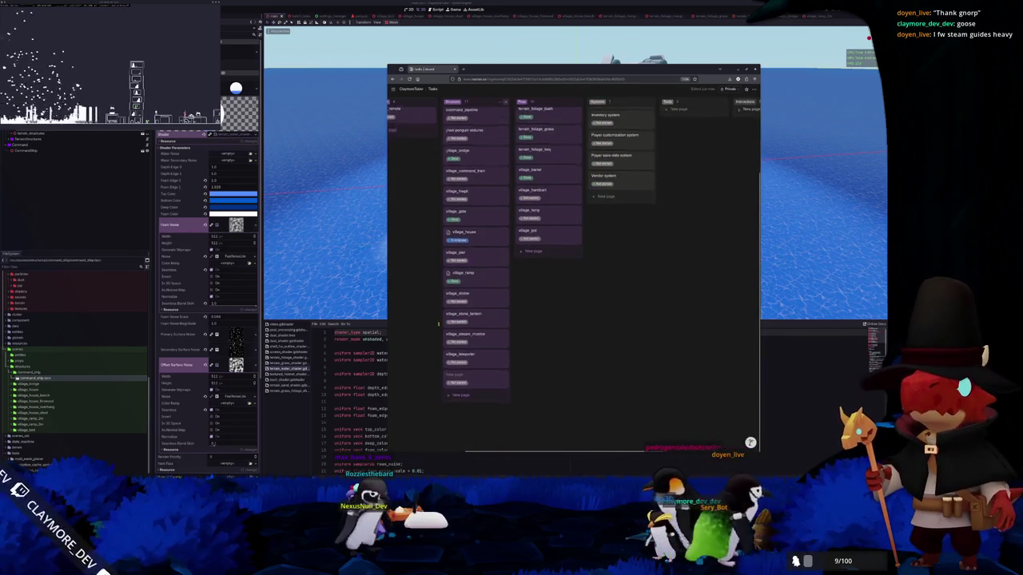
scroll(470, 393, down, 1)
right_click(471, 394)
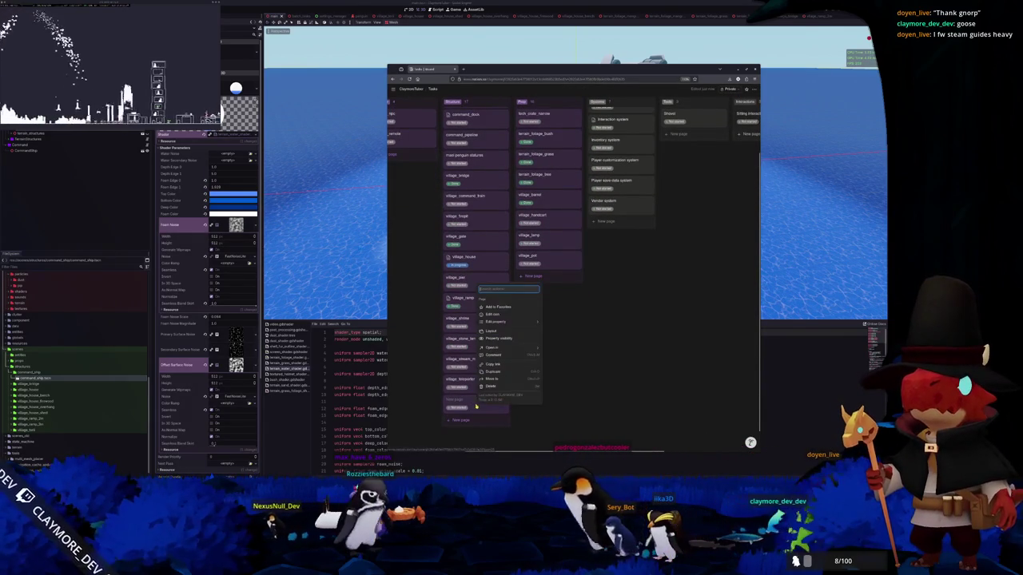
click(499, 360)
scroll(455, 288, up, 3)
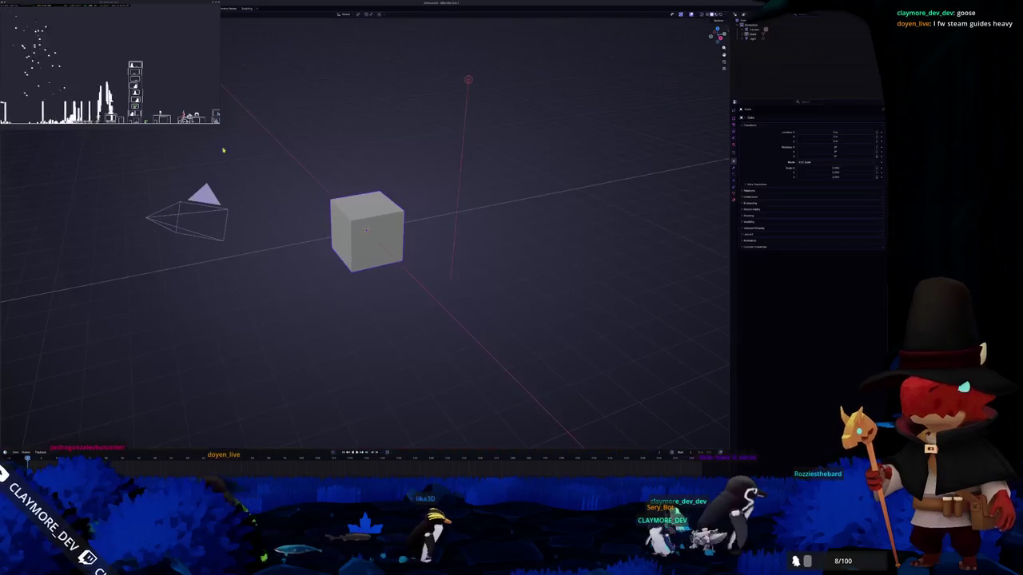
Remove the default cube and save the scene under a new name in an empty project subfolder
key(a)
click(339, 172)
key(ctrl+s)
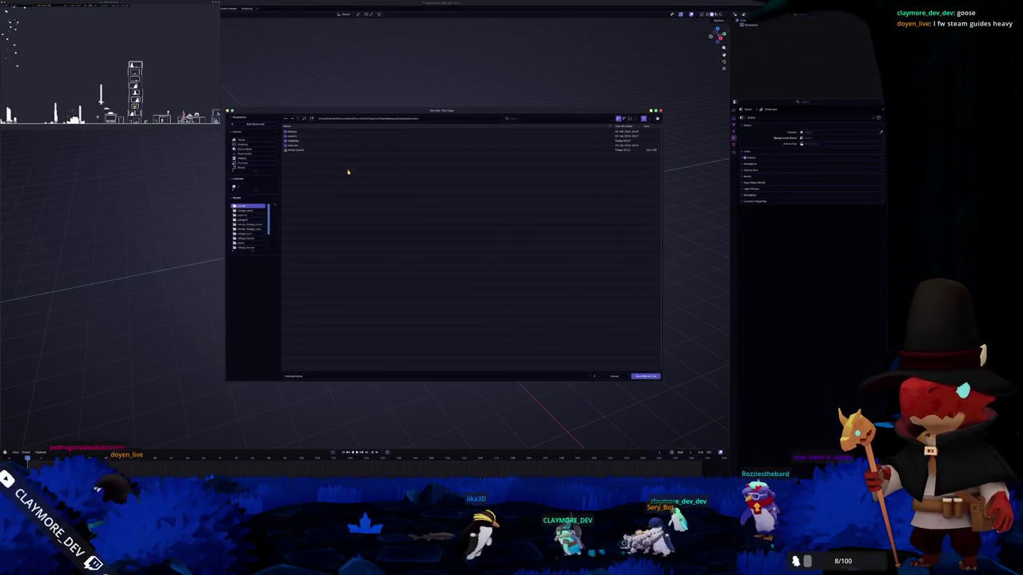
click(298, 118)
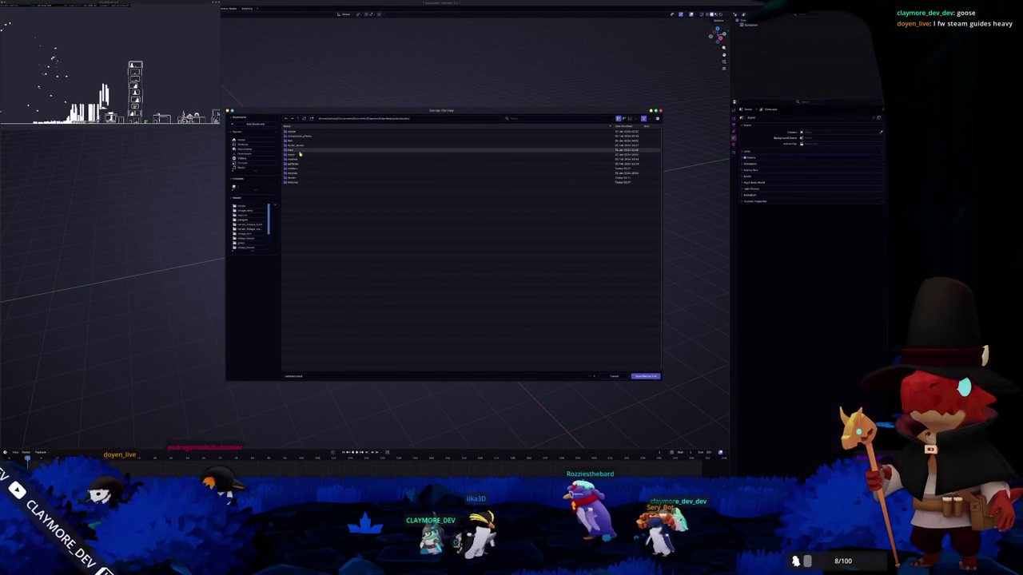
double_click(297, 151)
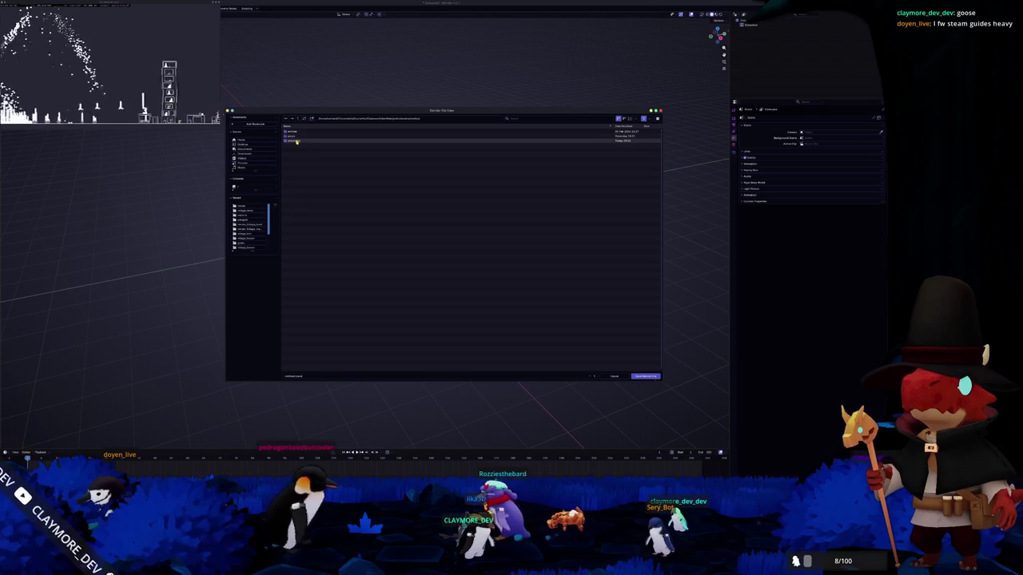
double_click(297, 142)
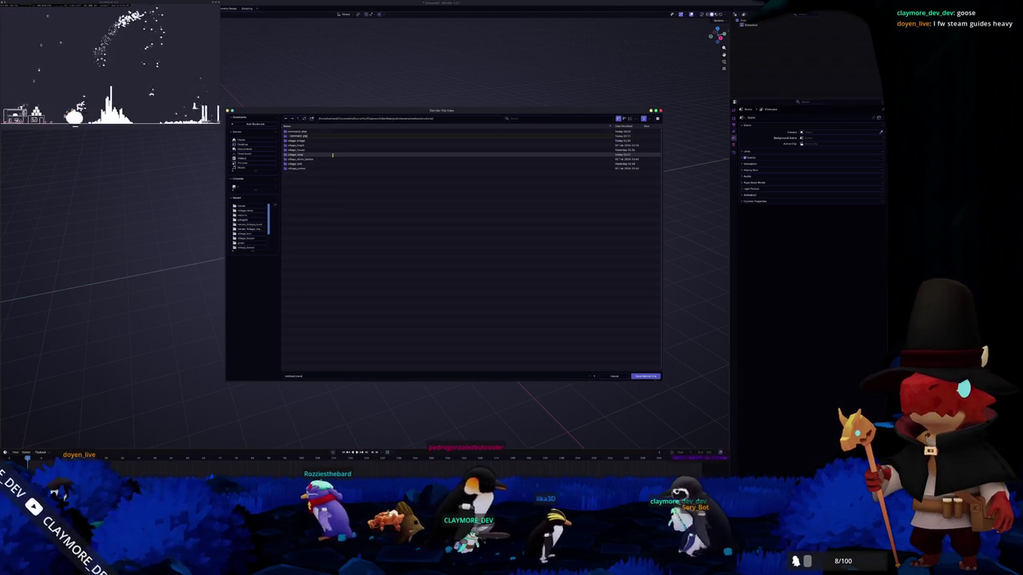
key(Down)
click(334, 158)
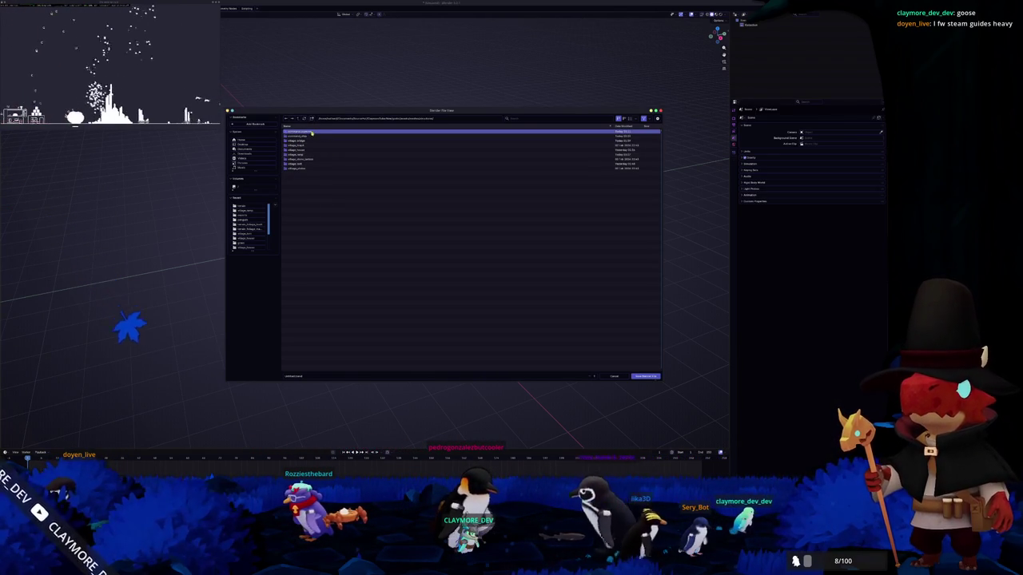
double_click(319, 156)
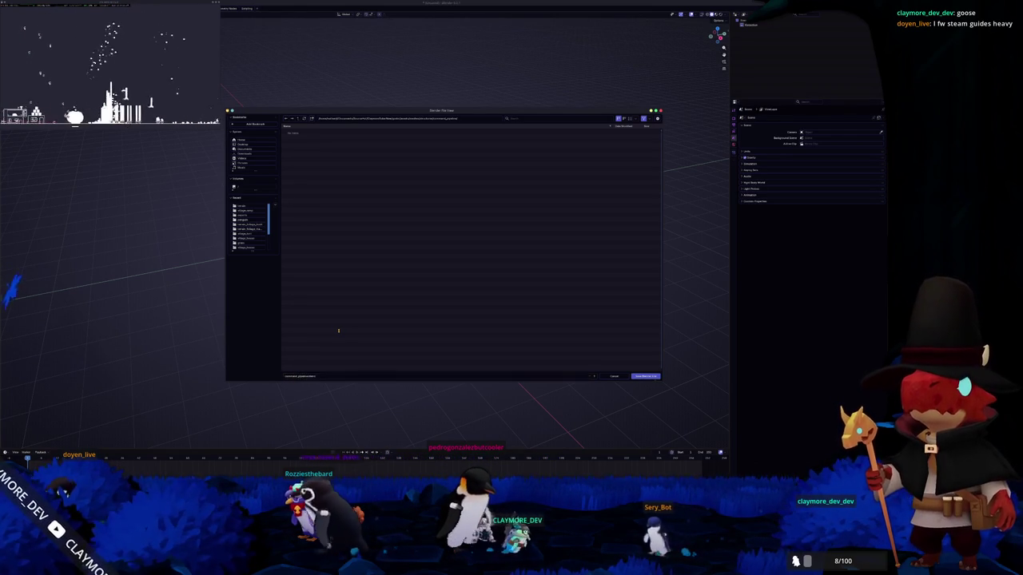
key(Return)
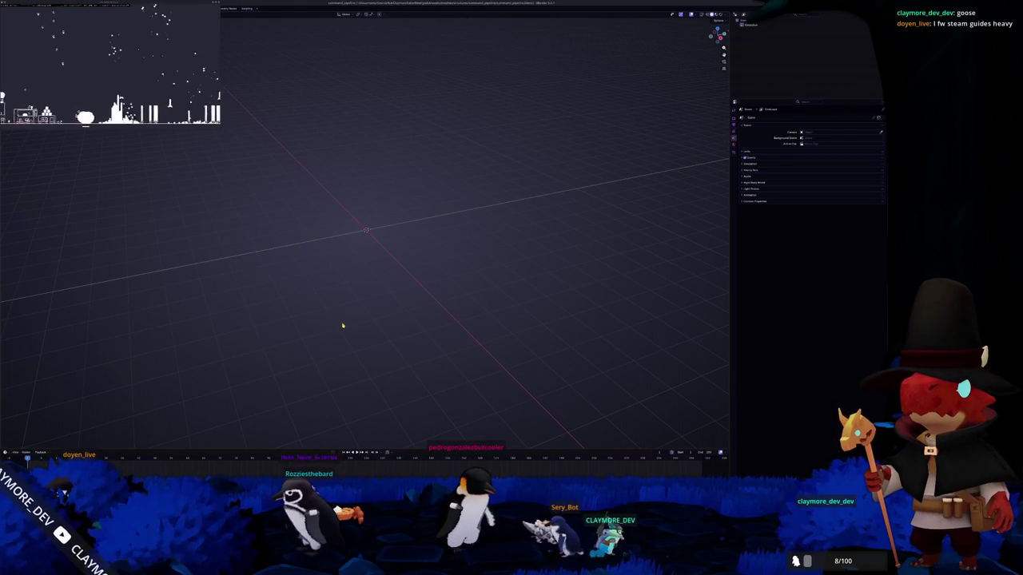
Add a cylinder and rotate it 90 degrees around X to lay it on its side
key(shift+a)
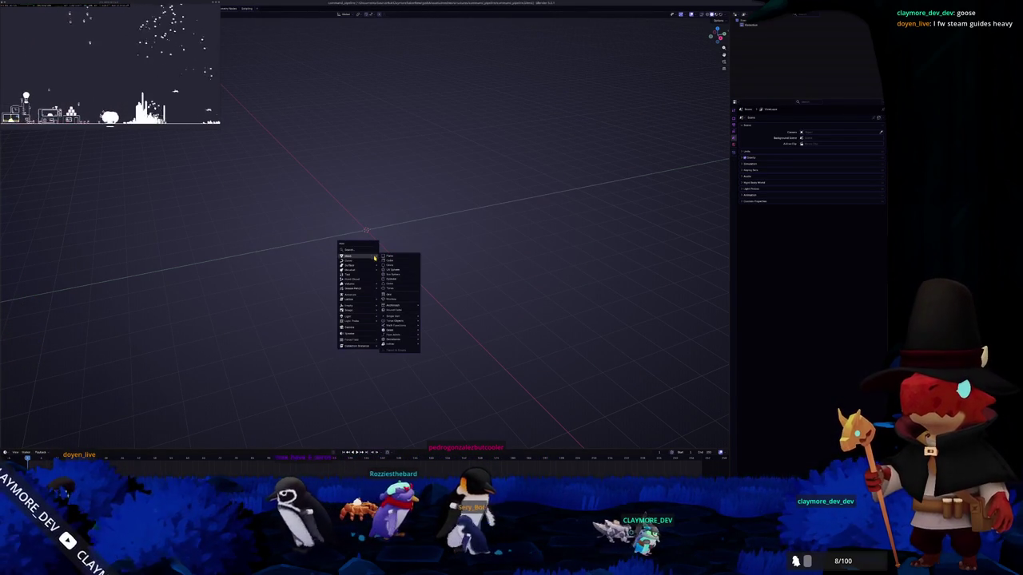
click(392, 281)
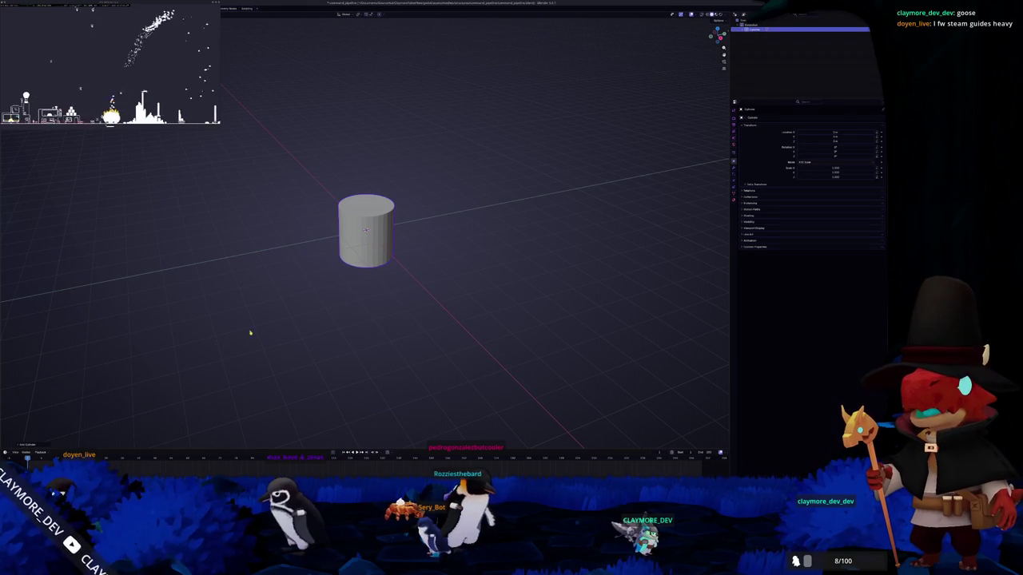
click(24, 444)
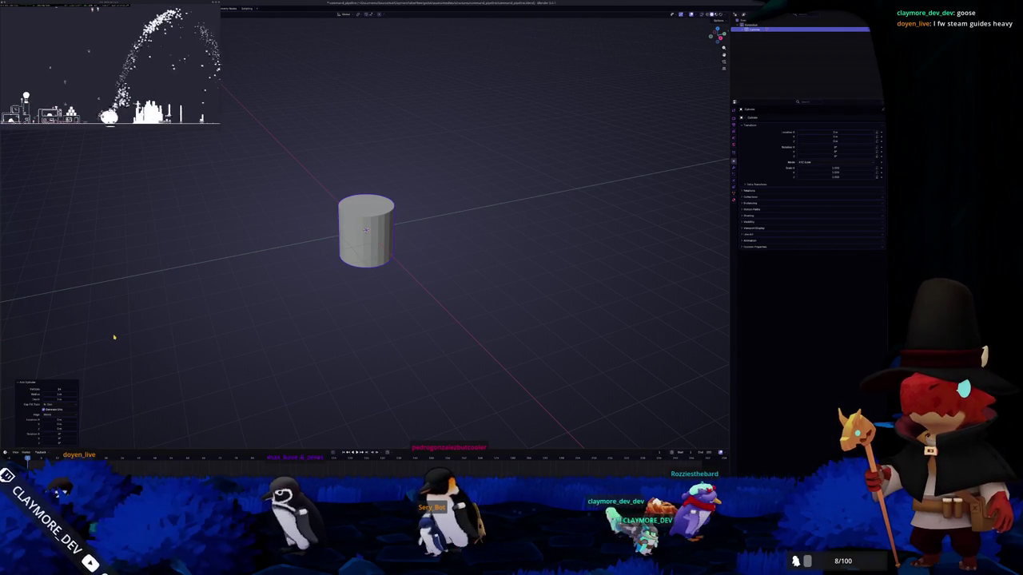
key(r)
key(x)
key(9)
key(0)
key(Return)
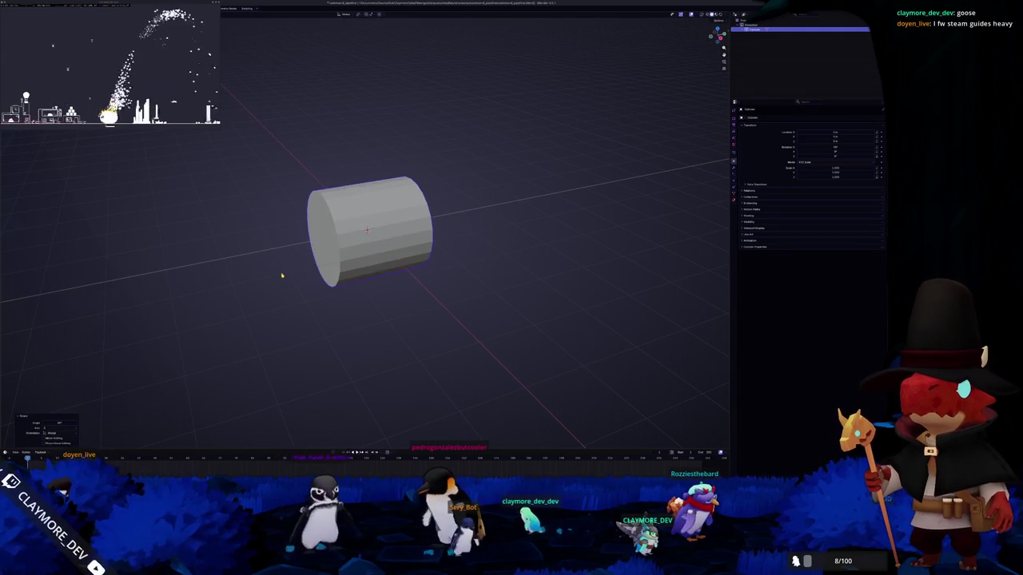
Check the rotated cylinder from front and side views with the transform panel shown
key(KP_1)
key(KP_3)
key(KP_1)
key(KP_3)
key(KP_1)
scroll(286, 272, down, 5)
key(n)
middle_drag(375, 242, 357, 259)
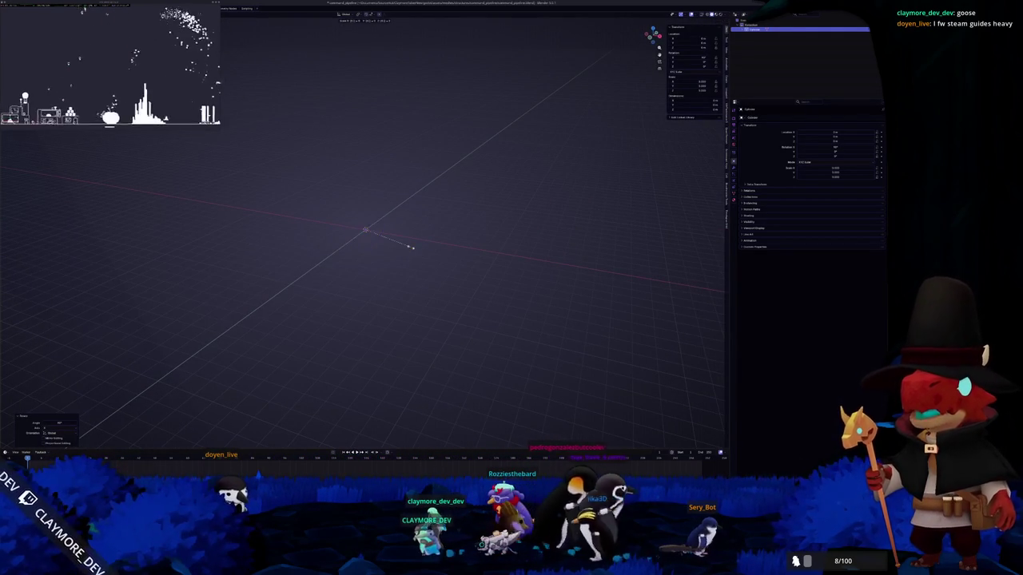
scroll(411, 250, up, 8)
scroll(411, 250, up, 5)
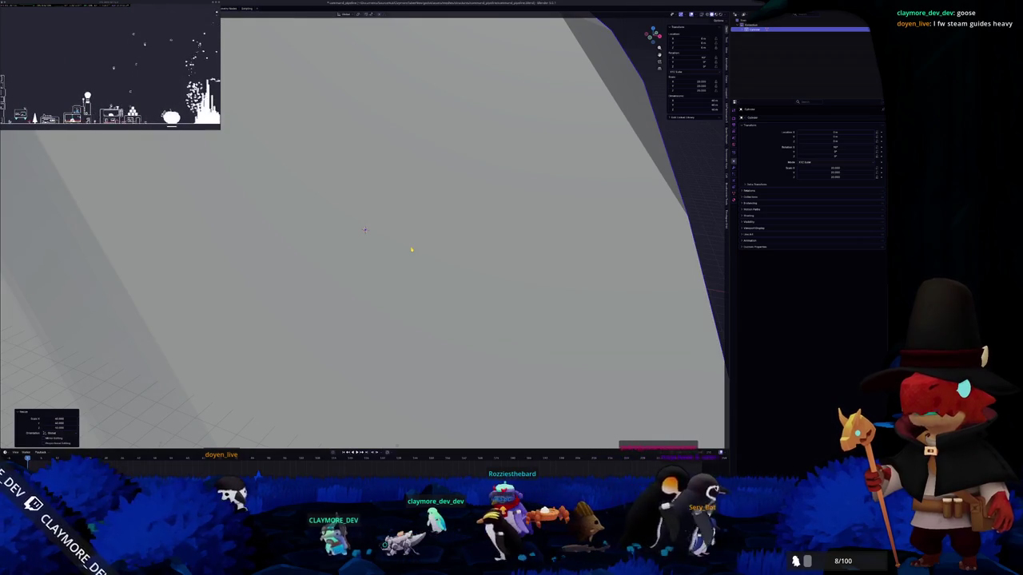
scroll(411, 249, down, 8)
middle_drag(411, 249, 441, 222)
Apply the cylinder's rotation and scale and set it to Shade Smooth
key(ctrl+a)
click(432, 242)
right_click(432, 241)
click(424, 226)
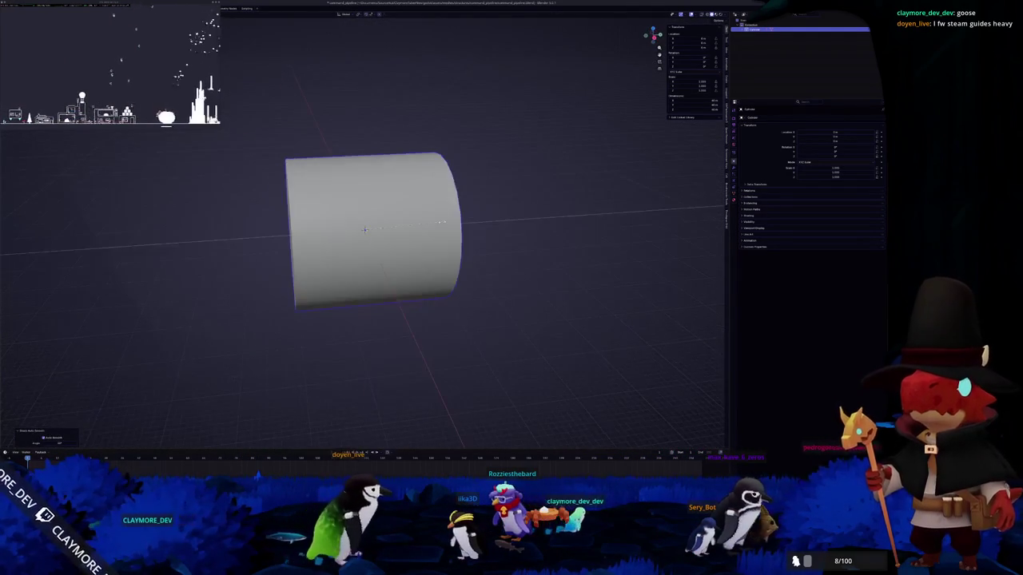
Stretch the cylinder lengthwise along the X axis
key(x)
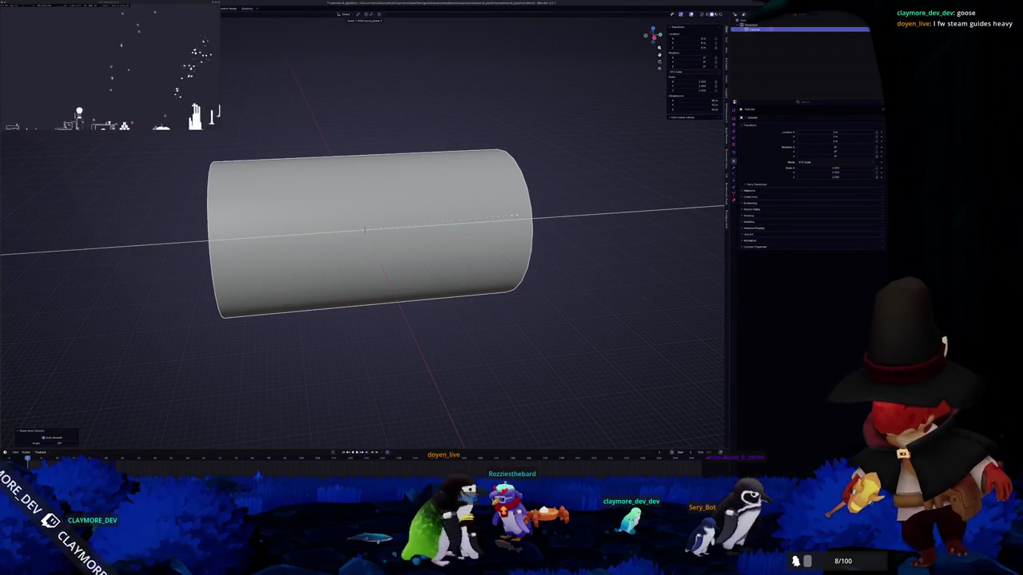
key(KP_1)
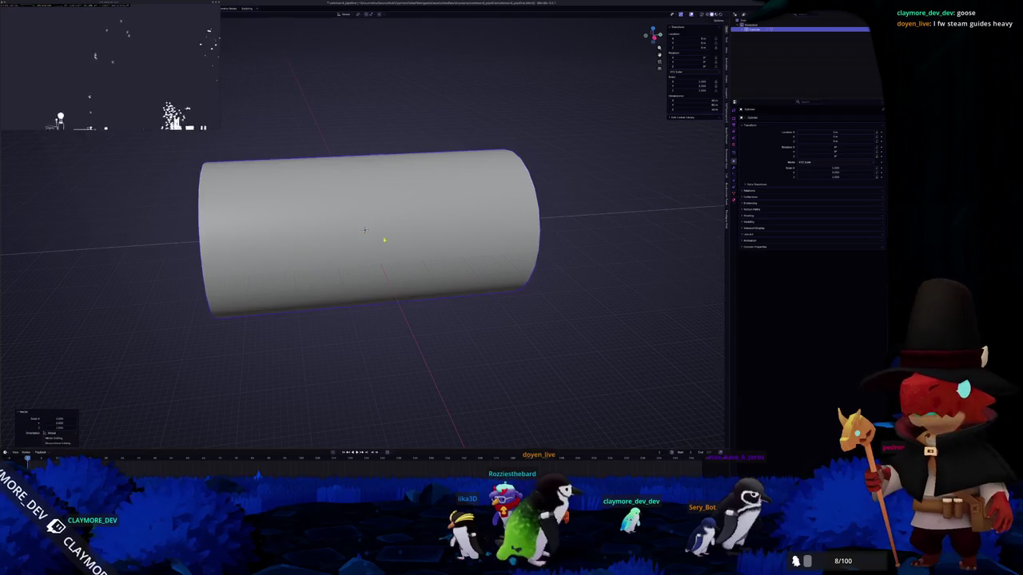
mouse_move(482, 221)
middle_down()
mouse_move(438, 229)
mouse_move(472, 229)
mouse_move(464, 235)
middle_up()
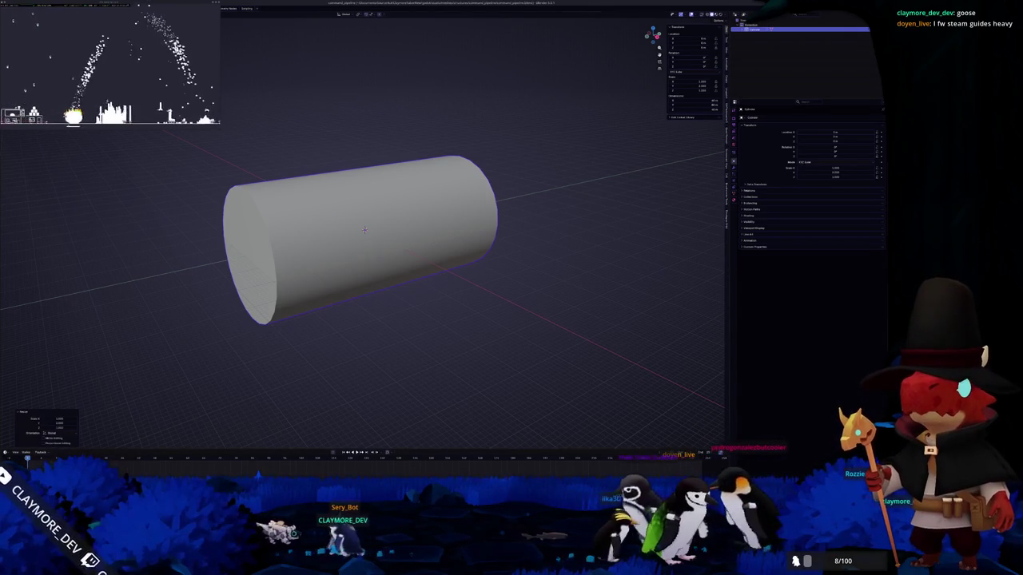
key(ctrl+shift+s)
Export the cylinder as glTF 2.0 with material Images set to None
click(617, 150)
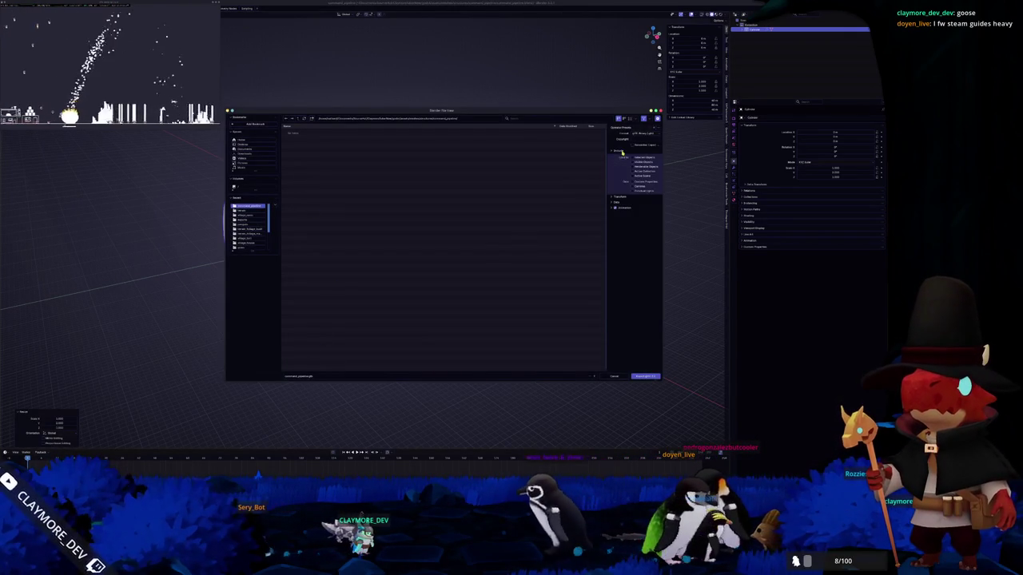
click(616, 202)
click(617, 219)
click(643, 233)
click(628, 249)
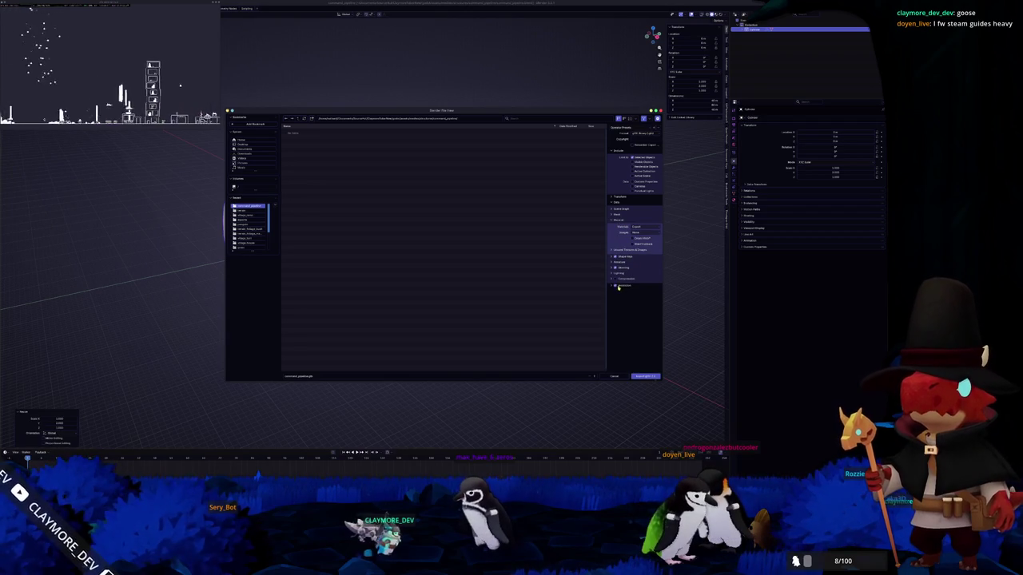
click(615, 285)
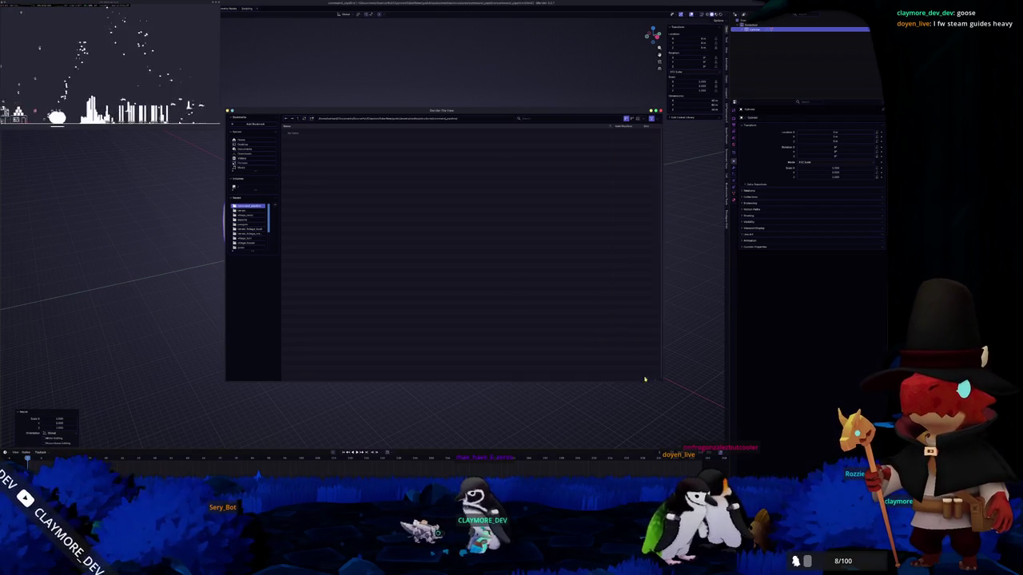
click(646, 376)
key(alt+Tab)
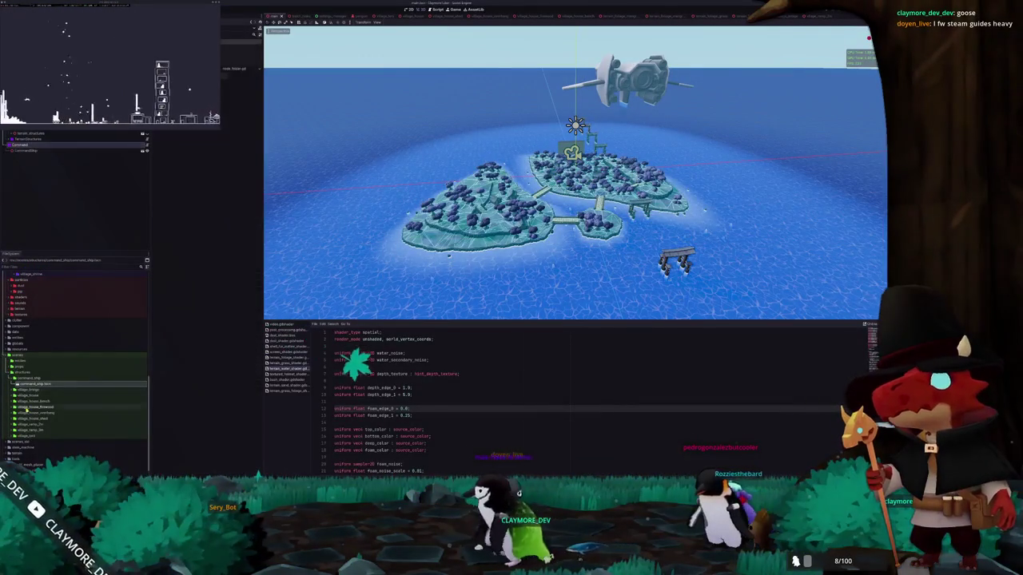
Place command_pipeline.glb into the 3D scene and move it along X off the island
scroll(17, 363, up, 2)
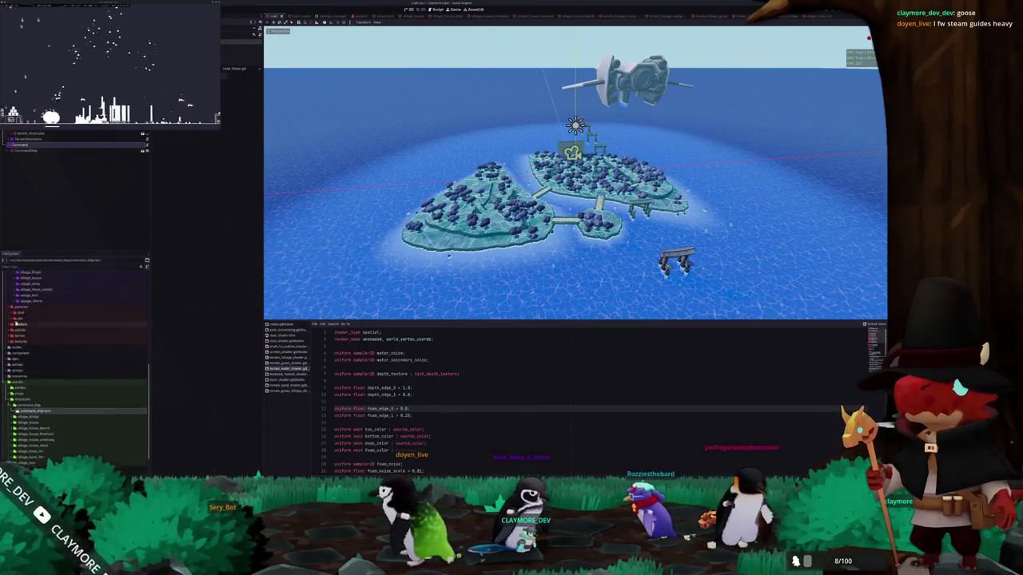
scroll(21, 376, up, 2)
scroll(27, 389, up, 2)
scroll(26, 389, up, 3)
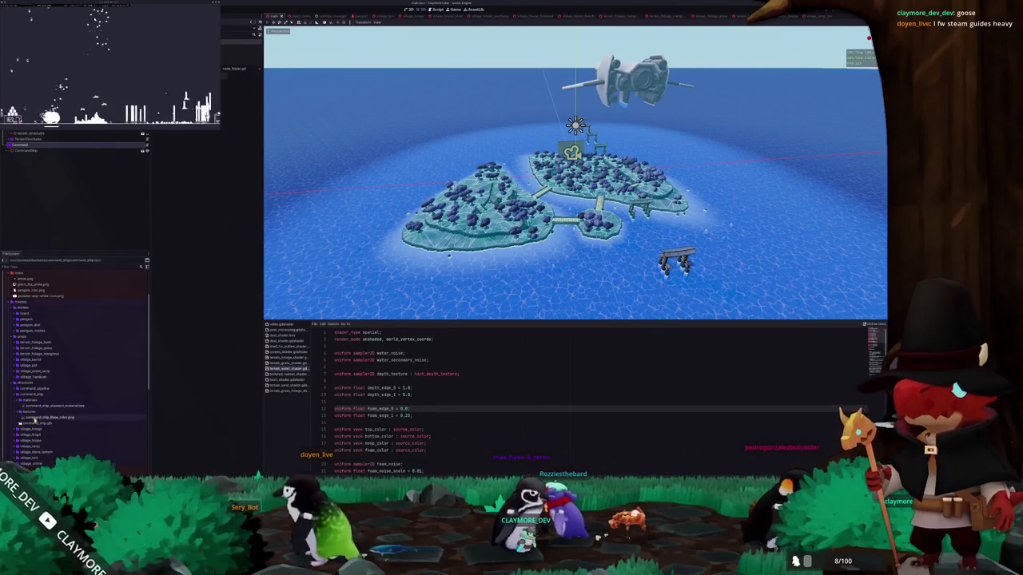
click(15, 394)
click(16, 389)
mouse_move(40, 397)
mouse_down()
mouse_move(60, 178)
mouse_move(32, 152)
mouse_up()
key(KP_7)
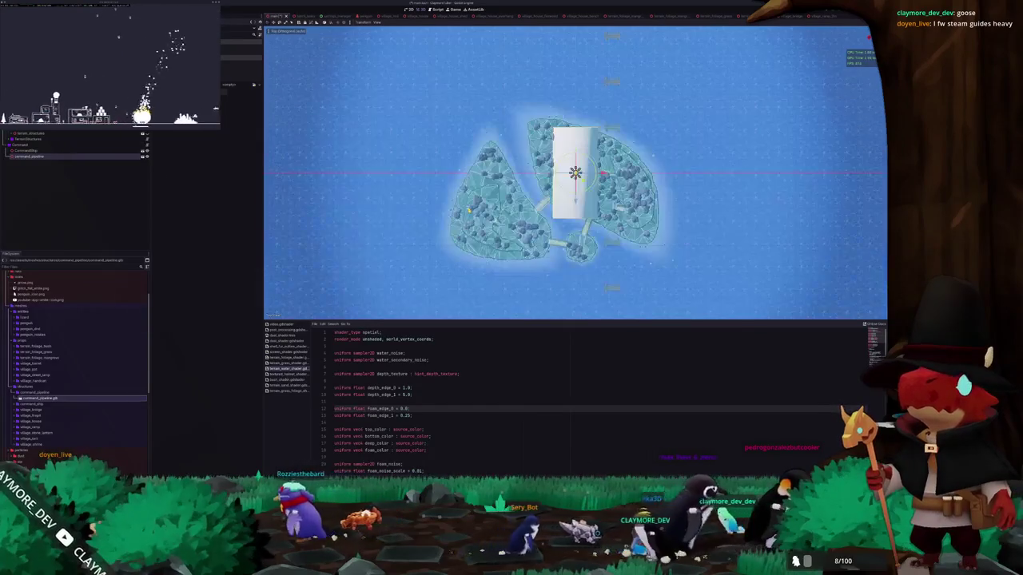
drag(602, 175, 721, 170)
middle_drag(575, 160, 591, 264)
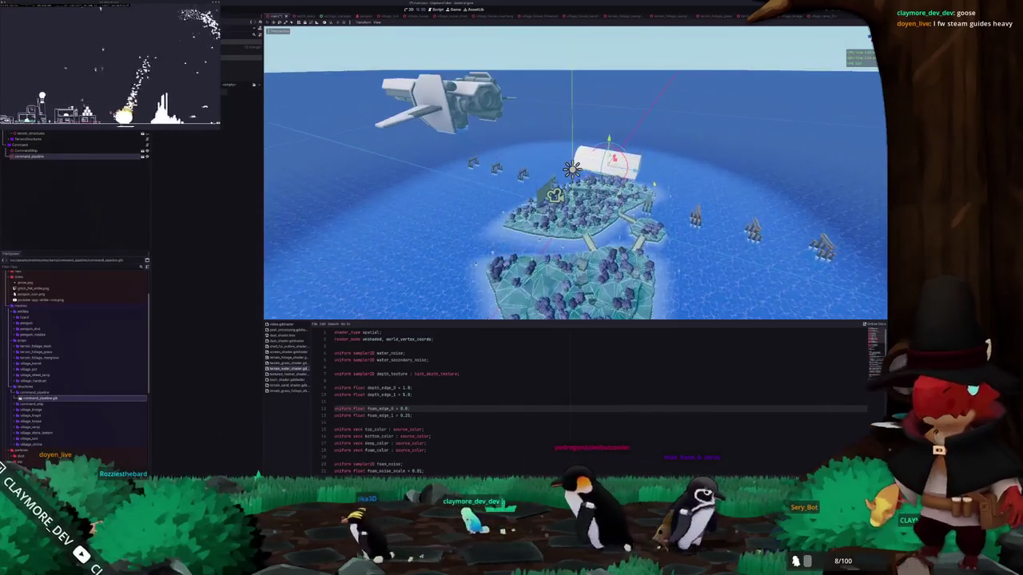
Duplicate the pipeline twice to extend the tube toward the ship
key(ctrl+d)
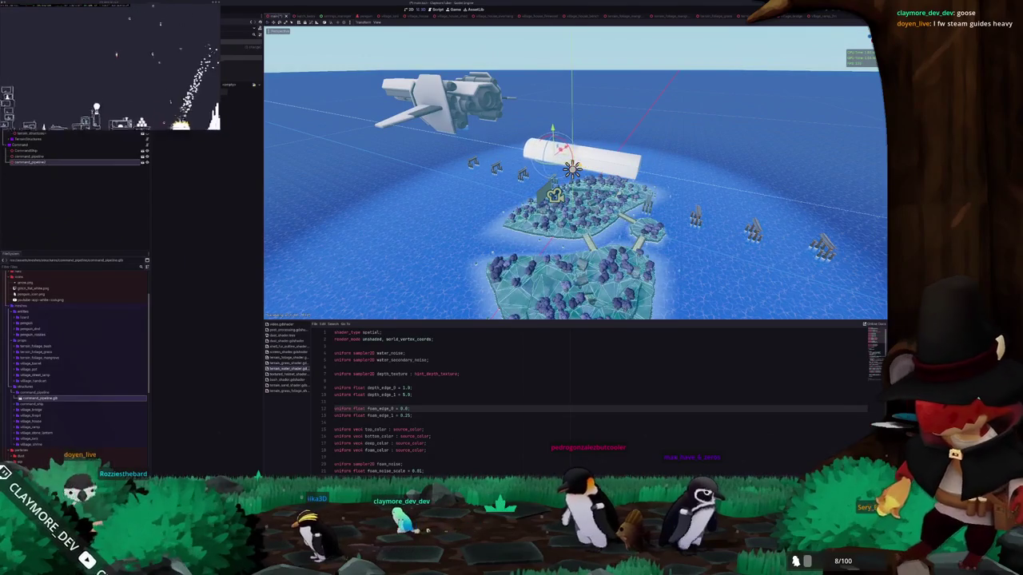
shift+middle_drag(575, 176, 595, 216)
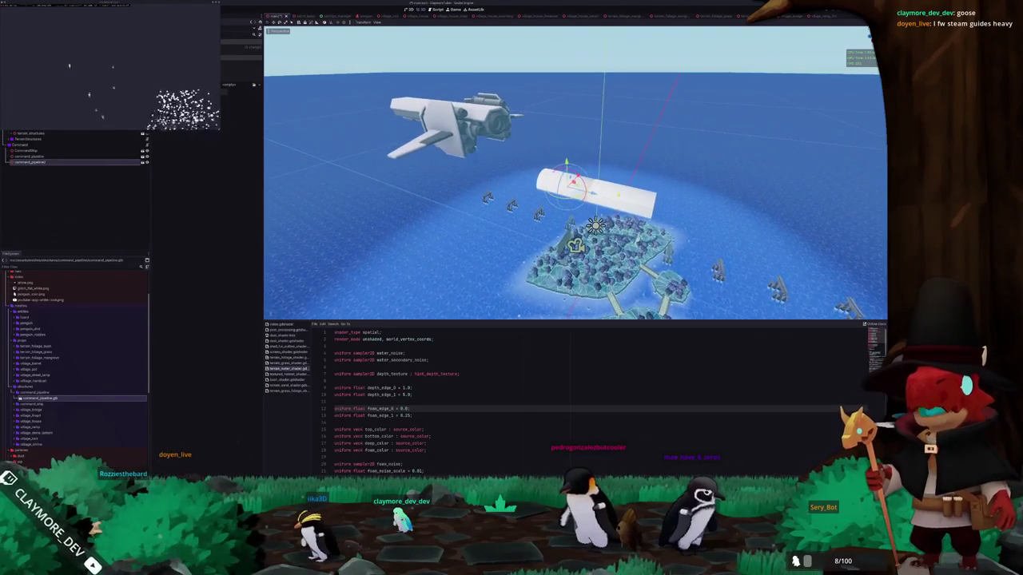
key(ctrl+d)
scroll(595, 196, up, 2)
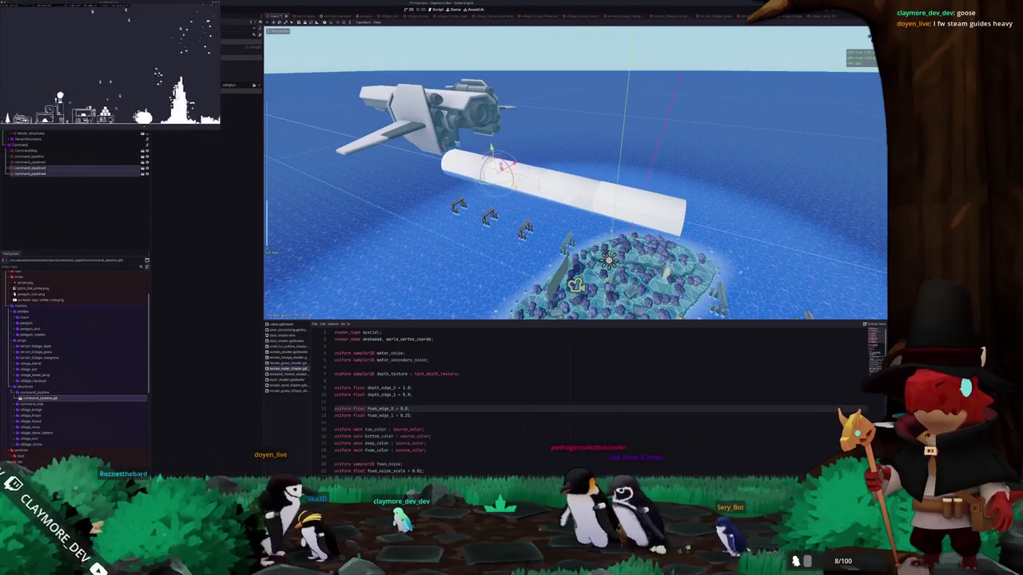
Slide the hull block right to close the gap beside the ship
mouse_move(575, 176)
middle_down()
mouse_move(447, 182)
mouse_move(551, 177)
mouse_move(519, 180)
mouse_move(508, 224)
mouse_move(527, 184)
mouse_move(504, 200)
mouse_move(528, 172)
middle_up()
scroll(575, 176, up, 3)
scroll(575, 175, up, 3)
scroll(575, 176, up, 1)
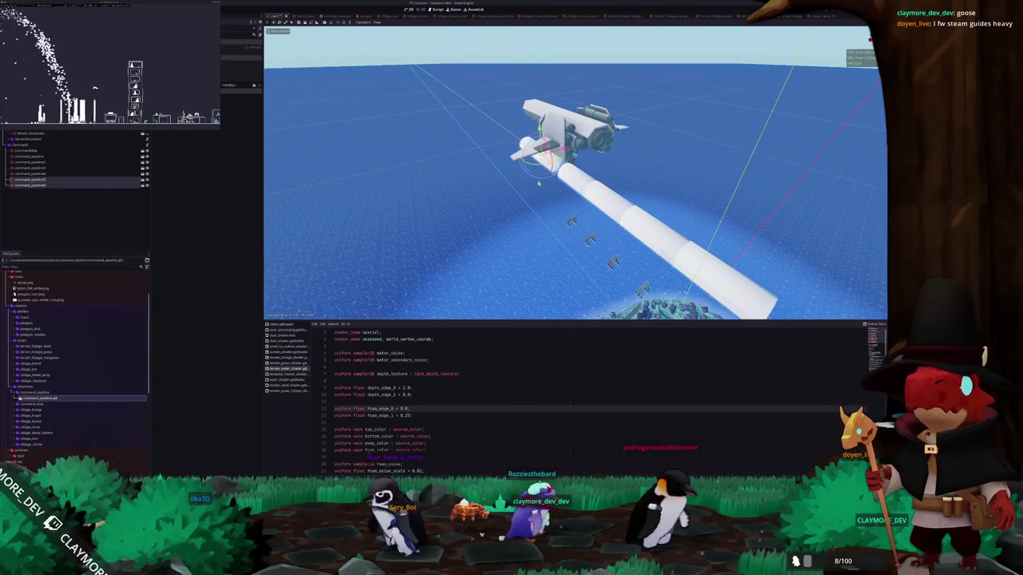
scroll(538, 184, up, 2)
scroll(528, 183, up, 2)
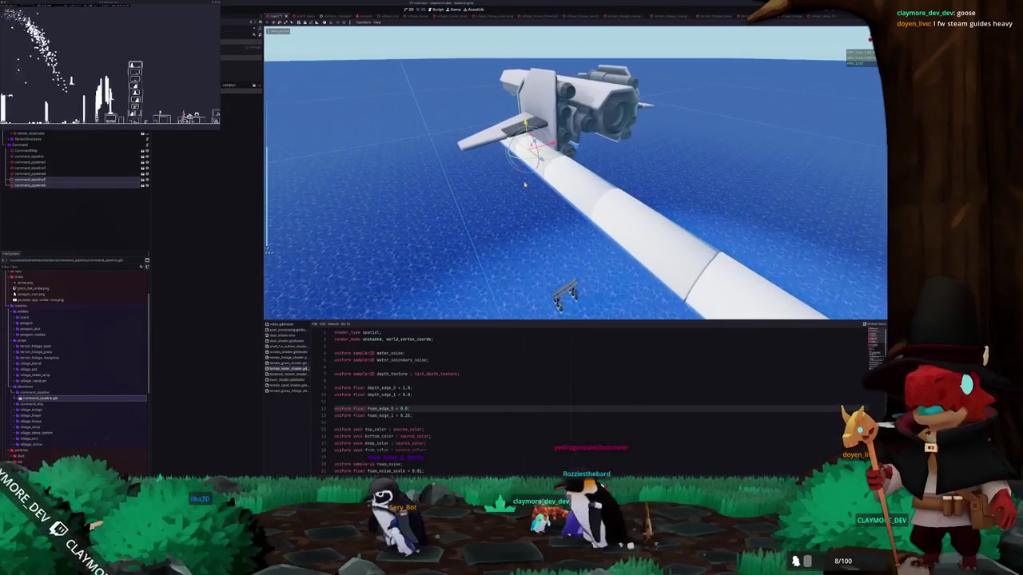
mouse_move(524, 184)
middle_down()
mouse_move(511, 168)
mouse_move(559, 168)
mouse_move(543, 145)
mouse_move(408, 154)
middle_up()
drag(348, 186, 393, 186)
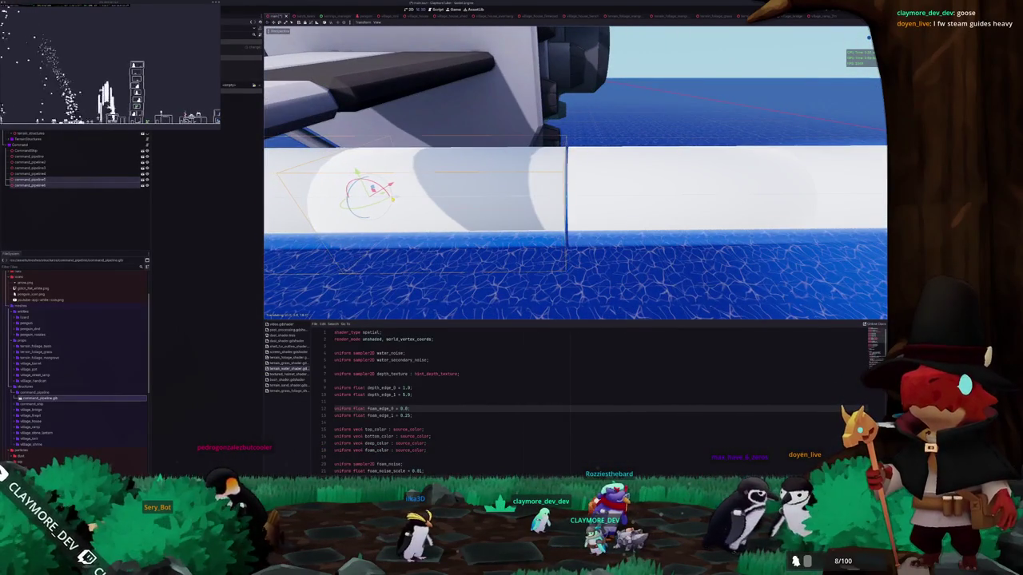
Duplicate the hull blocks twice and move the copies left to lengthen the bar
scroll(575, 171, down, 5)
scroll(575, 172, down, 3)
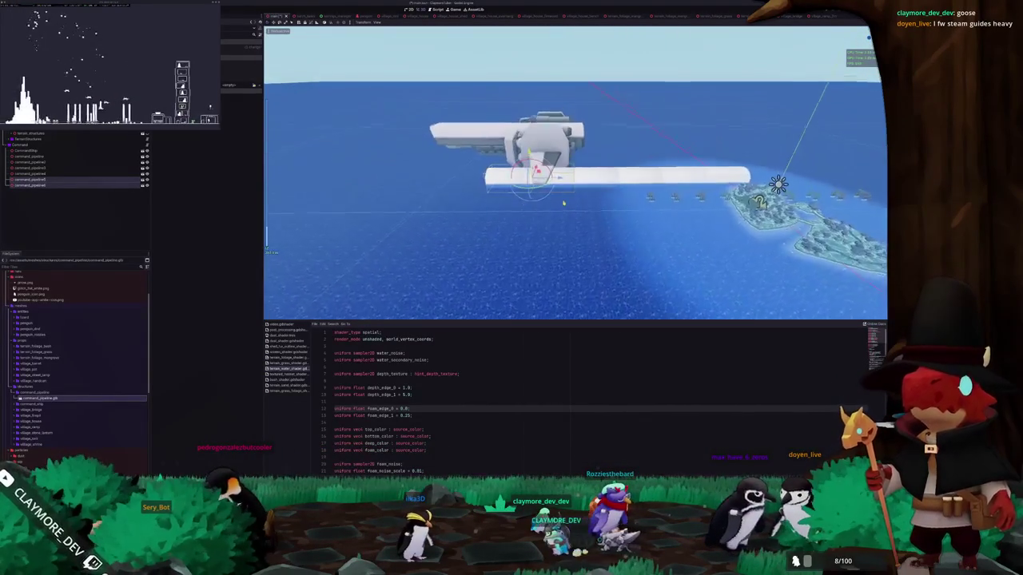
scroll(576, 172, down, 2)
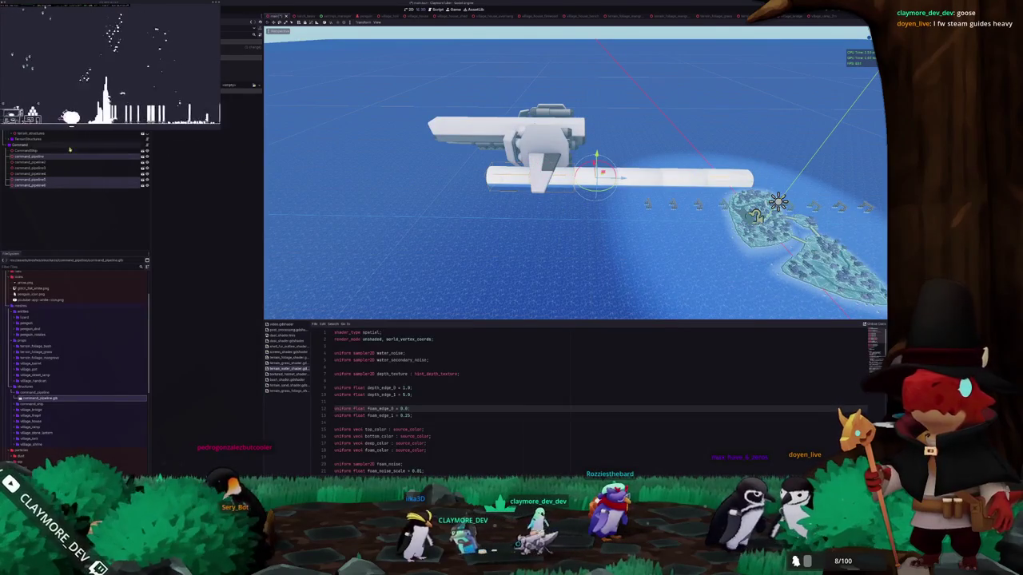
shift+click(36, 185)
middle_drag(607, 239, 623, 224)
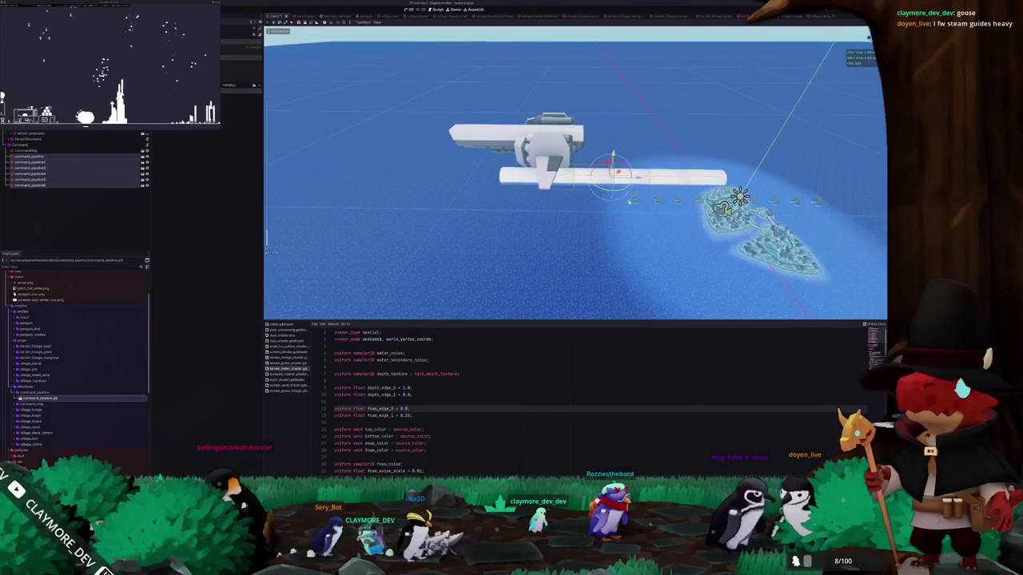
key(ctrl+d)
drag(636, 185, 424, 194)
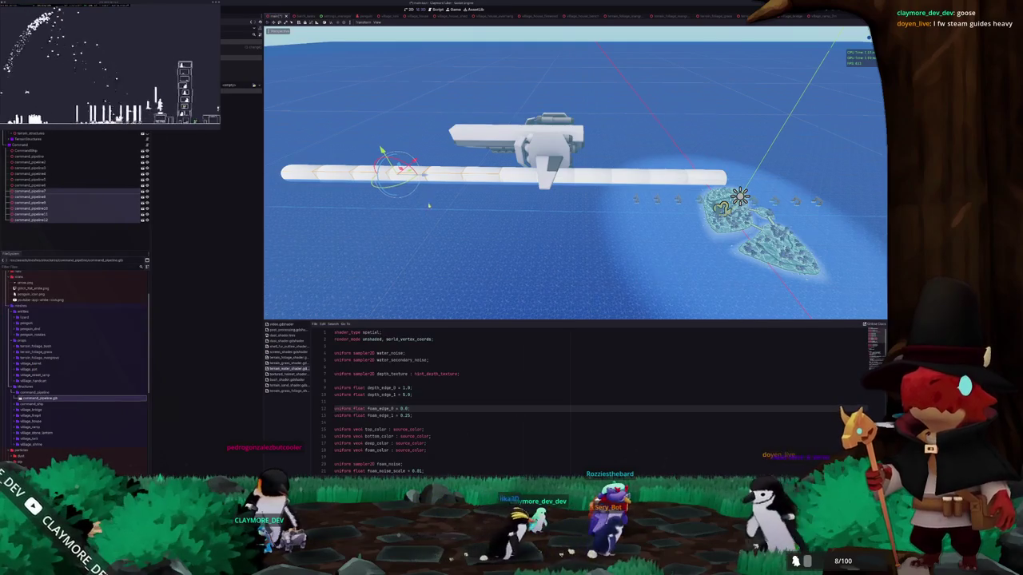
scroll(423, 204, up, 3)
key(ctrl+d)
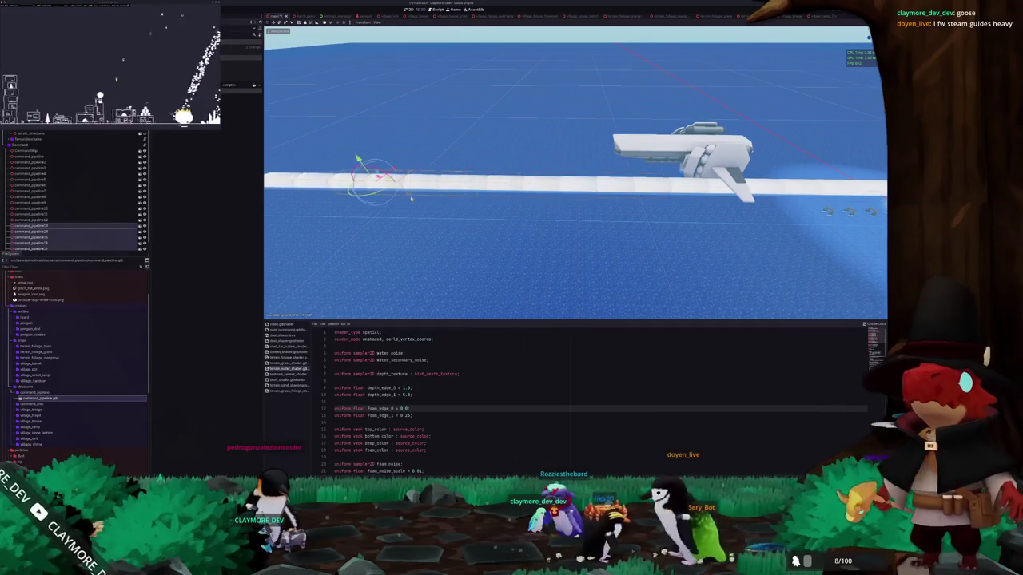
drag(414, 198, 382, 202)
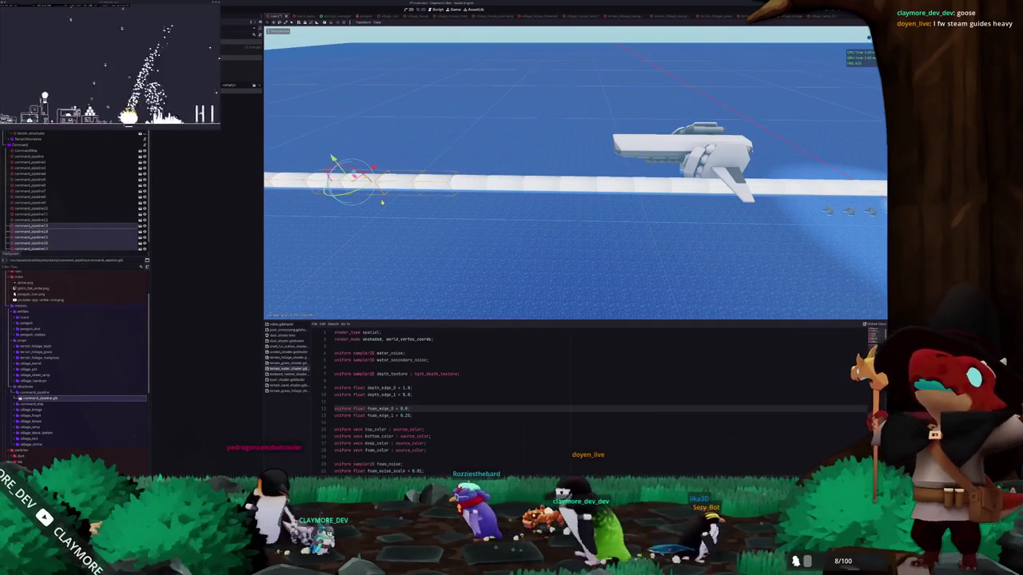
mouse_move(448, 228)
middle_down()
mouse_move(412, 218)
mouse_move(497, 194)
mouse_move(520, 205)
middle_up()
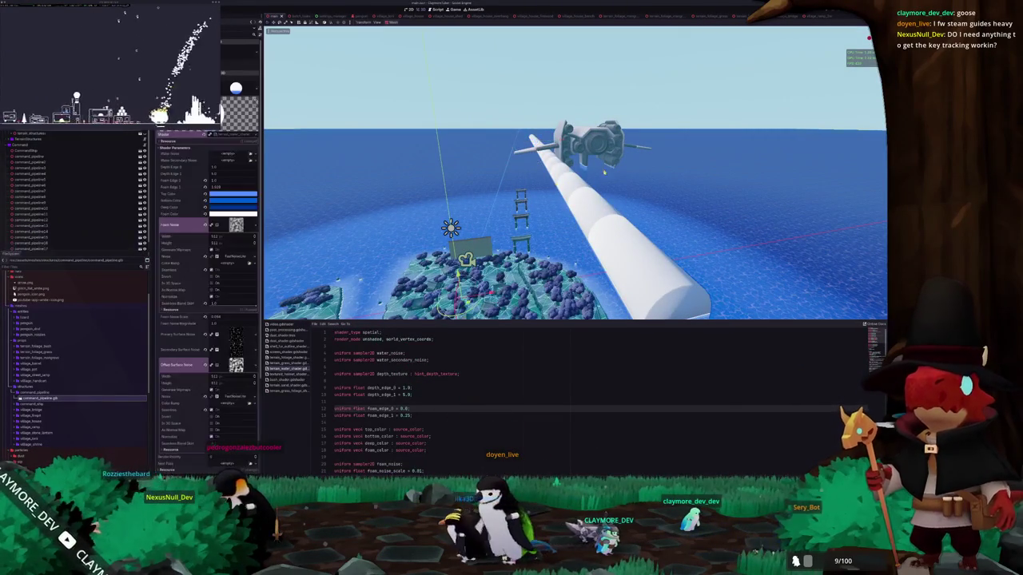
Orbit the viewport to look along the finished bar
mouse_move(519, 204)
middle_down()
mouse_move(575, 200)
mouse_move(543, 196)
middle_up()
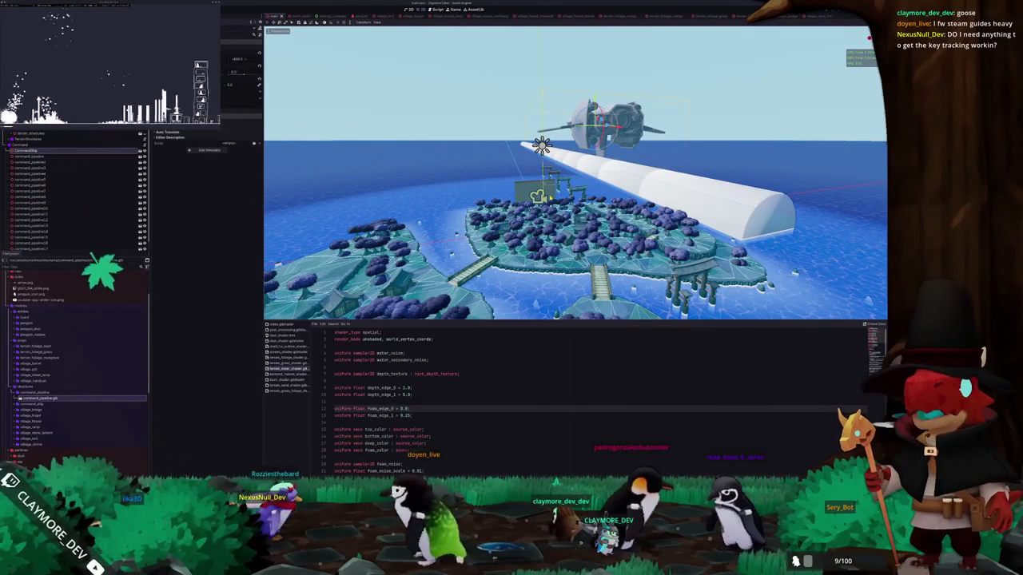
scroll(575, 200, up, 4)
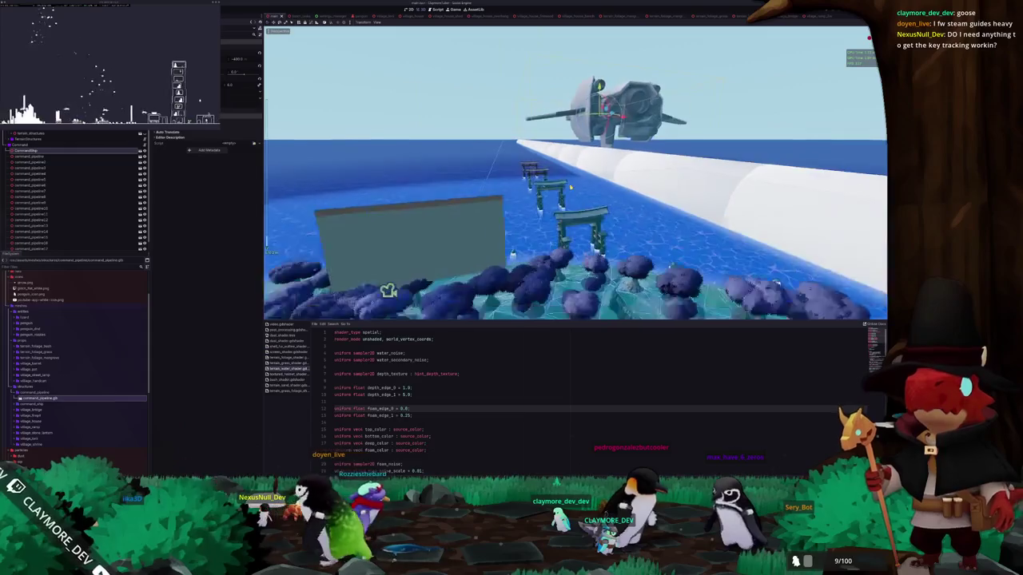
scroll(576, 200, up, 2)
scroll(463, 368, down, 1)
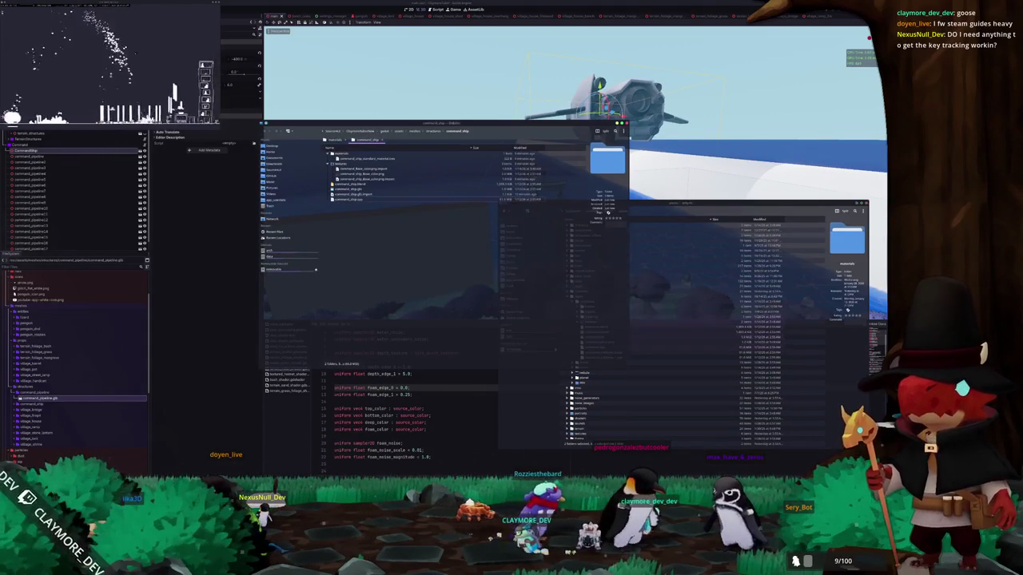
Bring GitHub Desktop to the front and view the repository's history
click(431, 466)
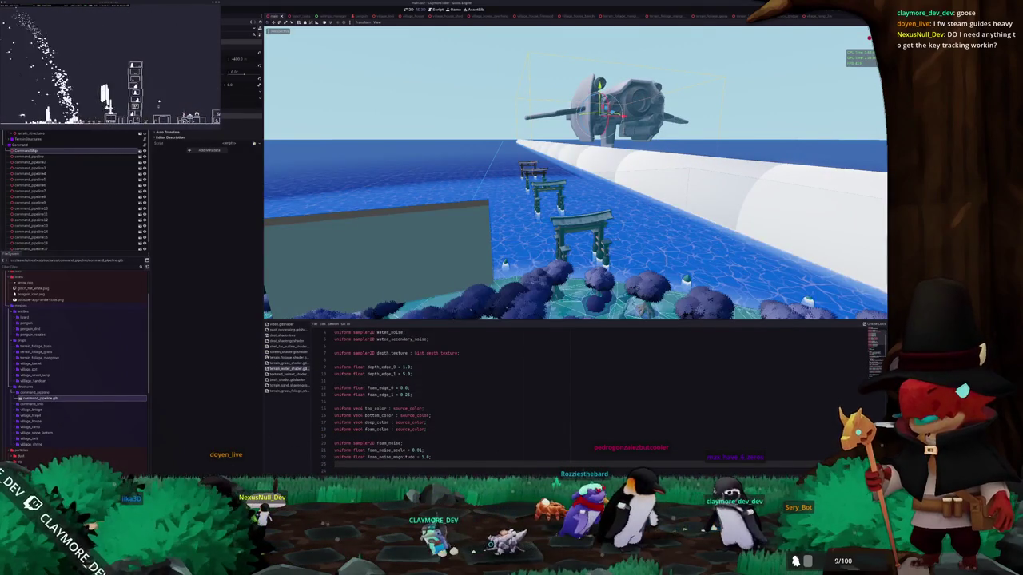
key(alt+Tab)
key(alt+Tab)
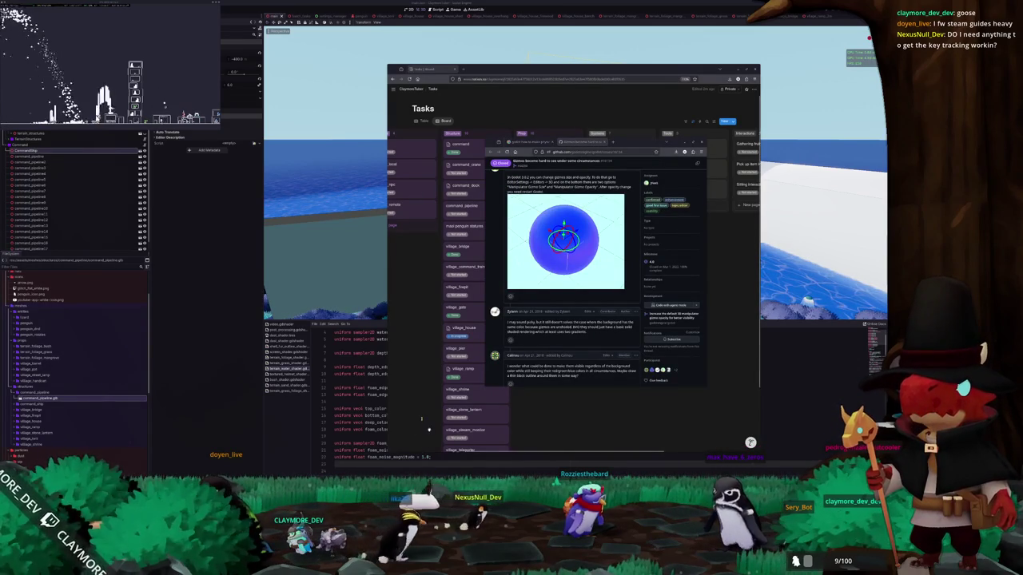
key(alt+Tab)
click(502, 114)
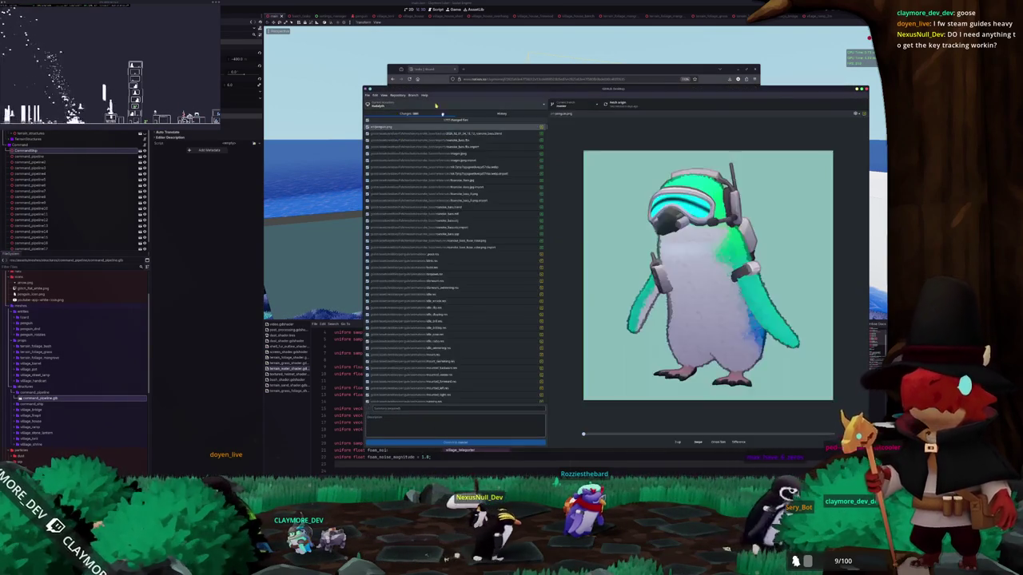
Start a new repository in GitHub Desktop and name it godot2
click(375, 104)
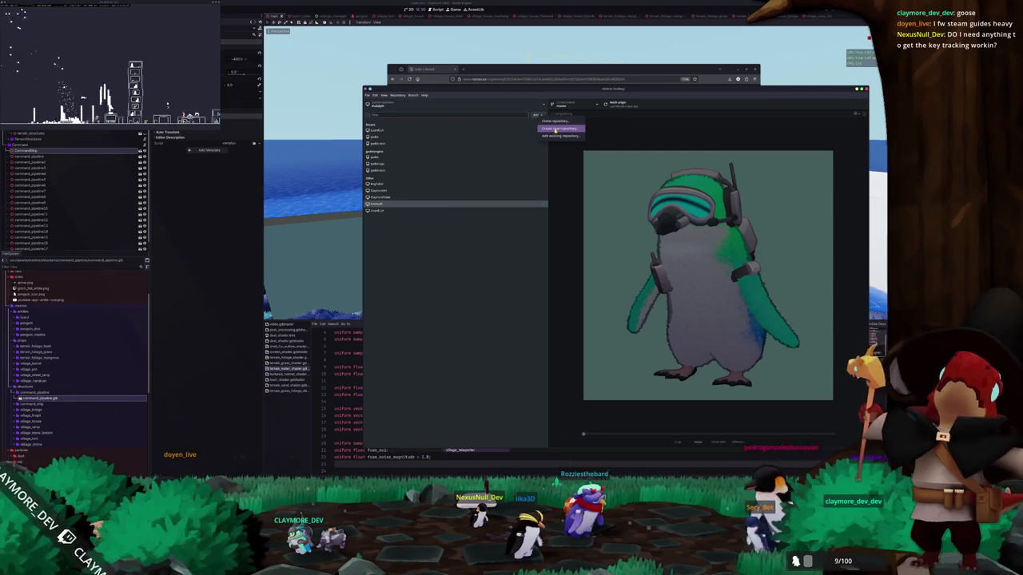
click(558, 129)
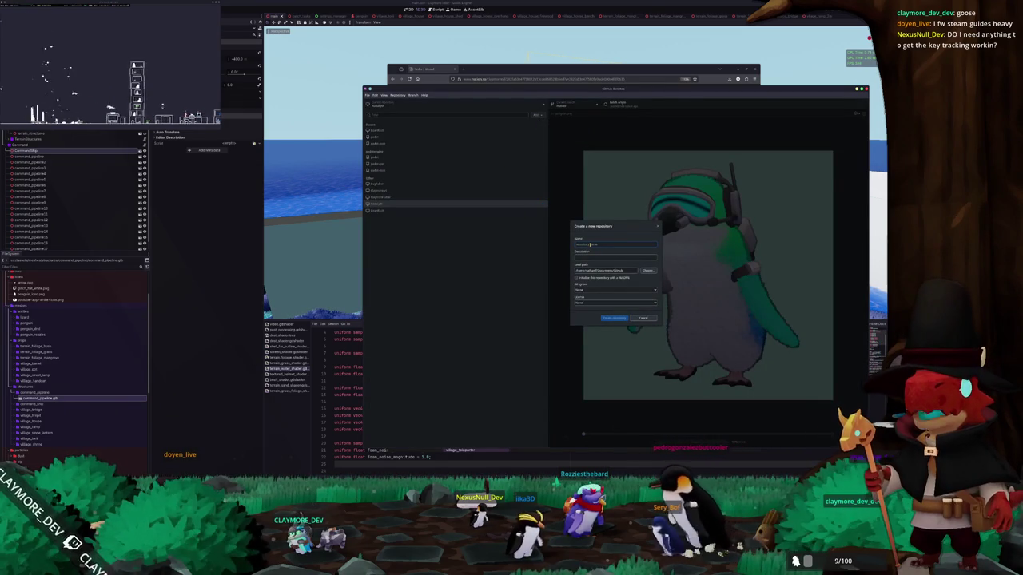
text(goose)
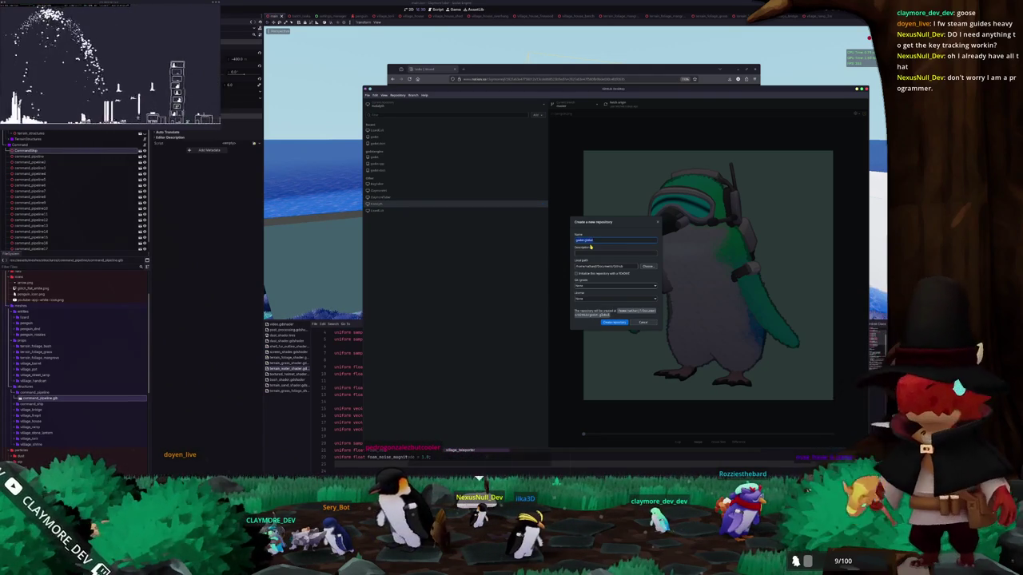
key(BackSpace)
text(godot)
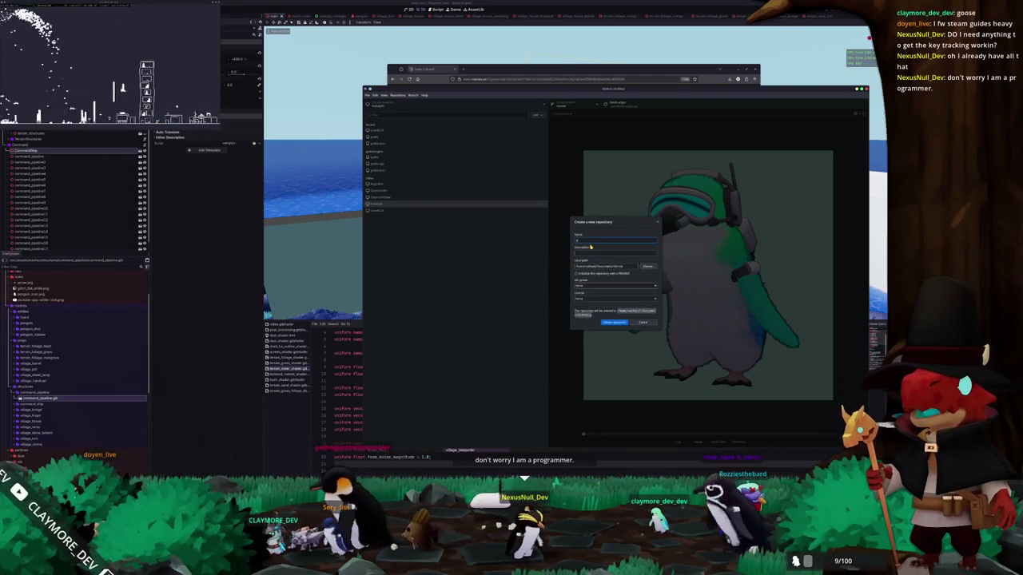
text(2)
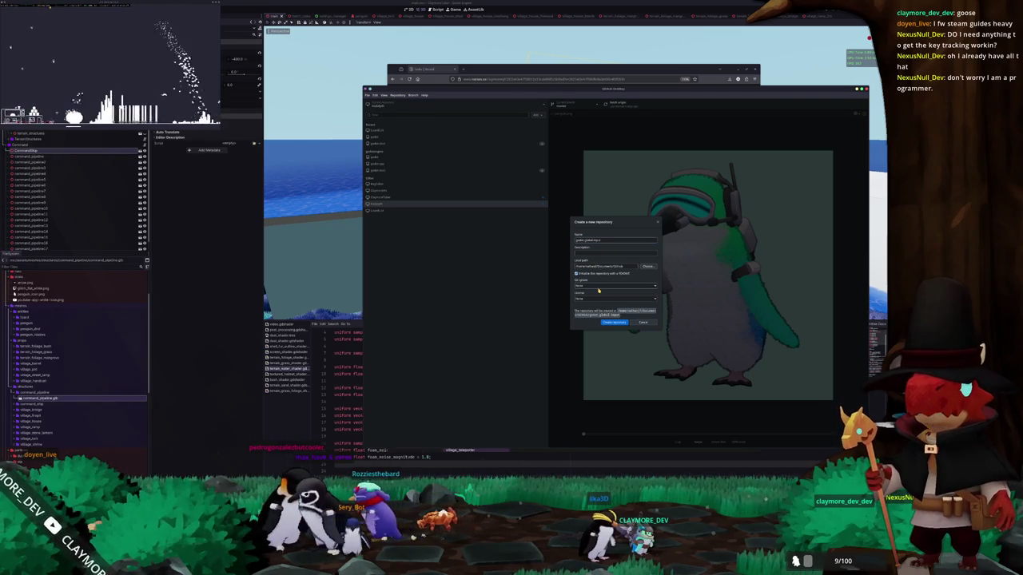
Set the license to MIT and Git ignore to None, then create the repository
click(592, 300)
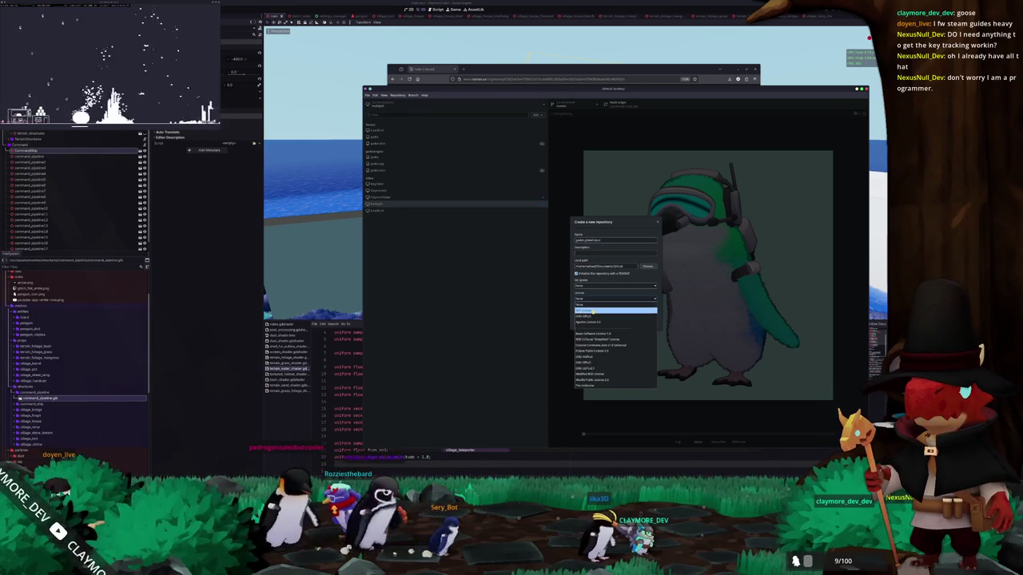
click(594, 311)
click(587, 288)
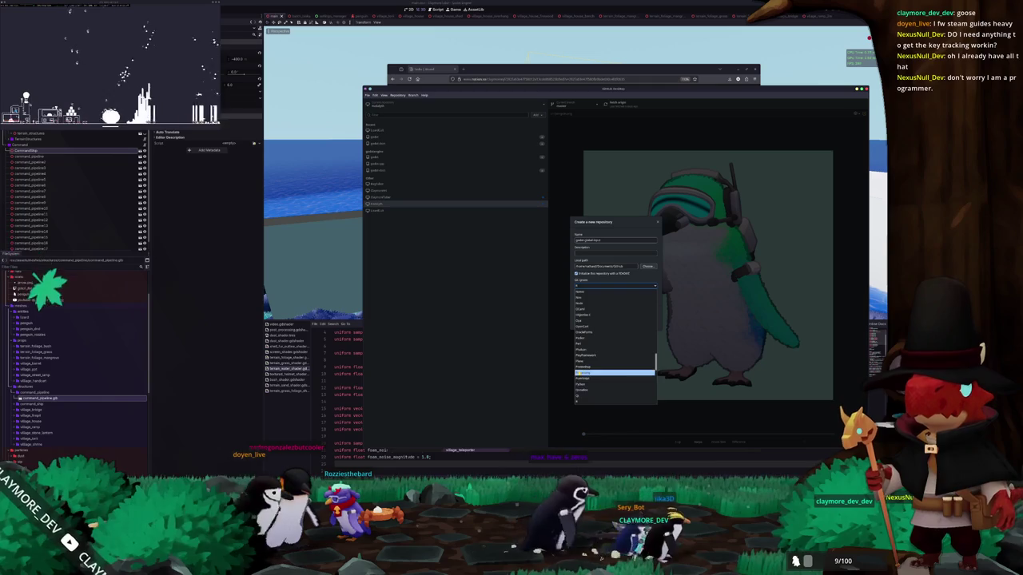
scroll(587, 327, up, 3)
scroll(589, 312, up, 5)
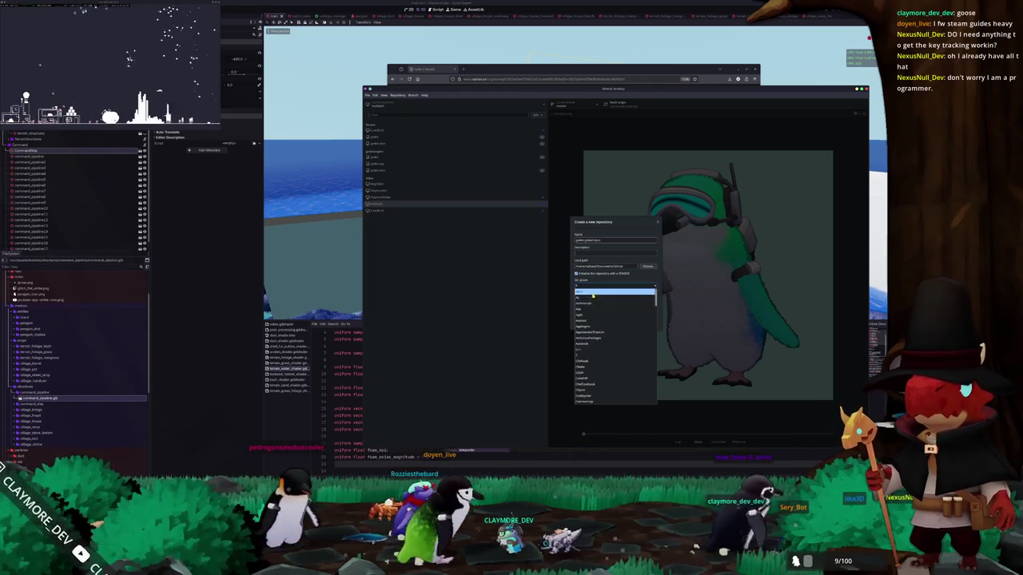
click(583, 291)
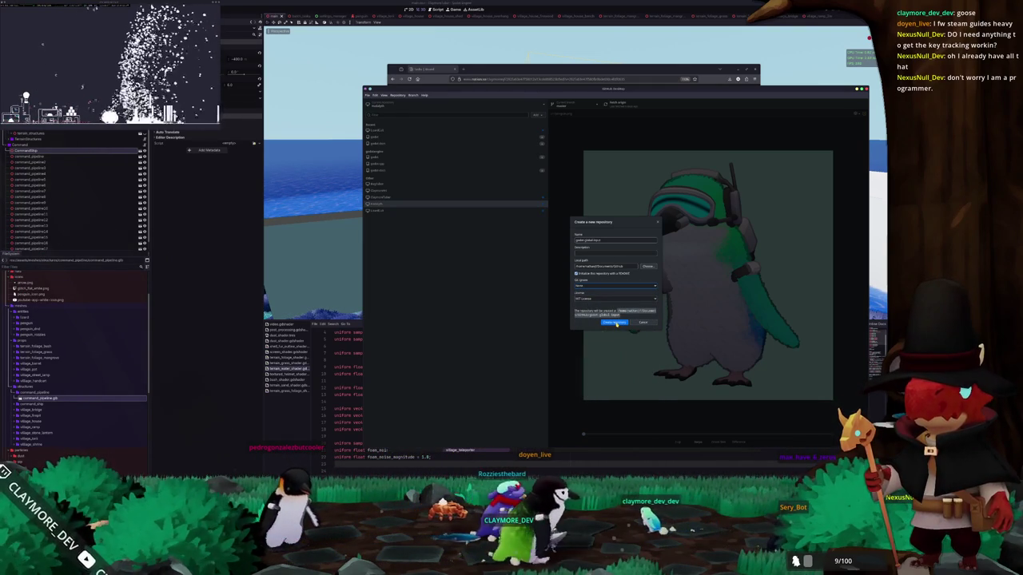
click(601, 301)
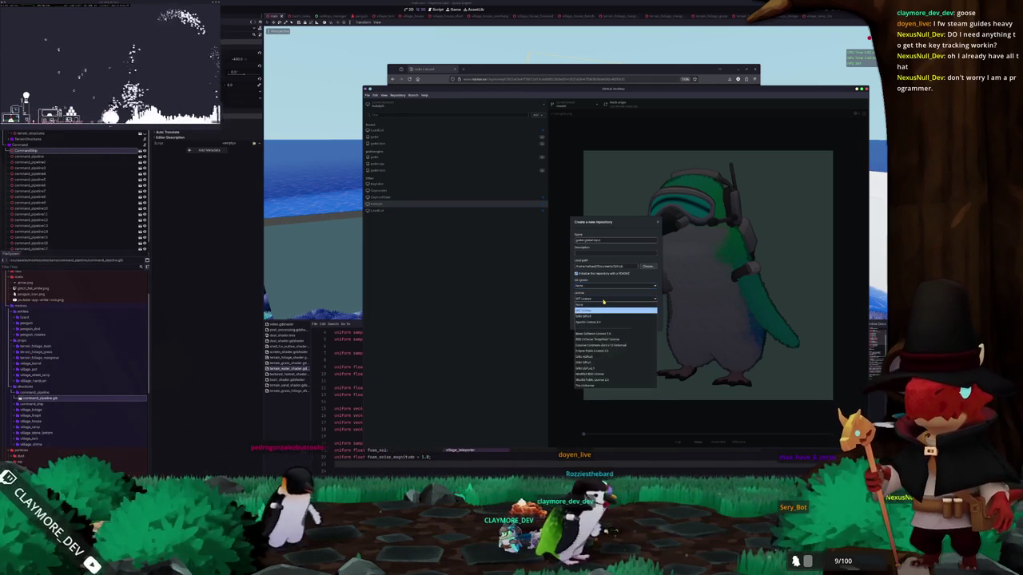
click(611, 322)
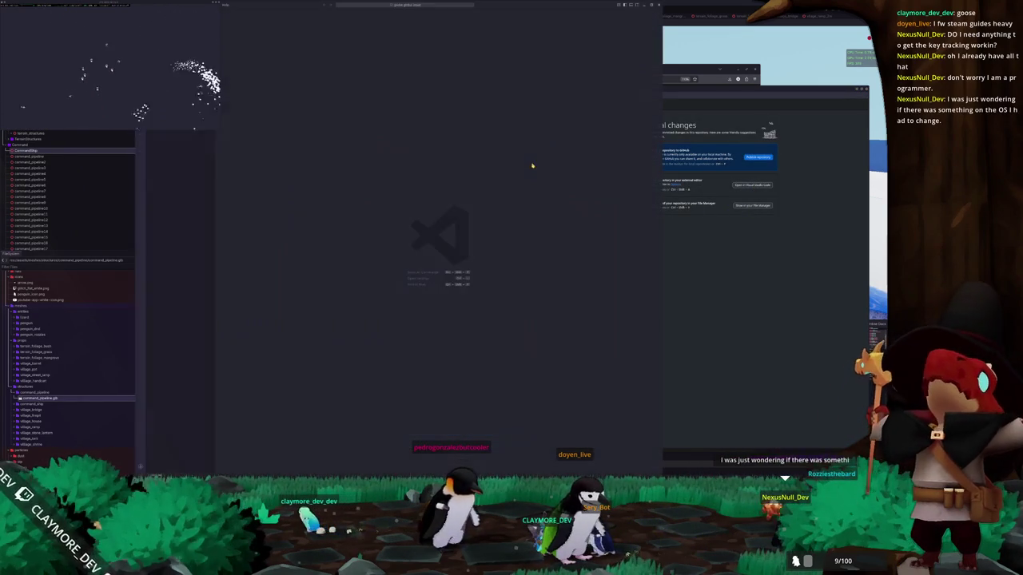
Reveal the project's containing folder in Dolphin and expand two folders in its list
right_click(171, 189)
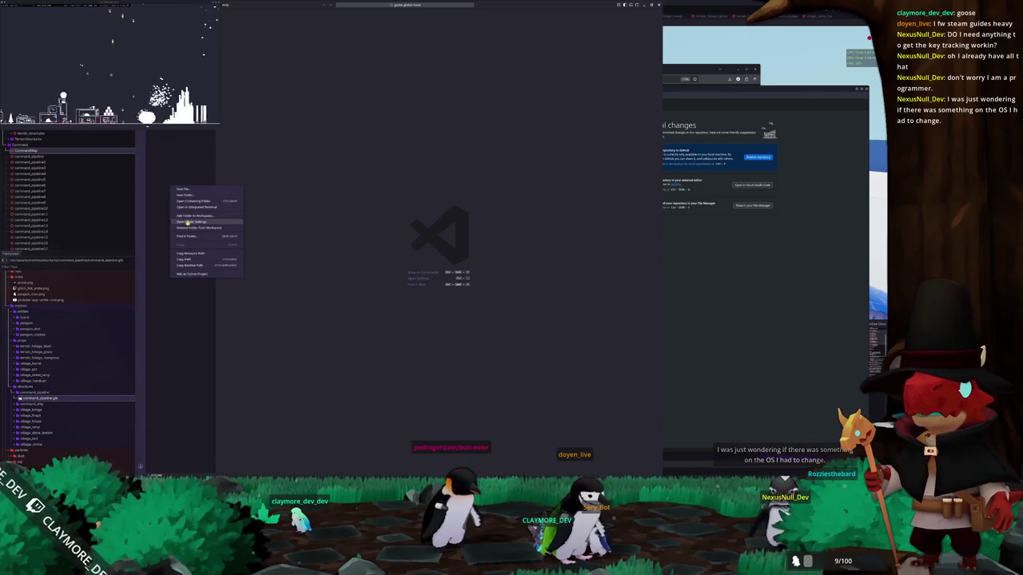
click(192, 201)
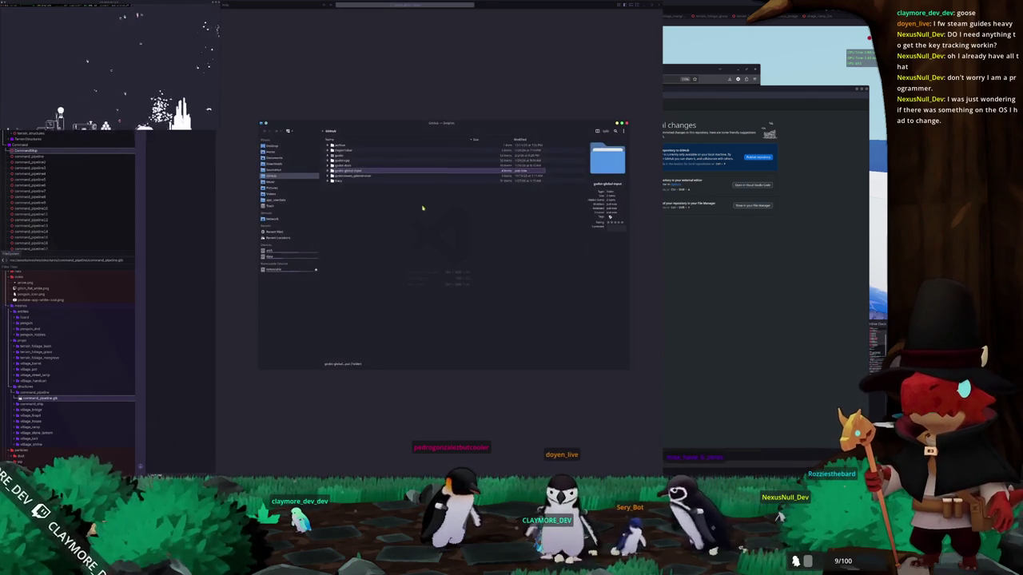
click(330, 150)
click(337, 171)
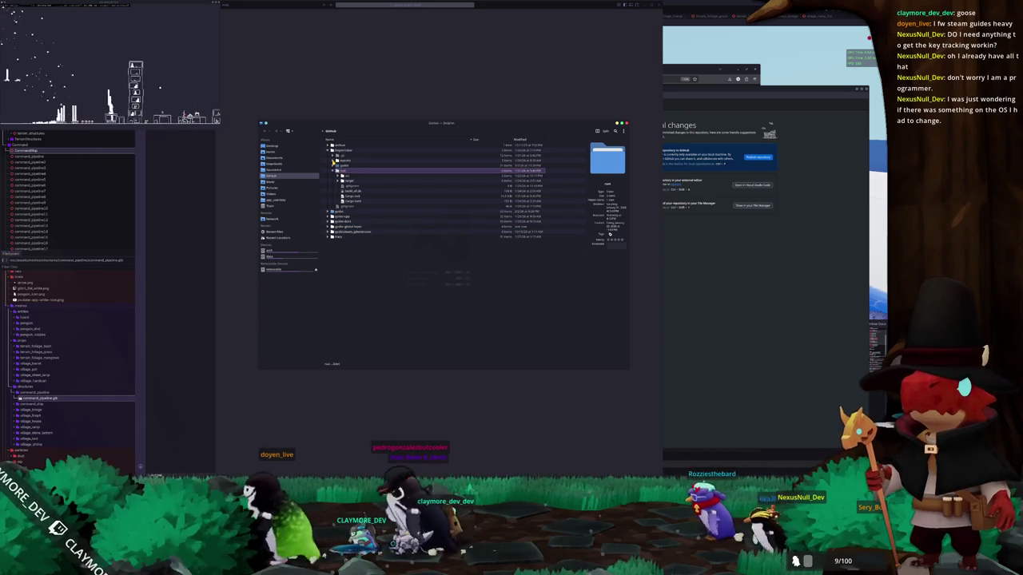
Expand the project folders in Dolphin's GitHub directory tree and add a folder to the selection
click(333, 160)
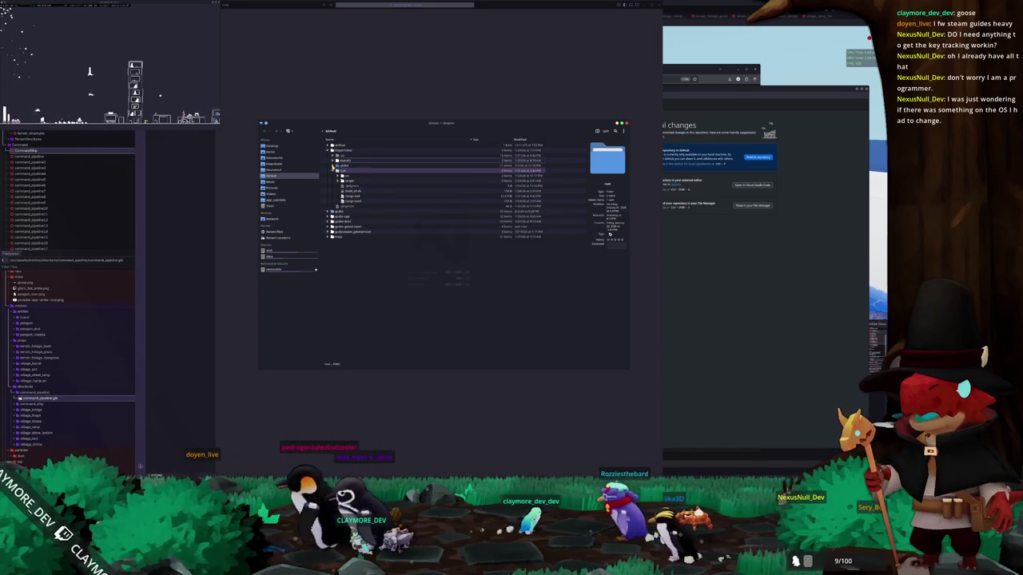
click(336, 171)
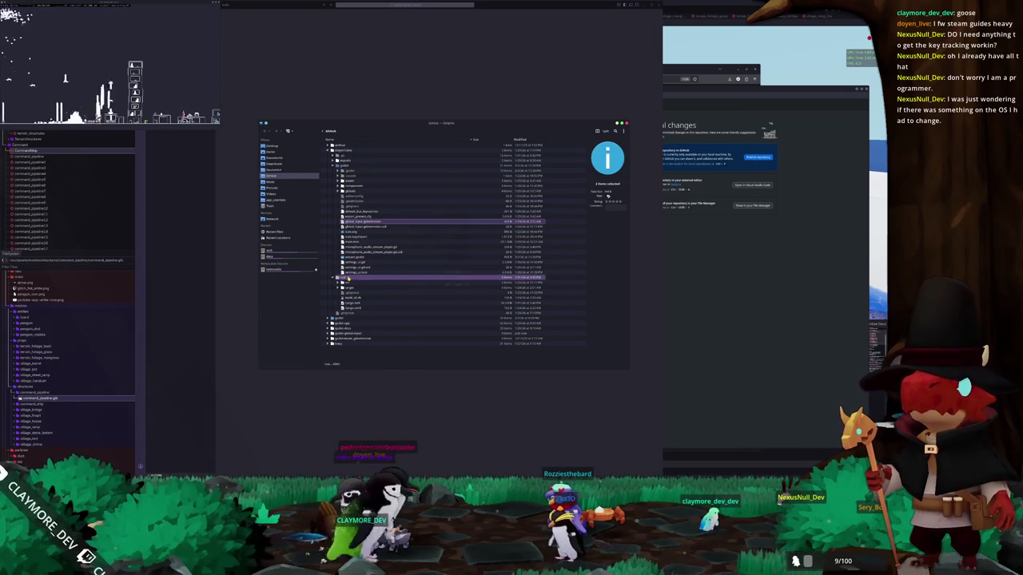
right_click(348, 279)
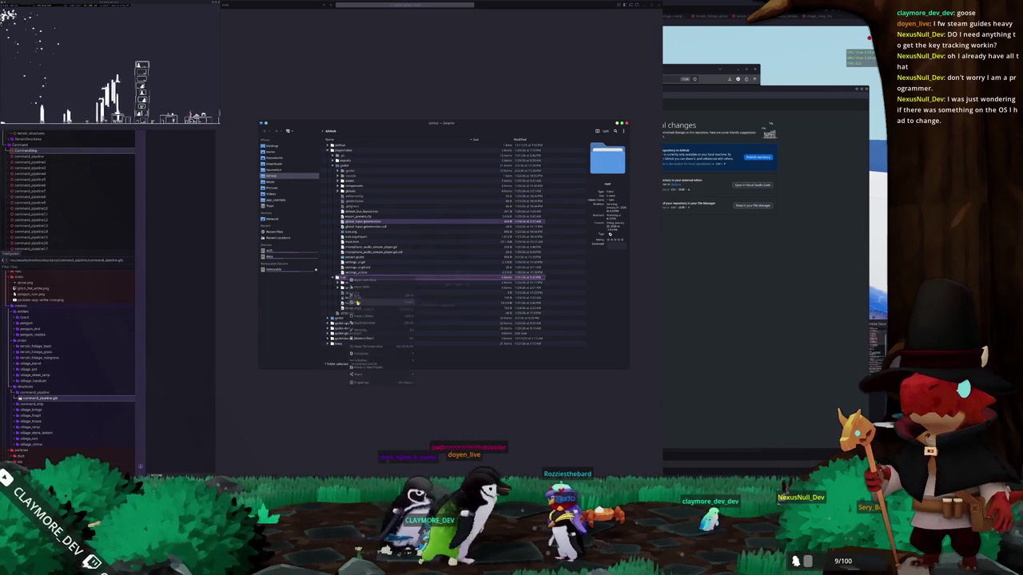
click(357, 302)
Return to the Dolphin window and open the godot-global-input folder
drag(519, 128, 570, 140)
key(alt+Tab)
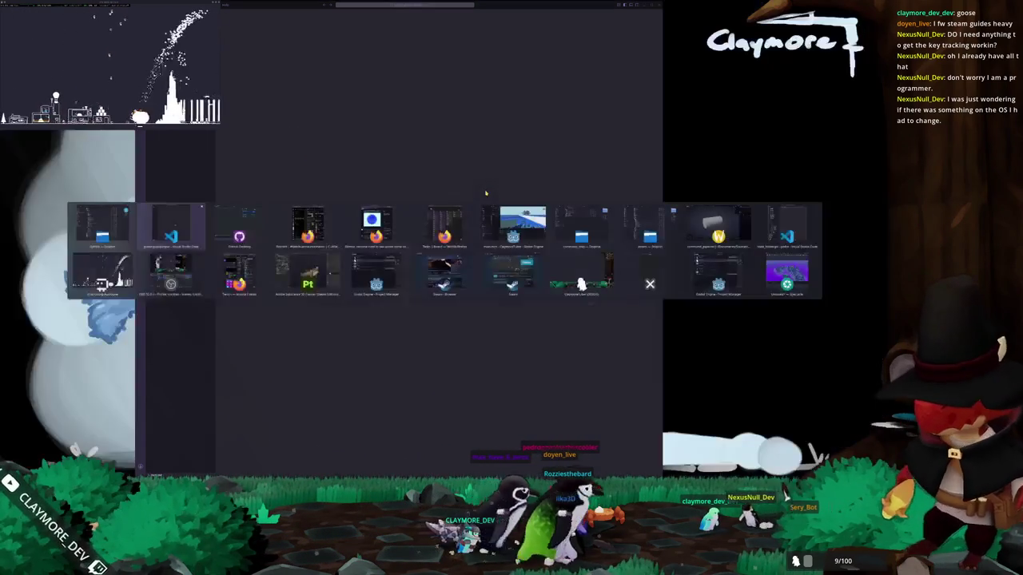
key(alt)
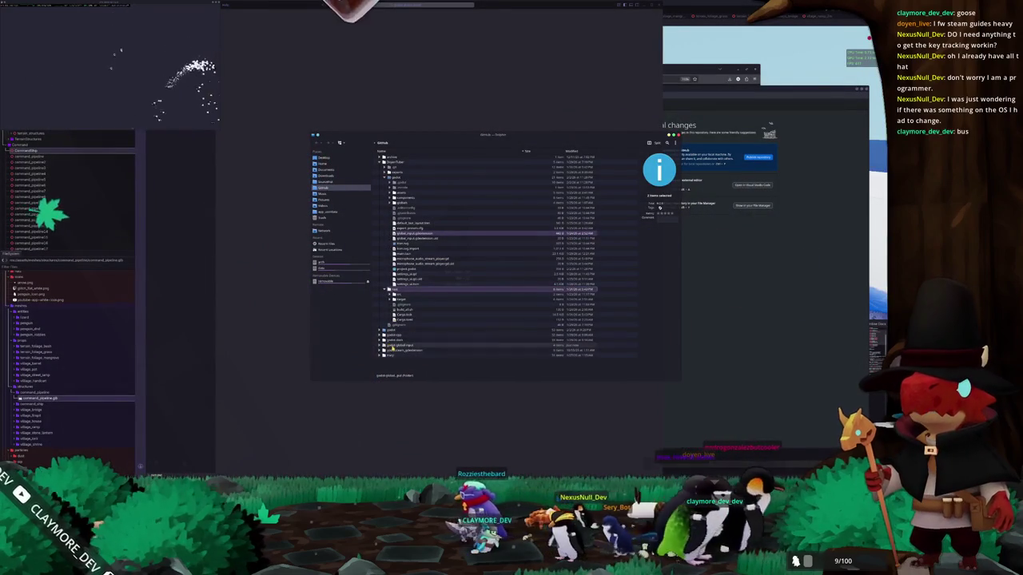
double_click(391, 345)
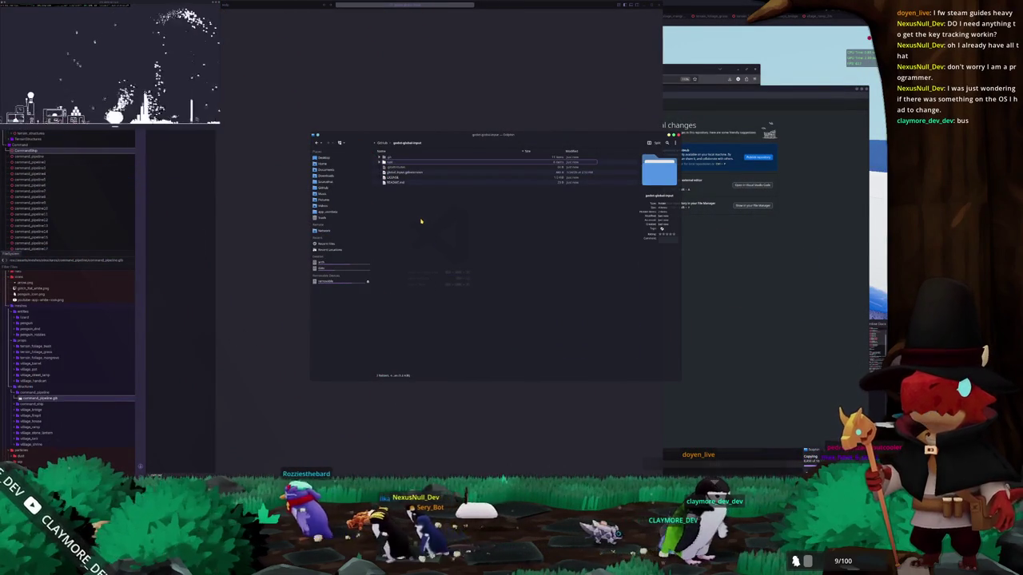
Expand the rust and target folders inside godot-global-input
click(418, 220)
click(380, 162)
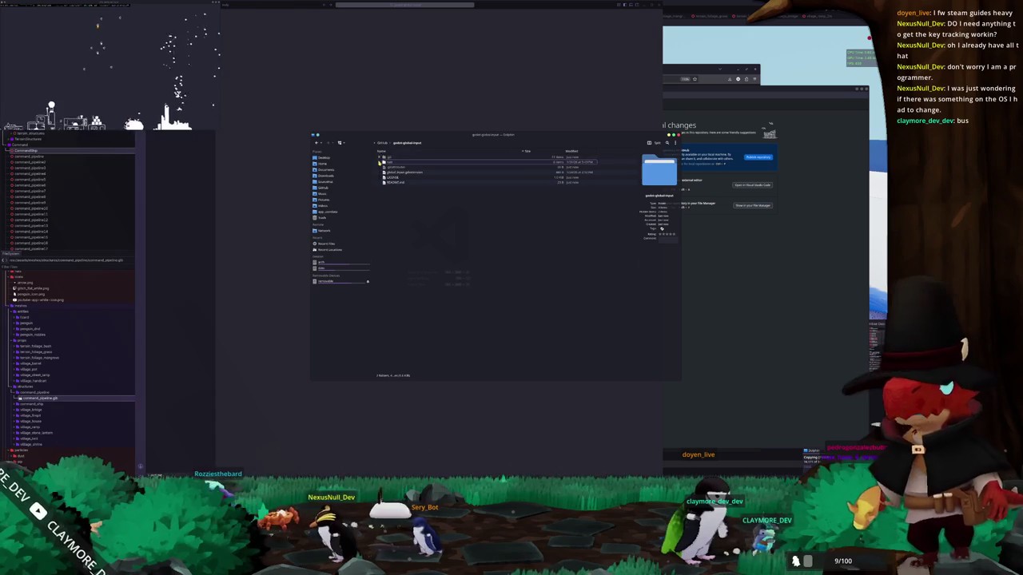
click(388, 167)
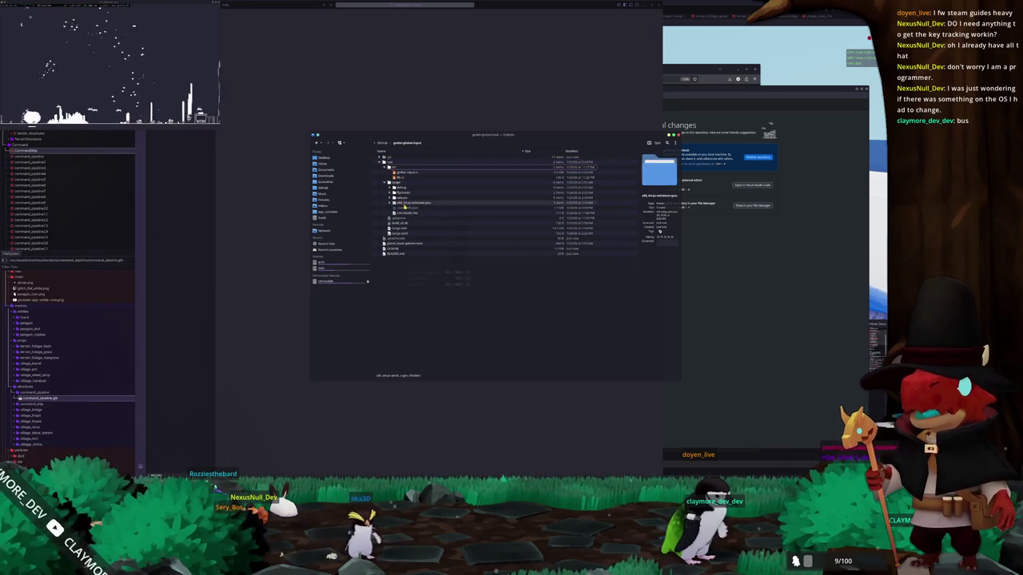
click(390, 204)
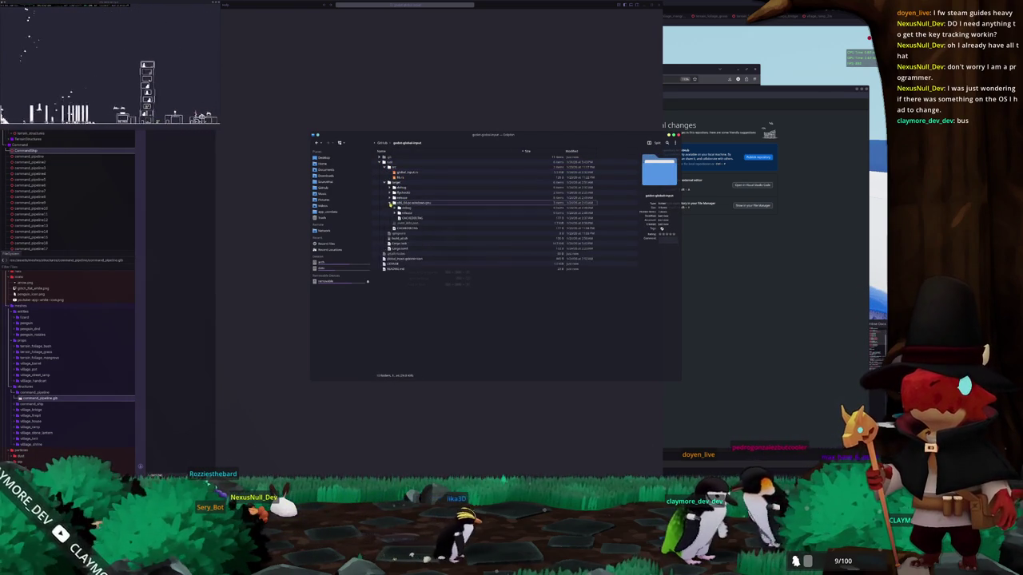
click(390, 204)
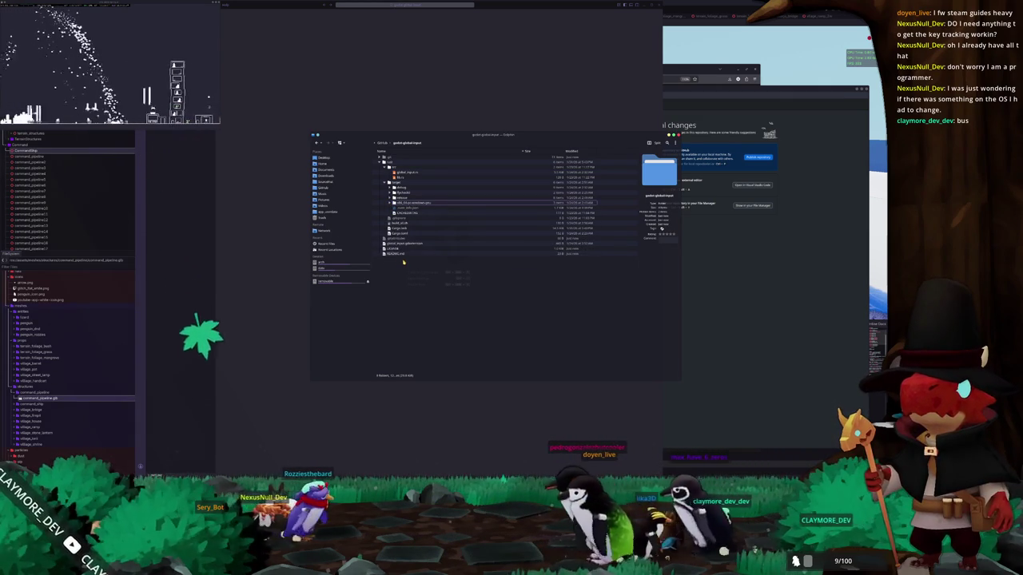
Look through the .gitattributes, .gitignore, build_all.sh and README.md files
click(396, 239)
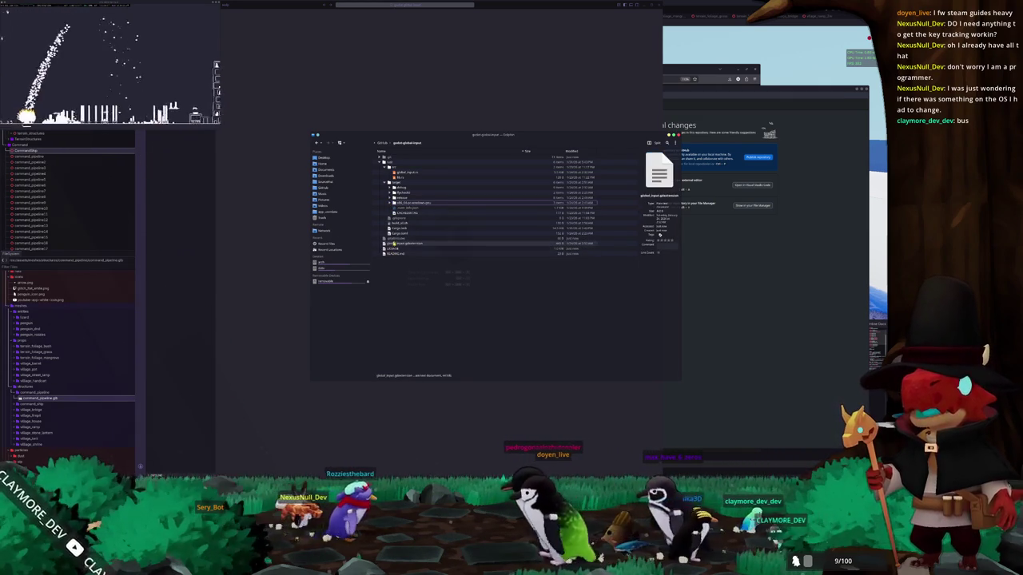
click(399, 223)
click(401, 218)
click(402, 223)
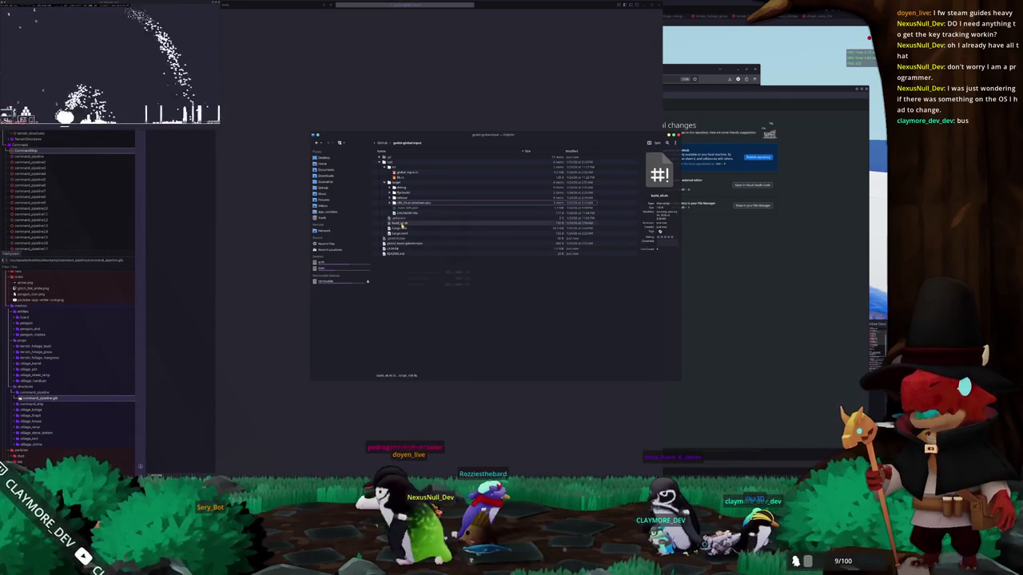
click(403, 254)
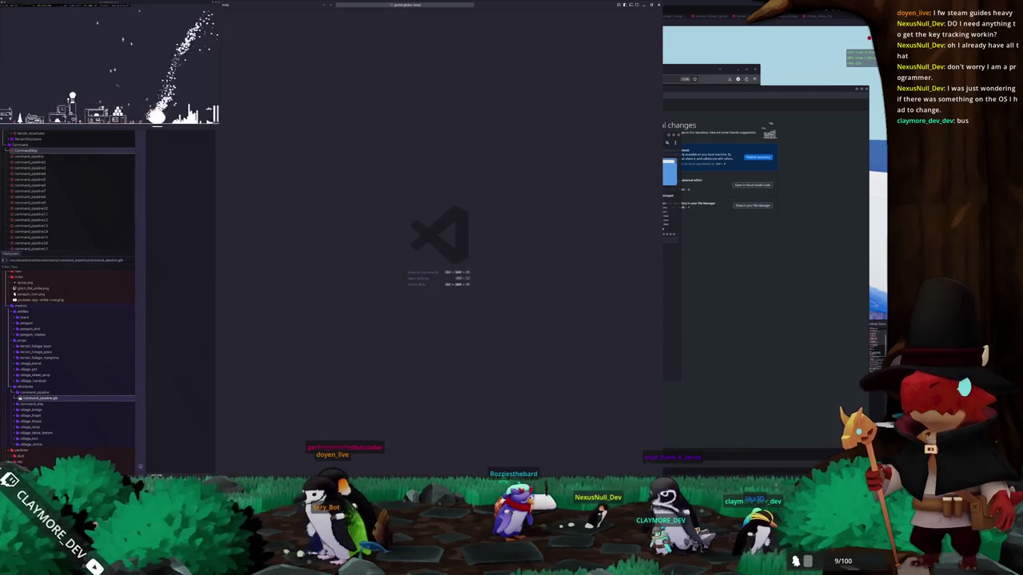
Open an integrated terminal in the project folder, run ls, and dismiss the Steam refund notice
right_click(178, 186)
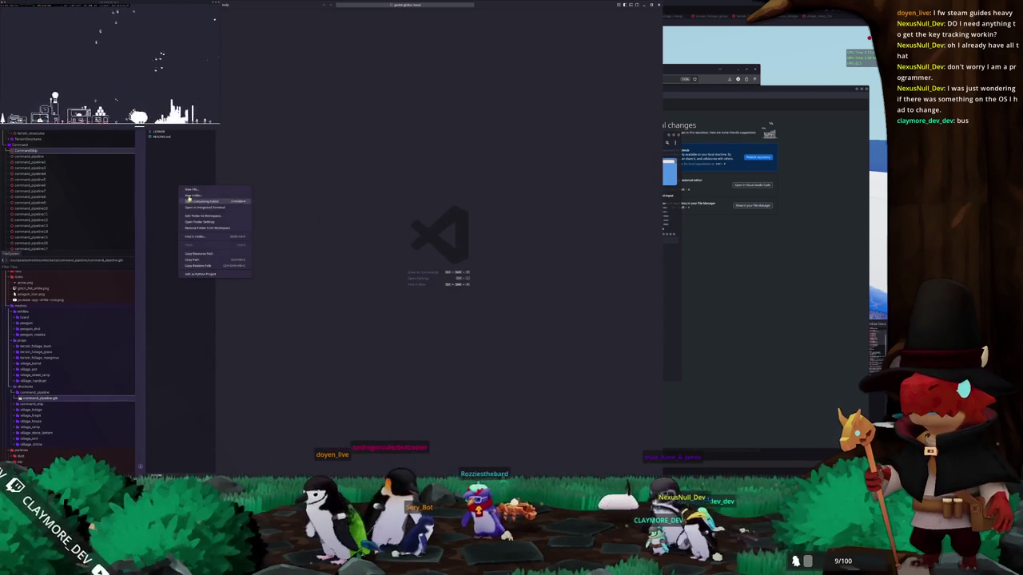
click(201, 207)
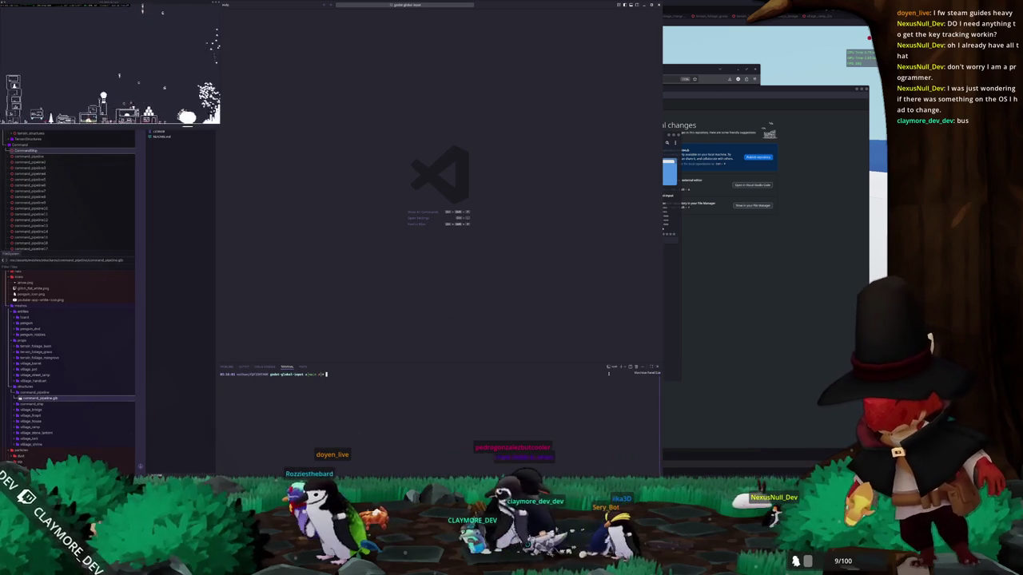
text(ls)
key(Return)
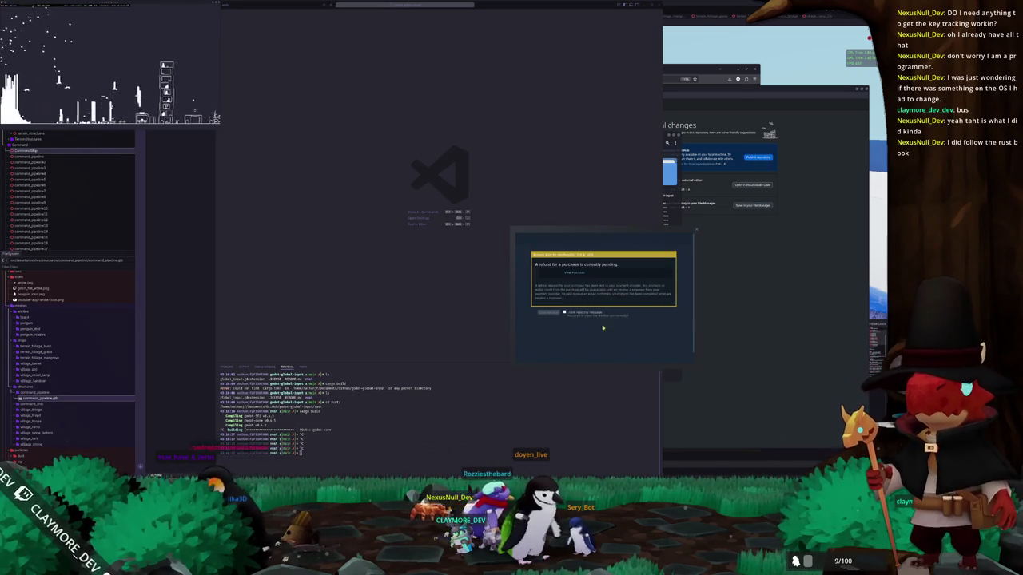
click(552, 314)
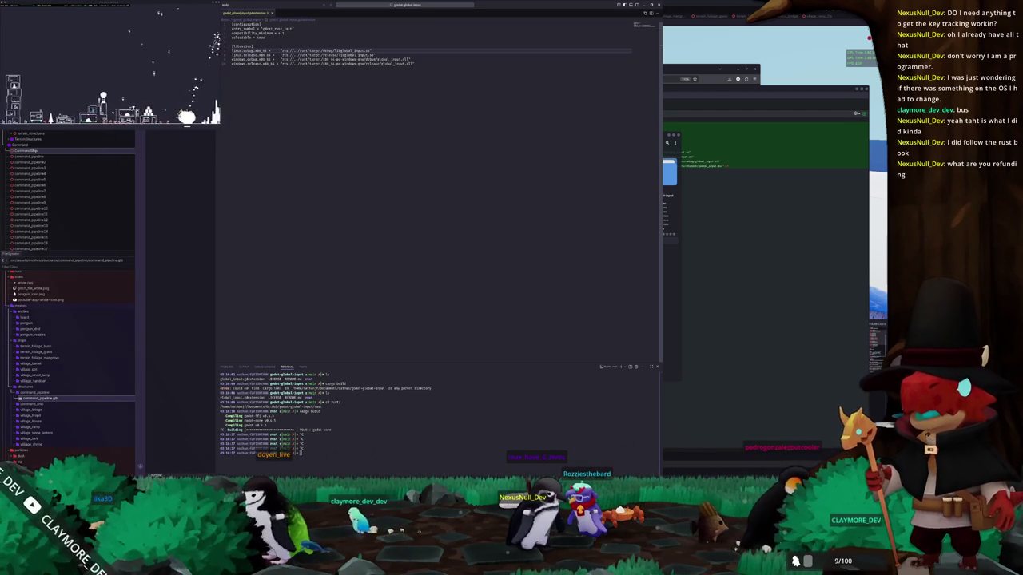
Zoom the editor in twice and inspect line 7's library path in the .gdextension file
double_click(261, 37)
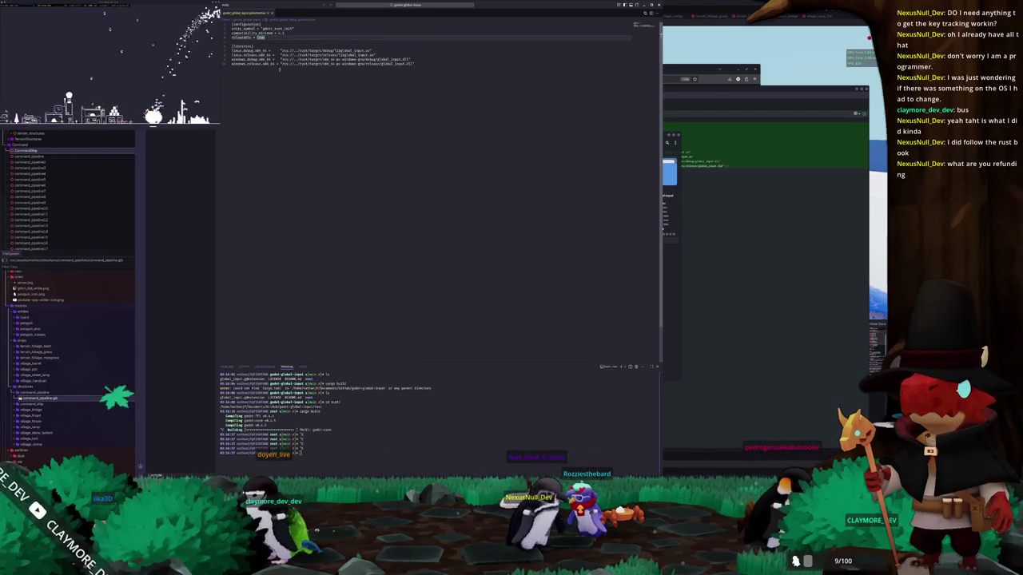
key(ctrl+equal)
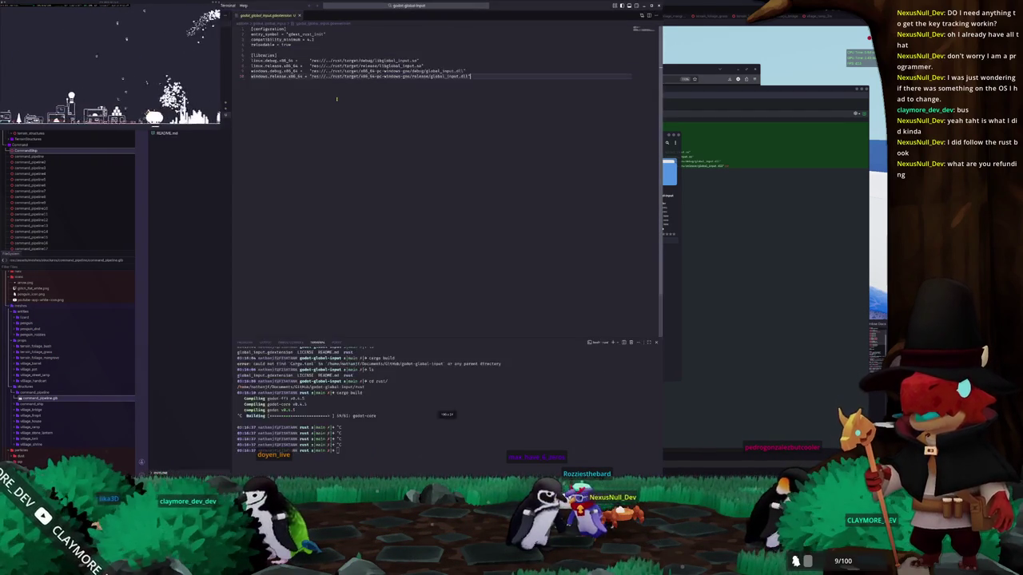
key(ctrl+equal)
key(ctrl+equal)
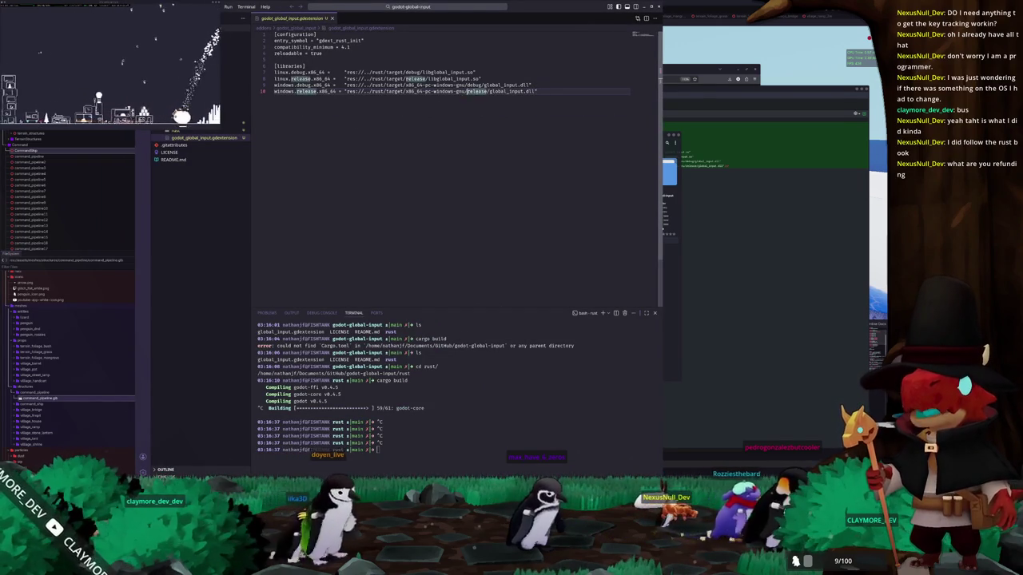
click(264, 53)
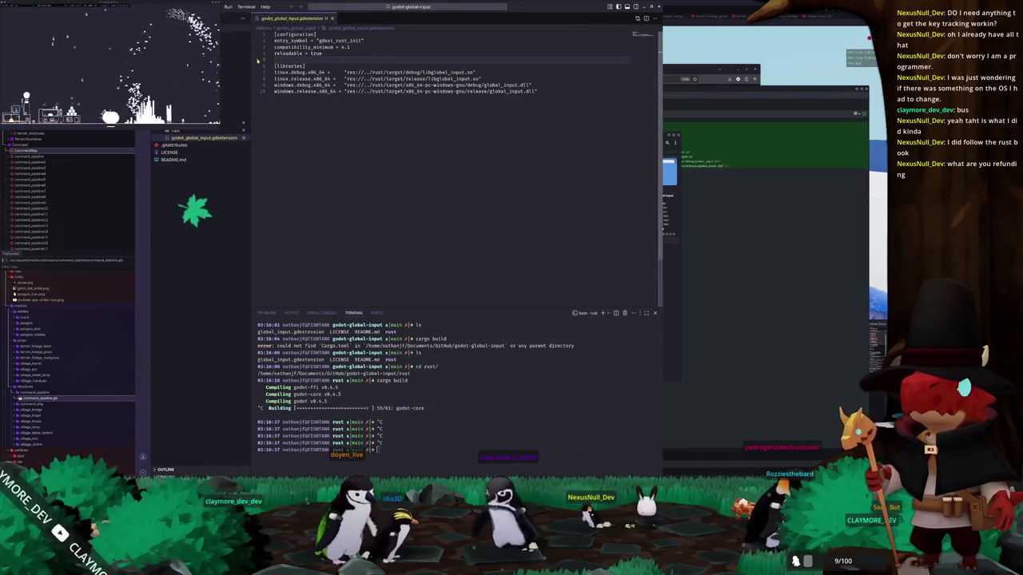
click(438, 71)
double_click(438, 72)
click(177, 131)
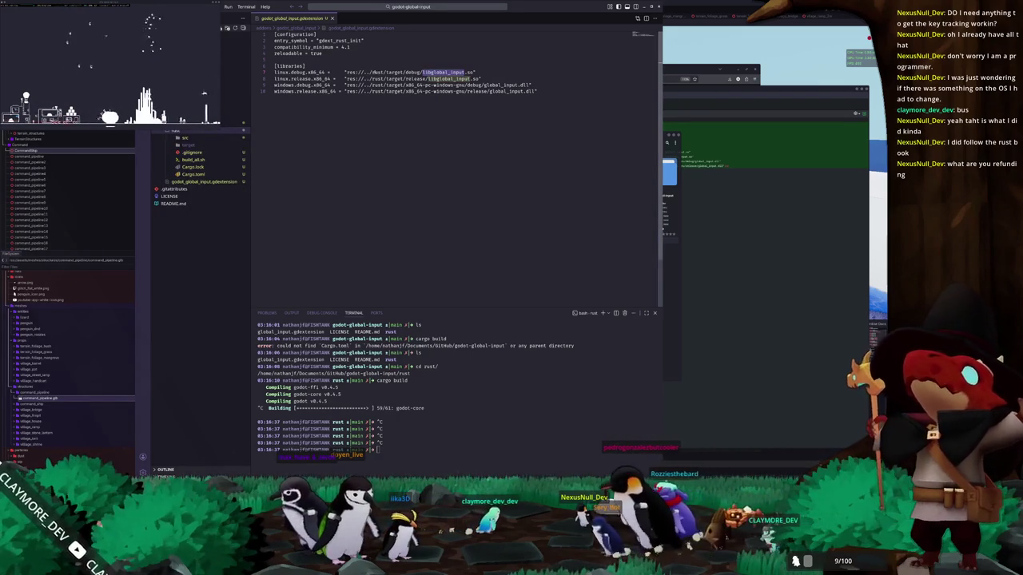
Insert addons/ before rust in line 7's linux.debug library path
double_click(376, 71)
key(Left)
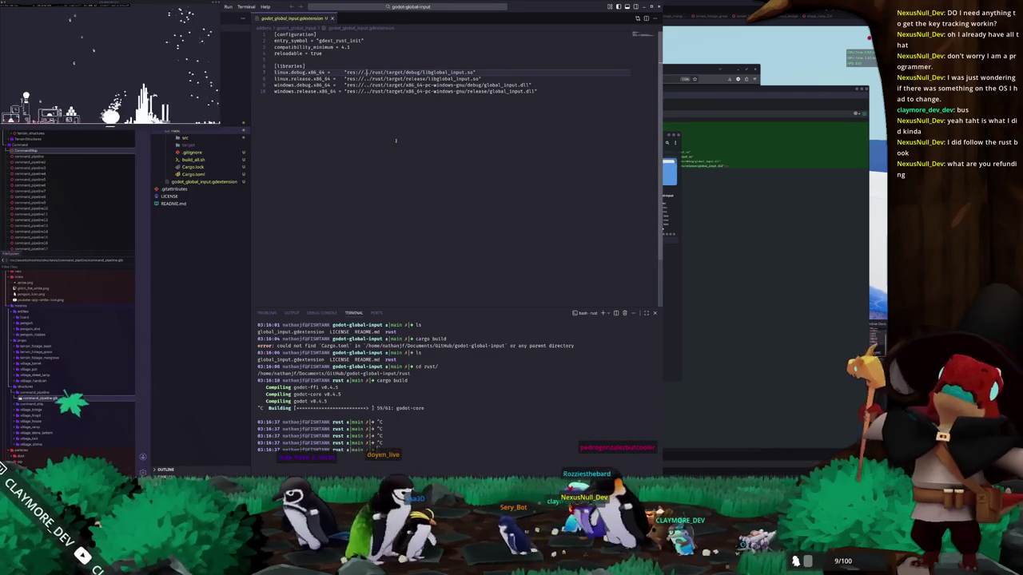
key(ctrl+shift+Right)
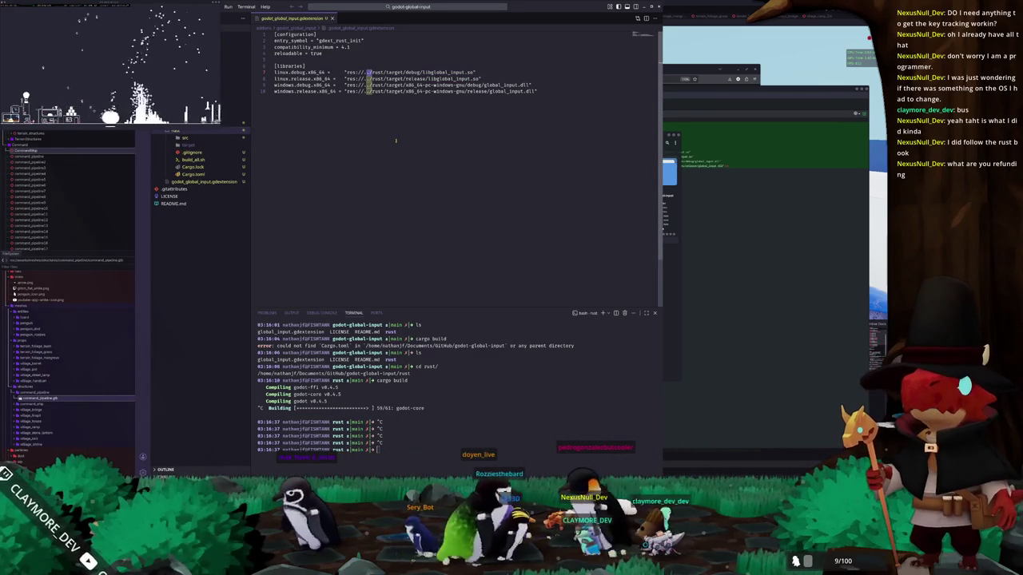
text(ad)
key(Left)
text(addons/)
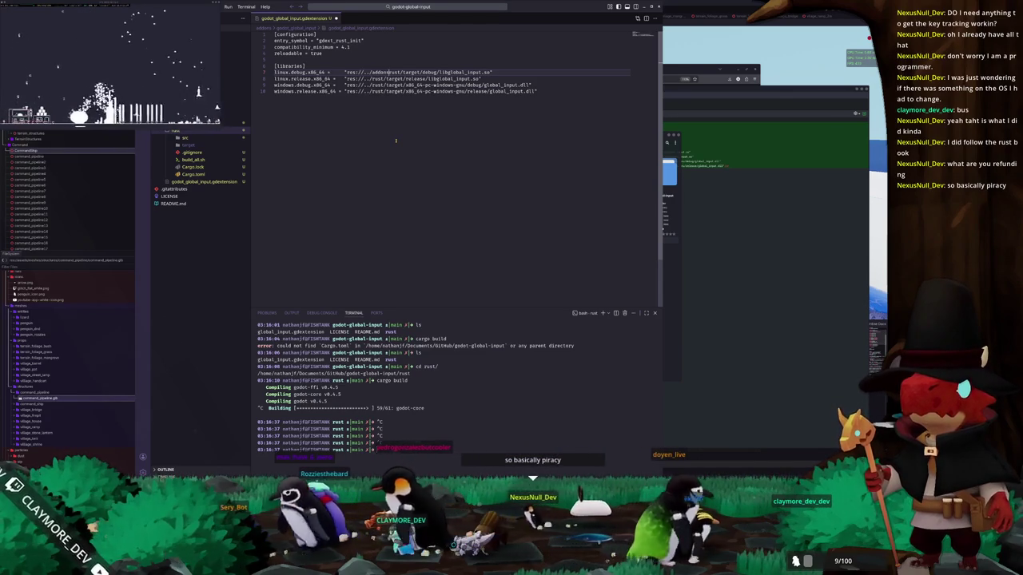
key(ctrl+shift+Left)
key(Left)
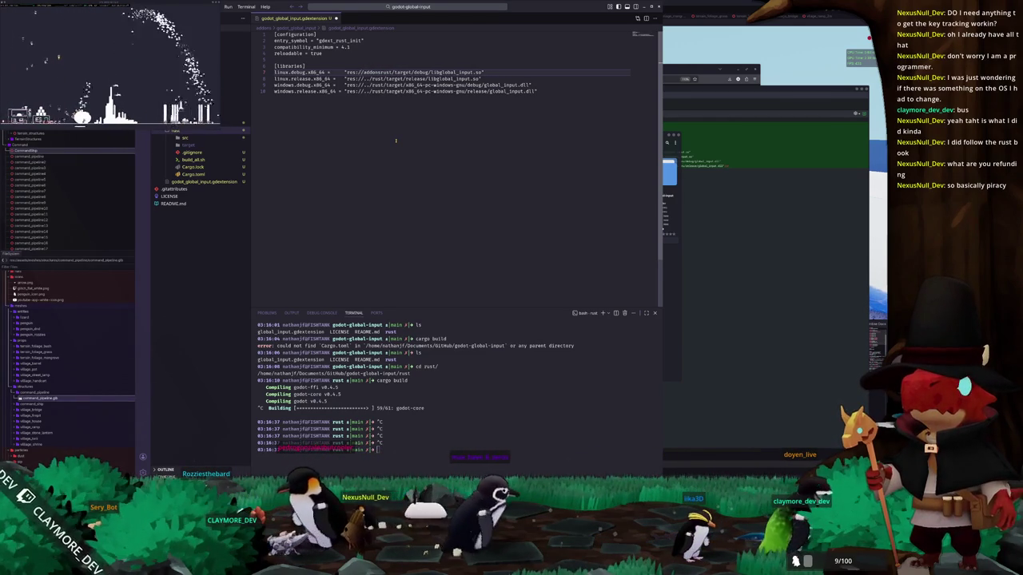
text(/)
key(ctrl+shift+Right)
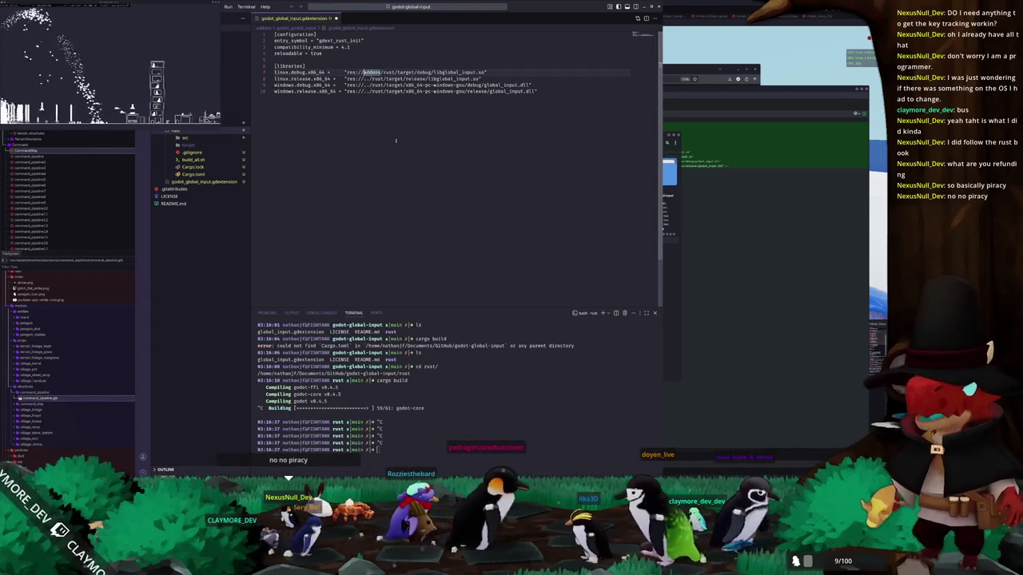
key(Up)
key(ctrl+d)
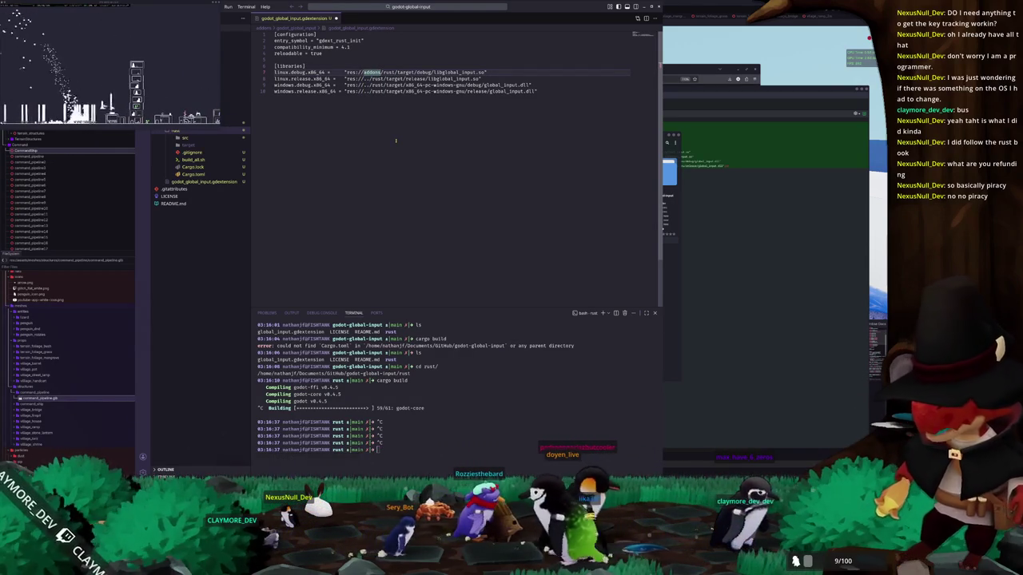
text(addons/)
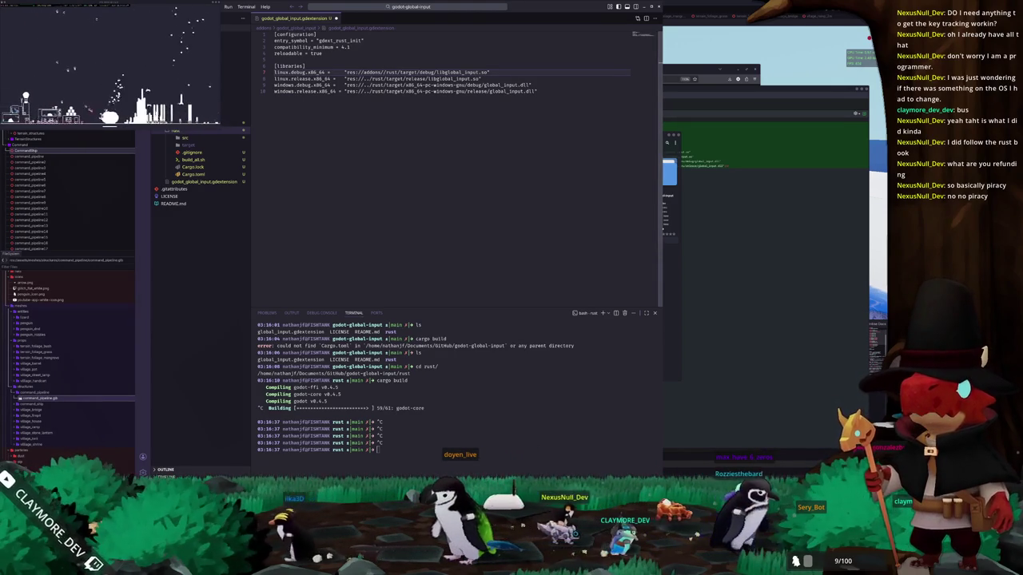
key(alt+Tab)
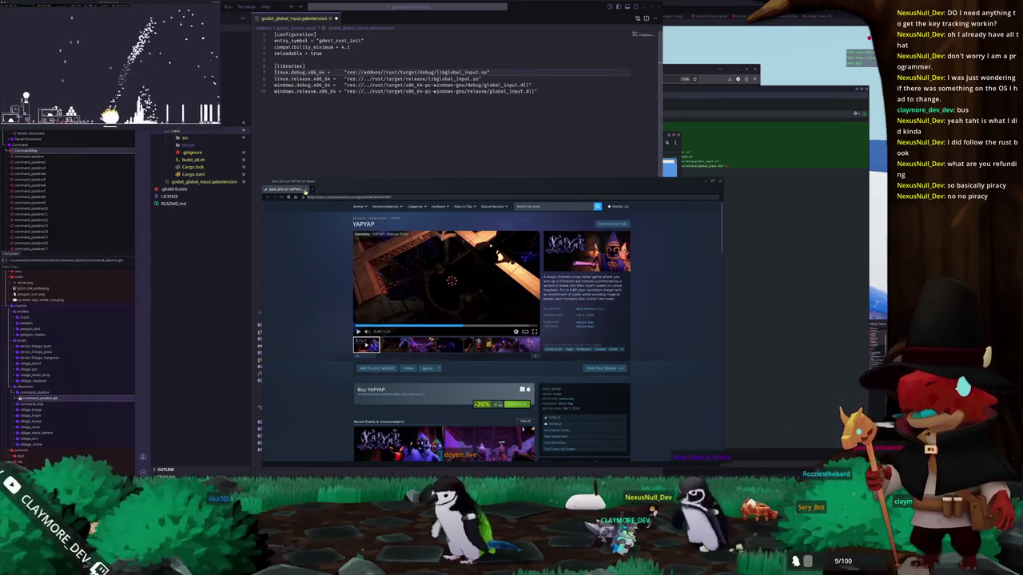
Close the Steam store page, page through the Steam library's recent games, then close Steam
key(alt+Tab)
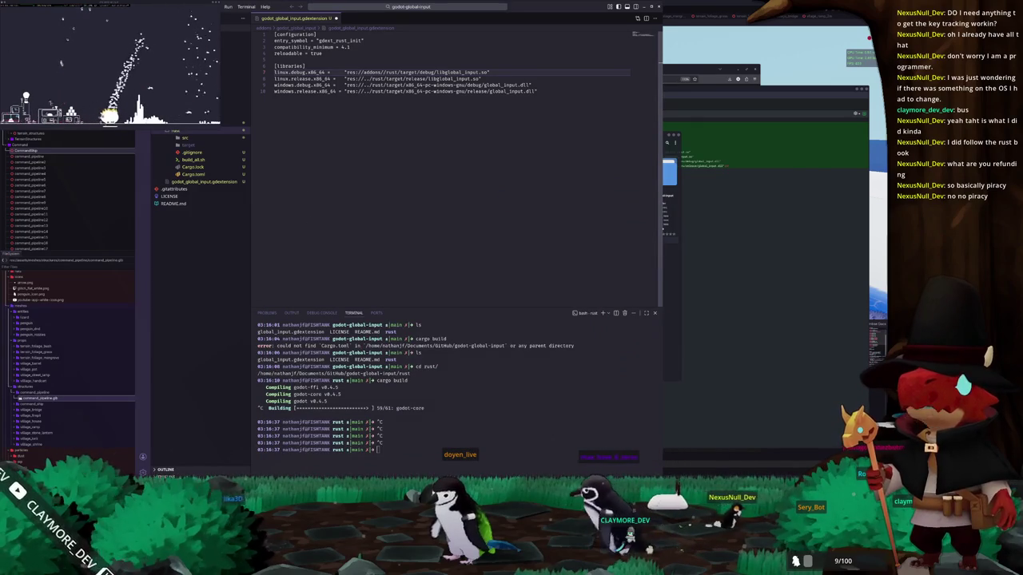
key(alt+Tab)
key(alt+Tab)
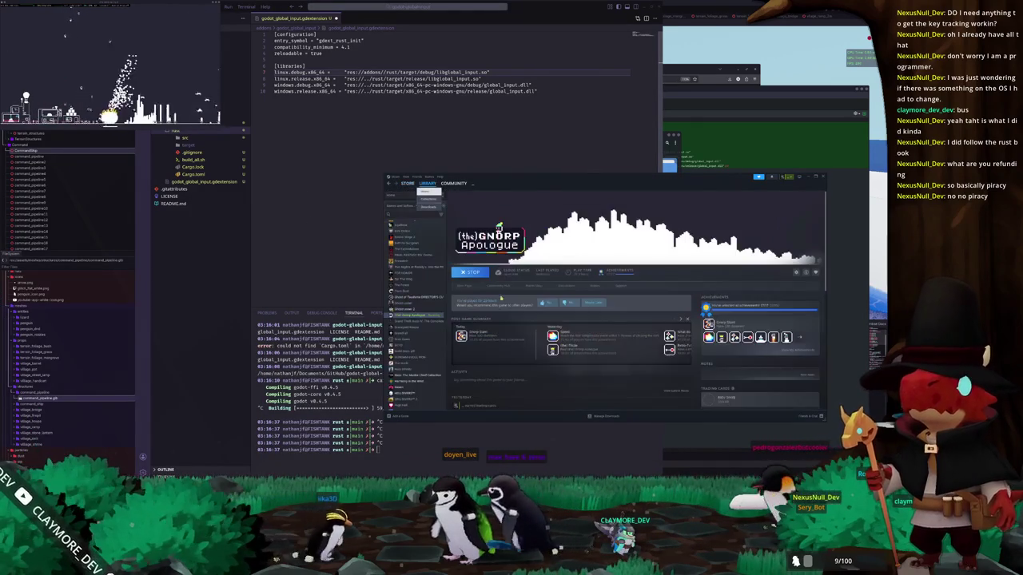
click(428, 183)
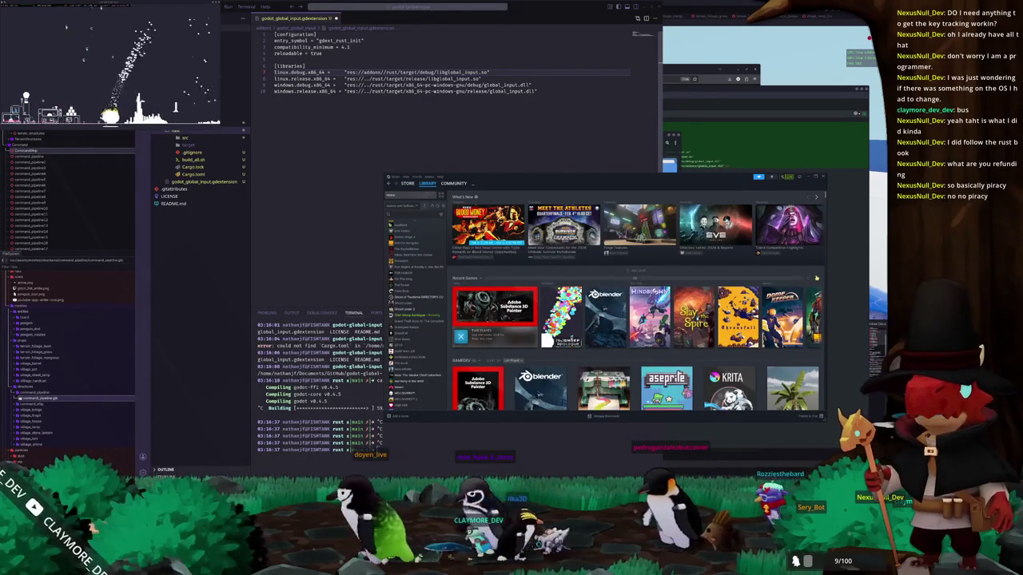
click(816, 278)
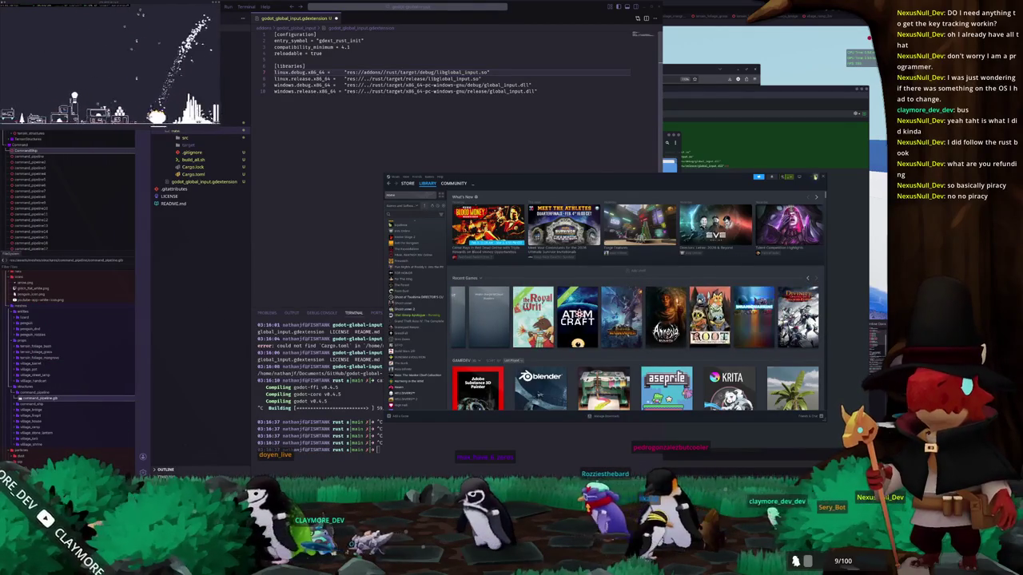
click(385, 72)
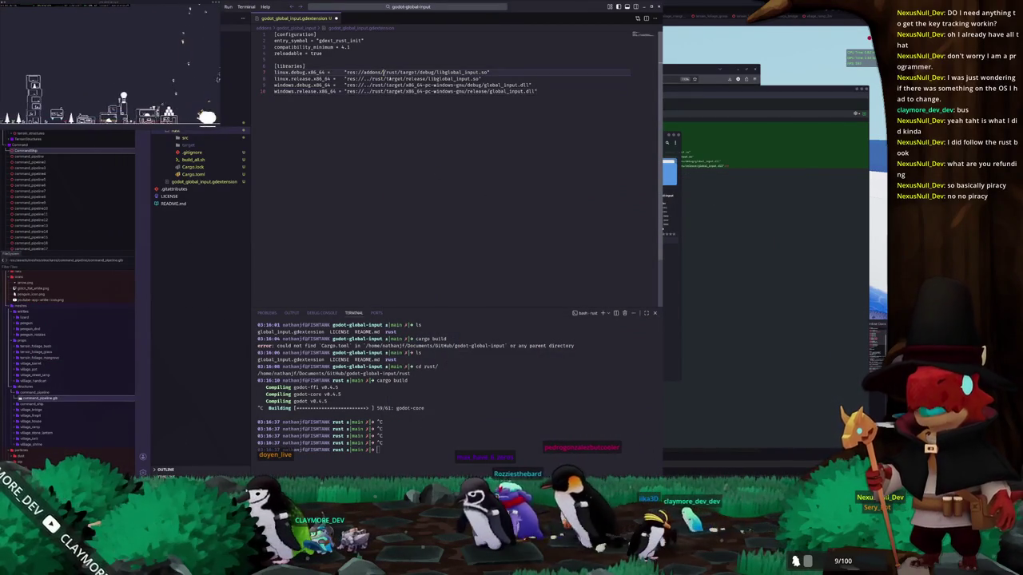
key(BackSpace)
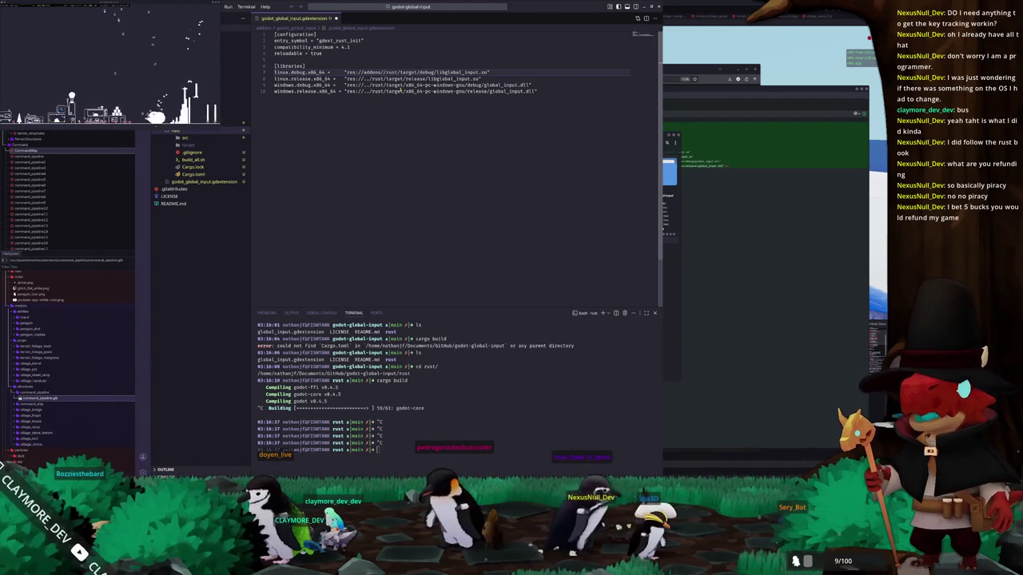
Select the path segments and paste over one path's relative rust/target part
double_click(400, 91)
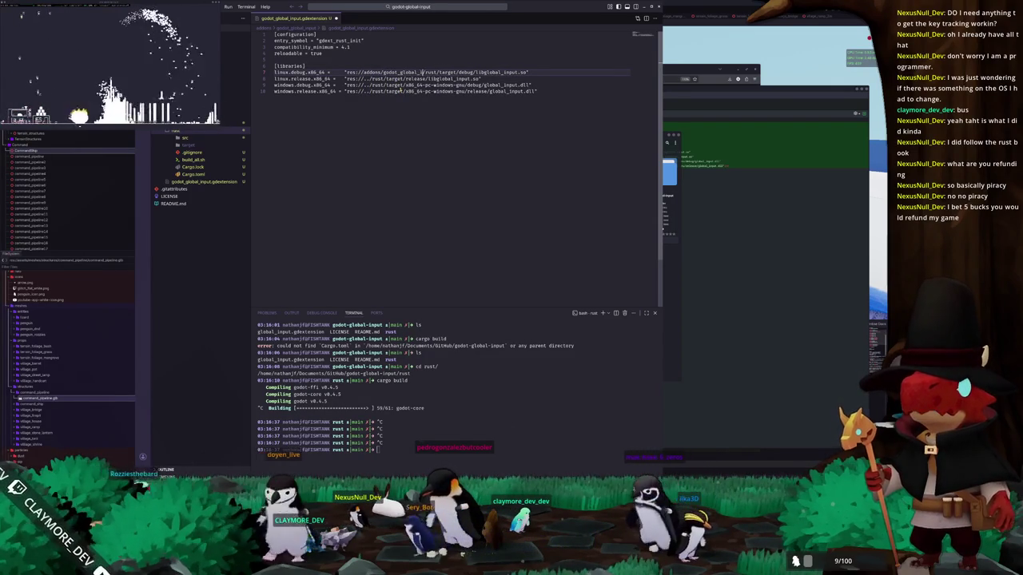
text(input/)
drag(436, 72, 380, 72)
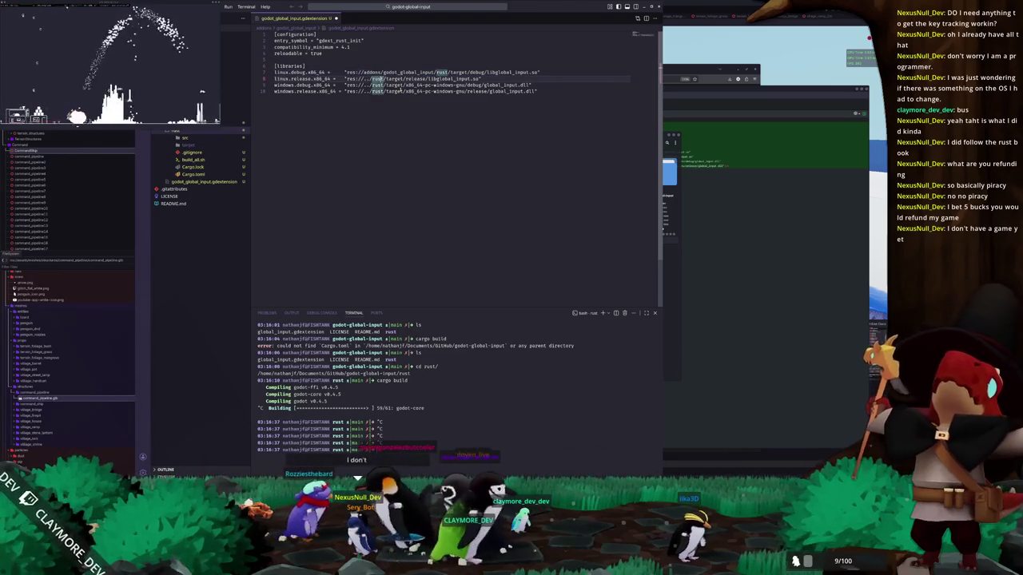
double_click(442, 71)
key(Right)
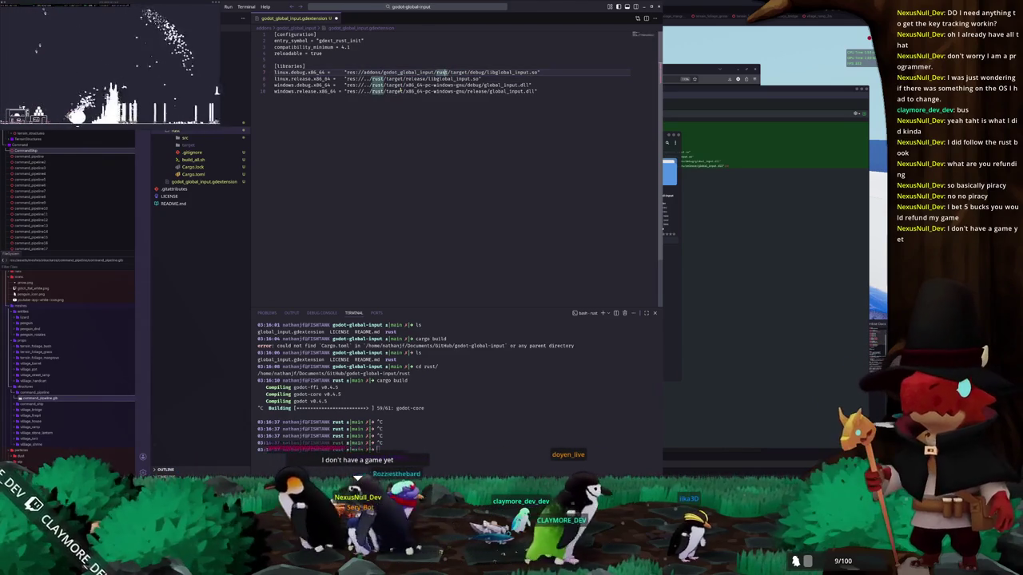
drag(437, 72, 362, 72)
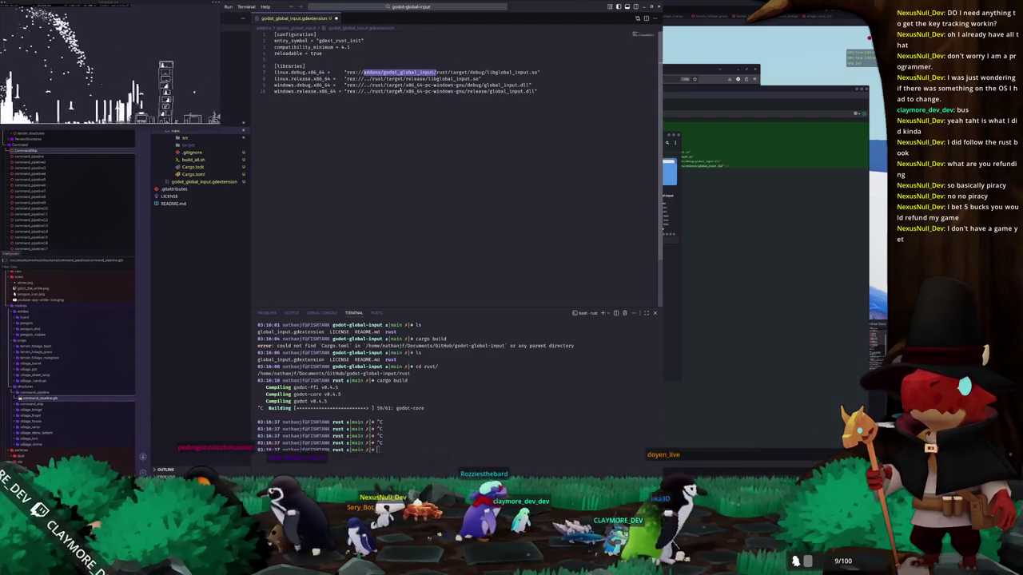
drag(427, 79, 355, 78)
key(ctrl+c)
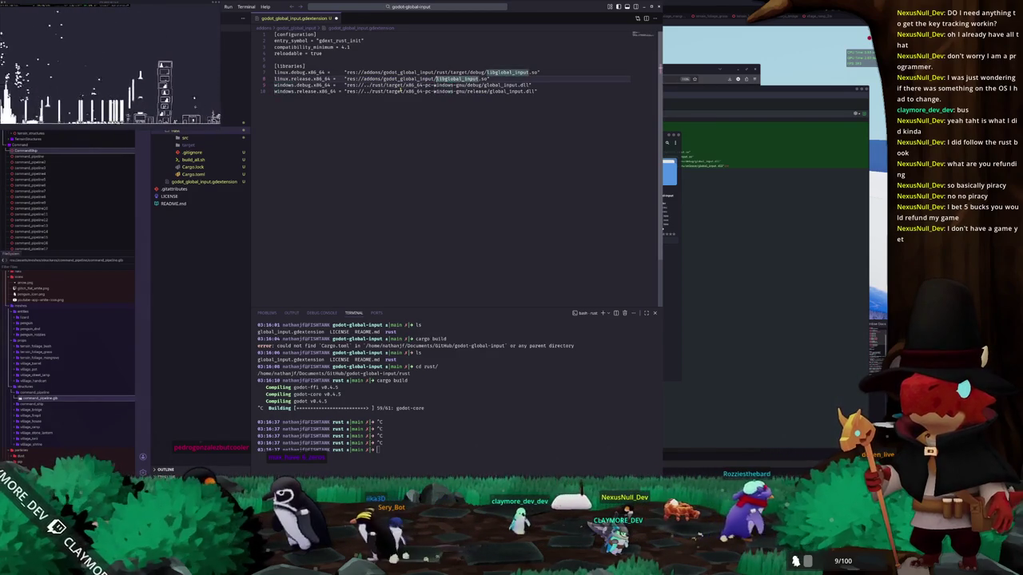
key(ctrl+shift+Left)
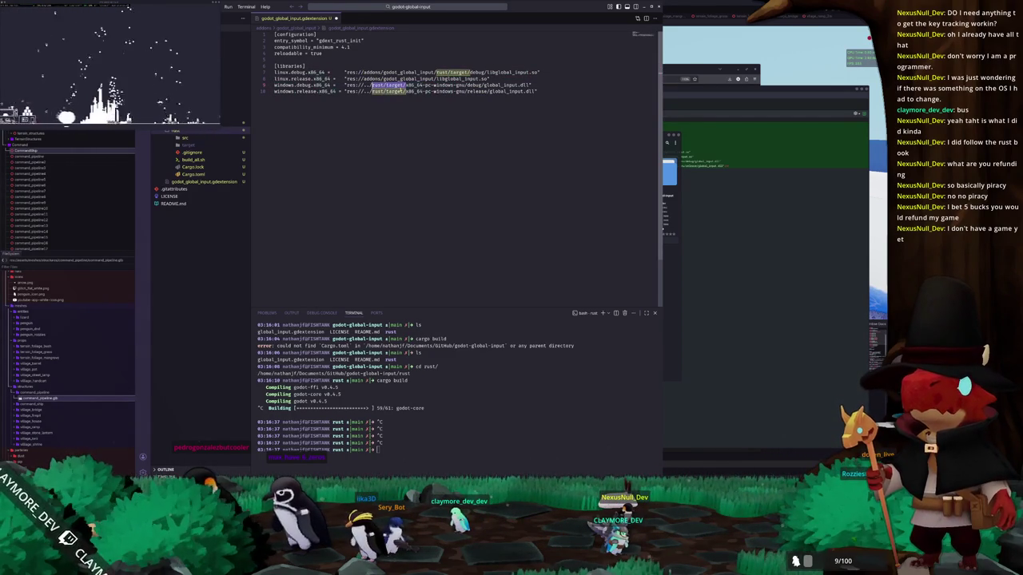
double_click(409, 91)
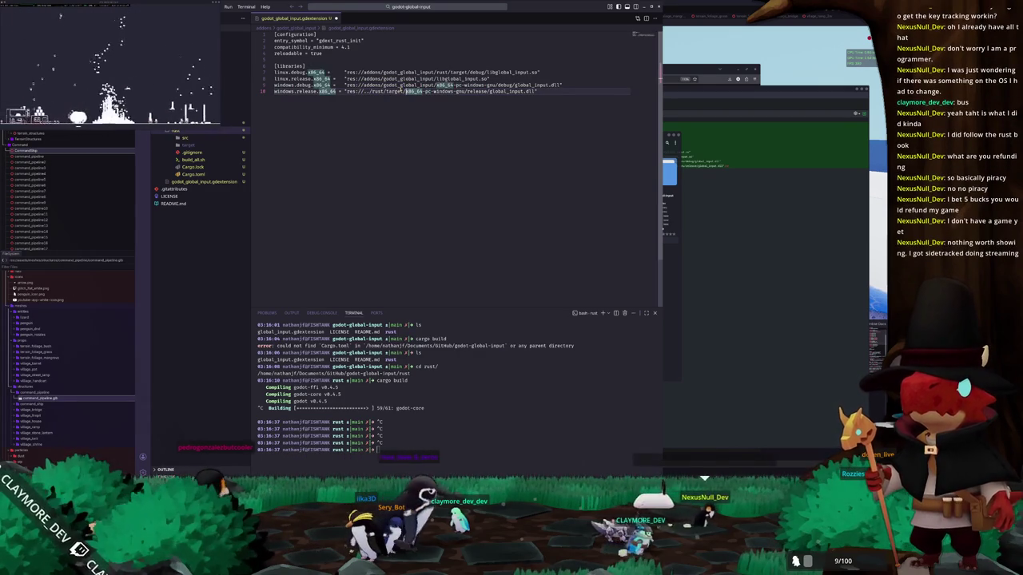
drag(364, 90, 405, 91)
text(../rust/target/)
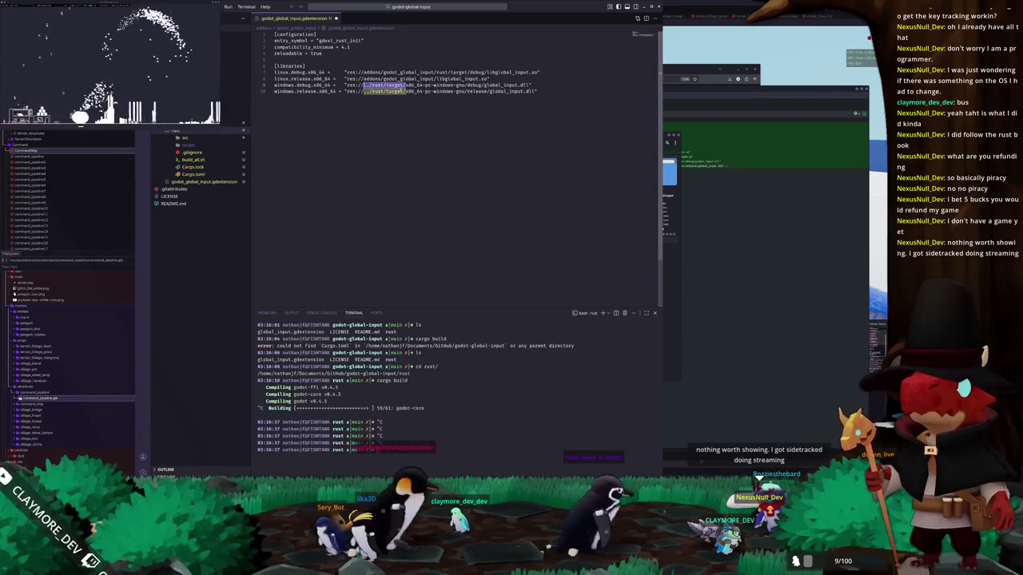
Retype godot_global_input in the debug path and give the release path the addons/godot_global_input prefix
click(375, 85)
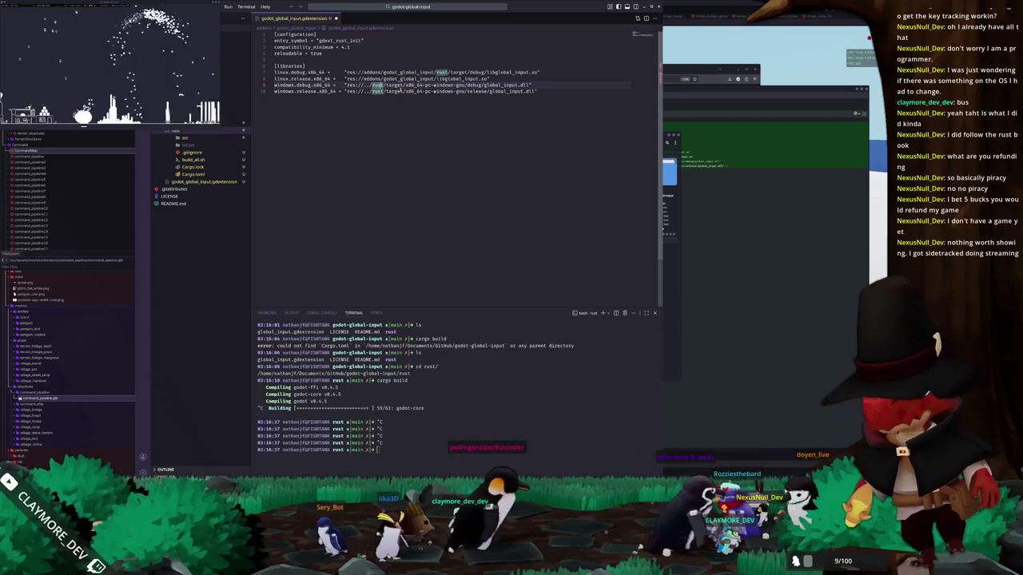
key(ctrl+v)
key(ctrl+BackSpace)
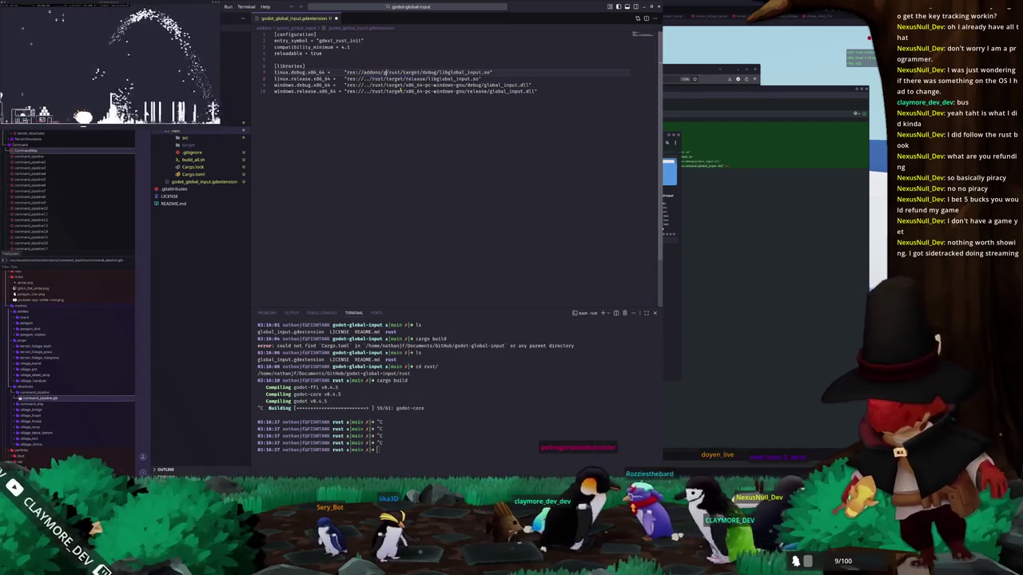
text(odot_global_input)
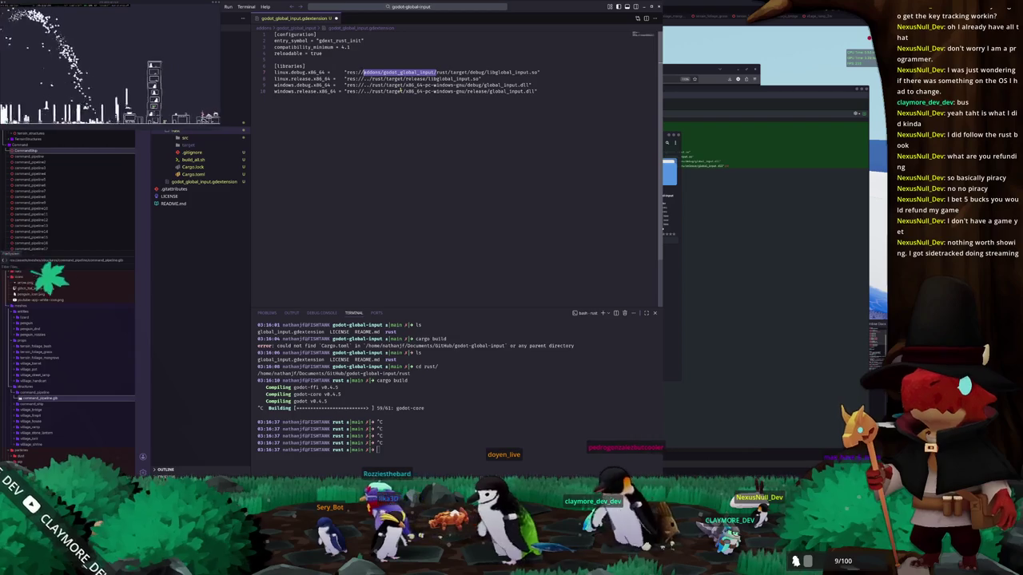
click(372, 79)
key(ctrl+shift+Left)
key(ctrl+shift+Left)
key(ctrl+shift+Left)
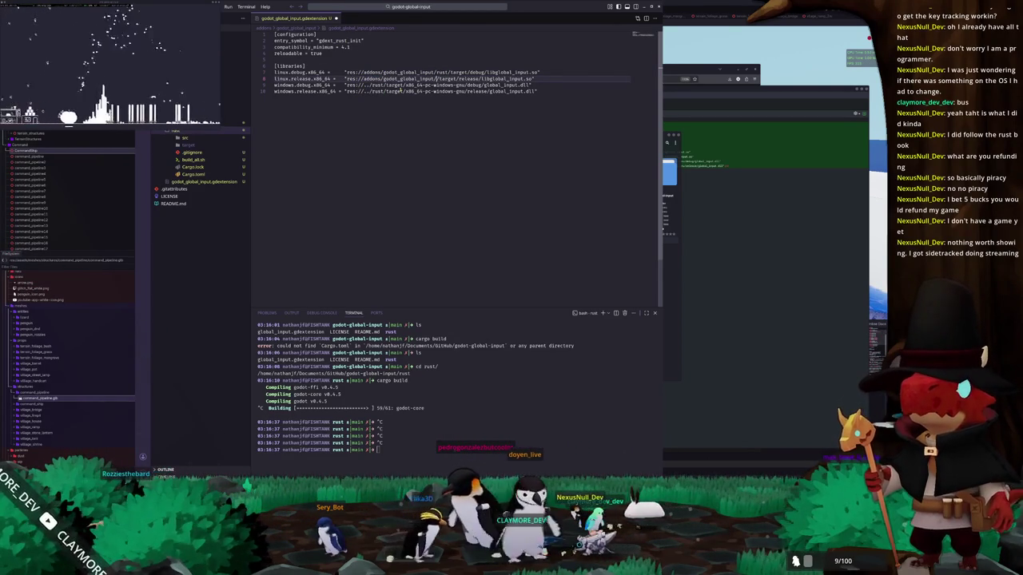
key(ctrl+shift+Right)
key(ctrl+shift+Right)
text(..)
key(shift+Left)
key(shift+Left)
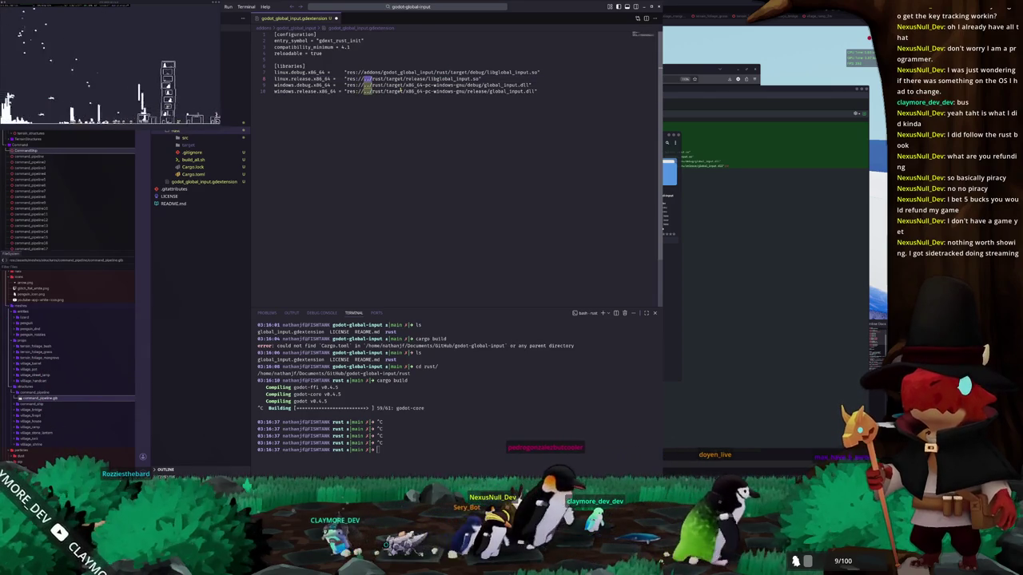
key(ctrl+z)
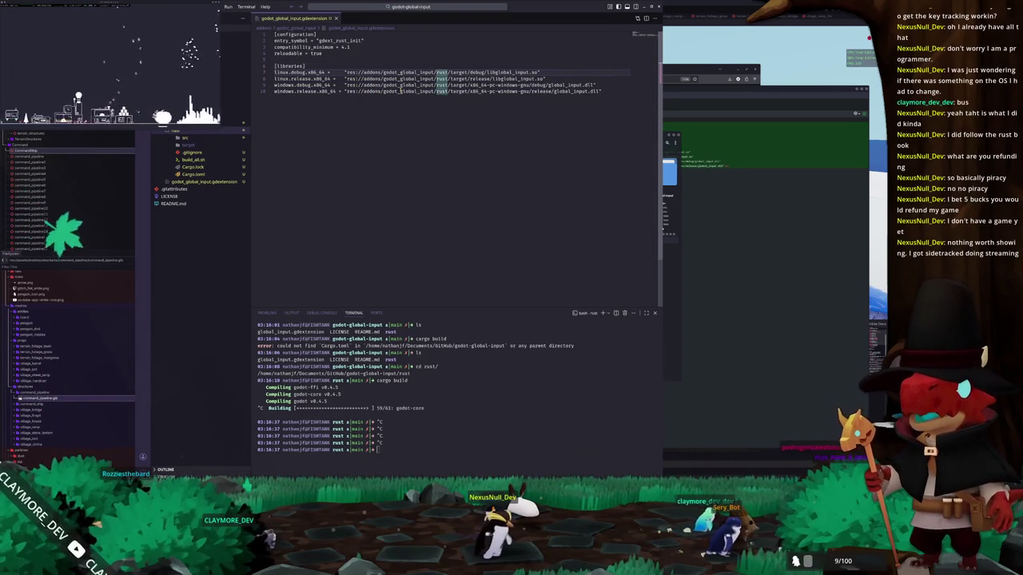
Use multi-cursor selections to fix the remaining .dll paths, then move back above [libraries]
key(ctrl+shift+Right)
key(ctrl+shift+Right)
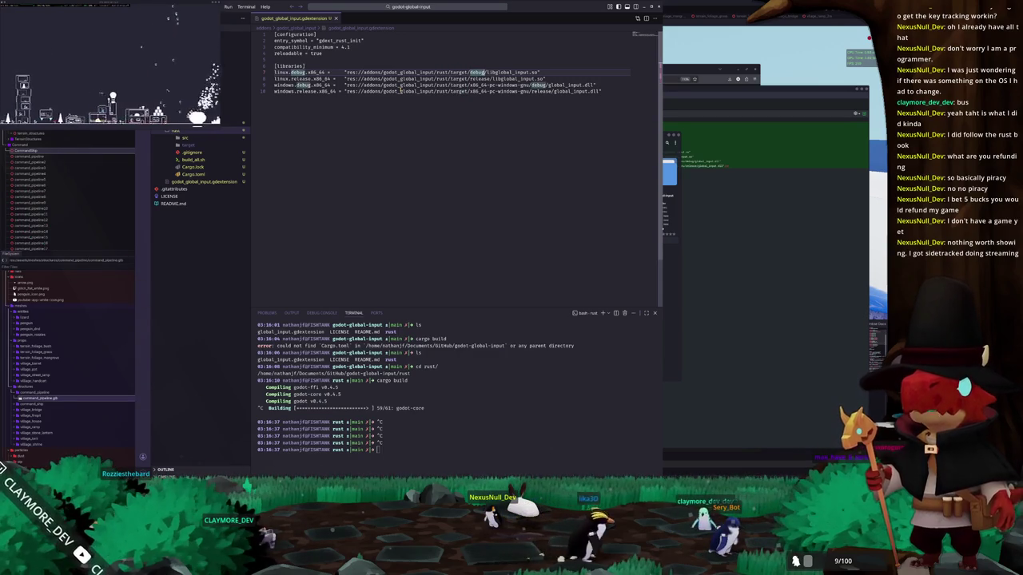
key(ctrl+u)
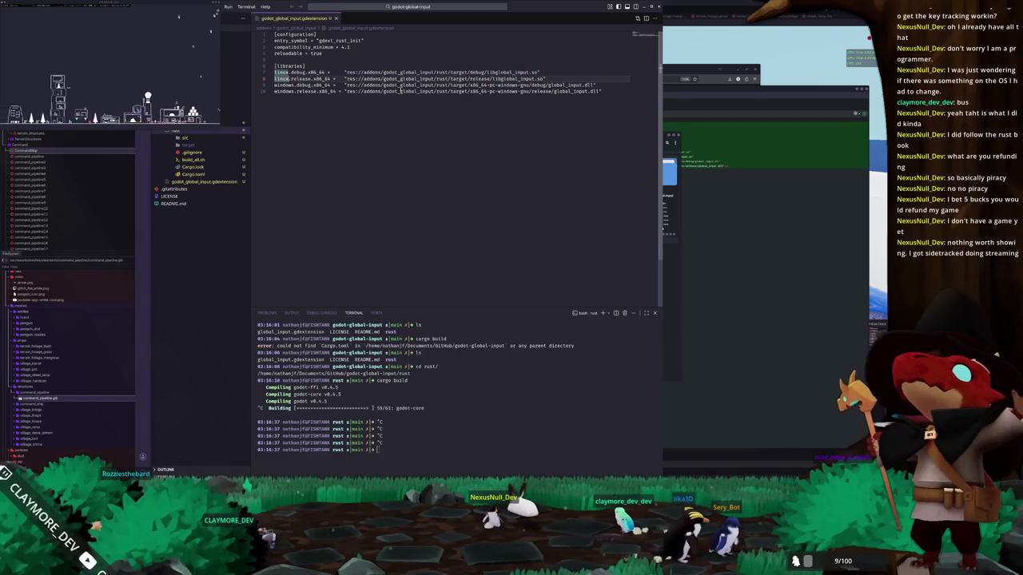
key(ctrl+u)
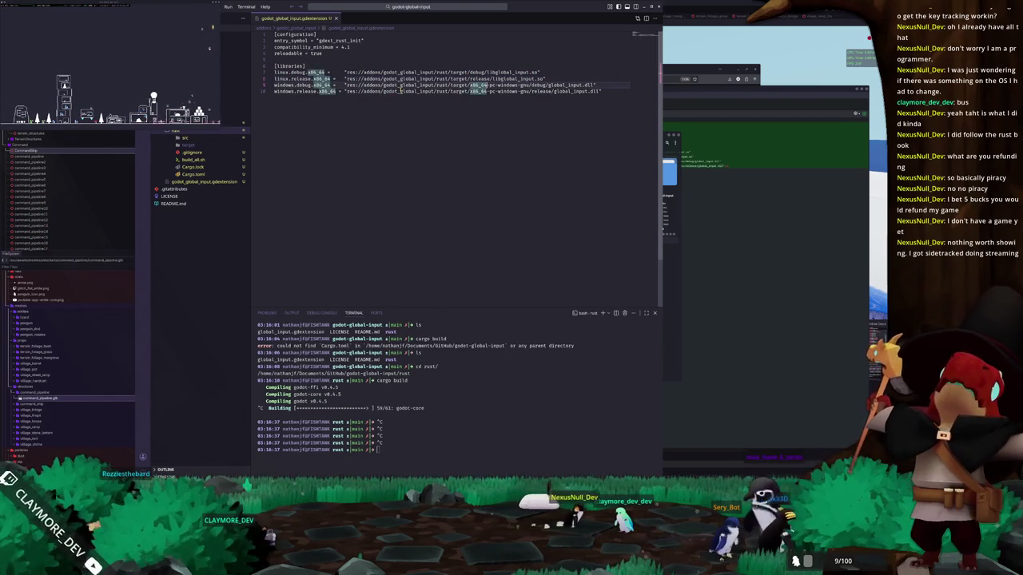
key(End)
key(ctrl+shift+Left)
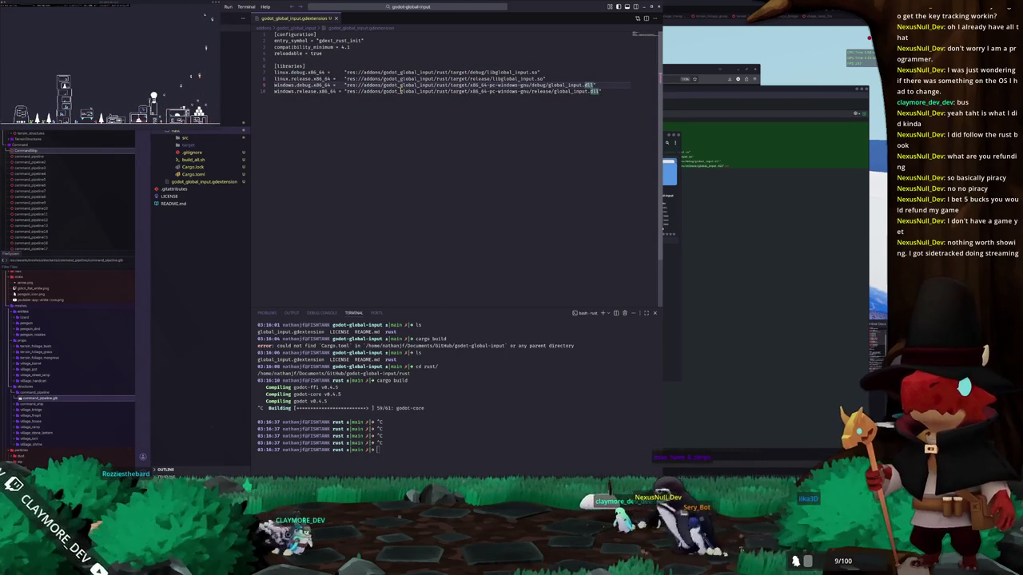
key(Escape)
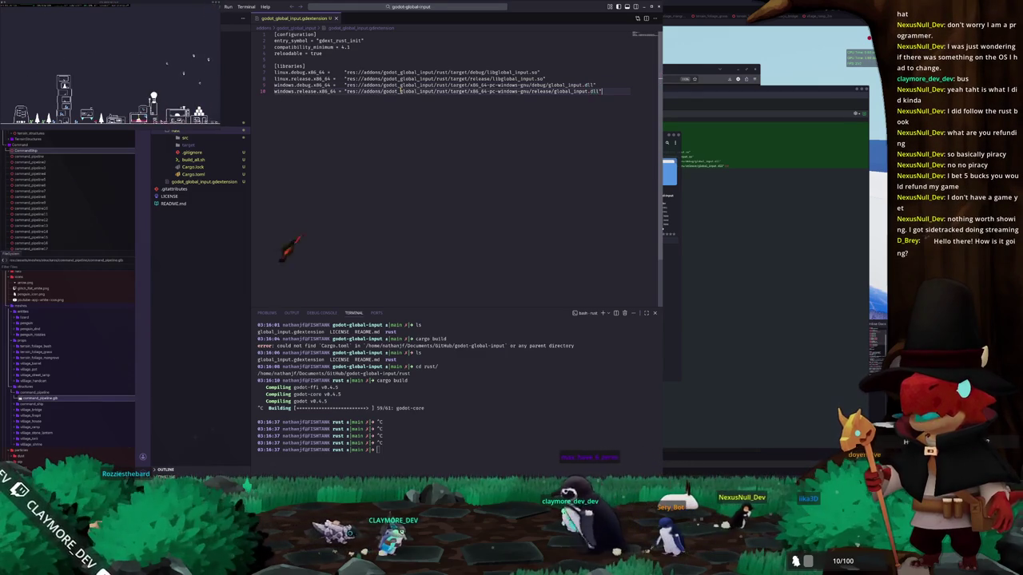
key(Up)
key(Up)
key(Up)
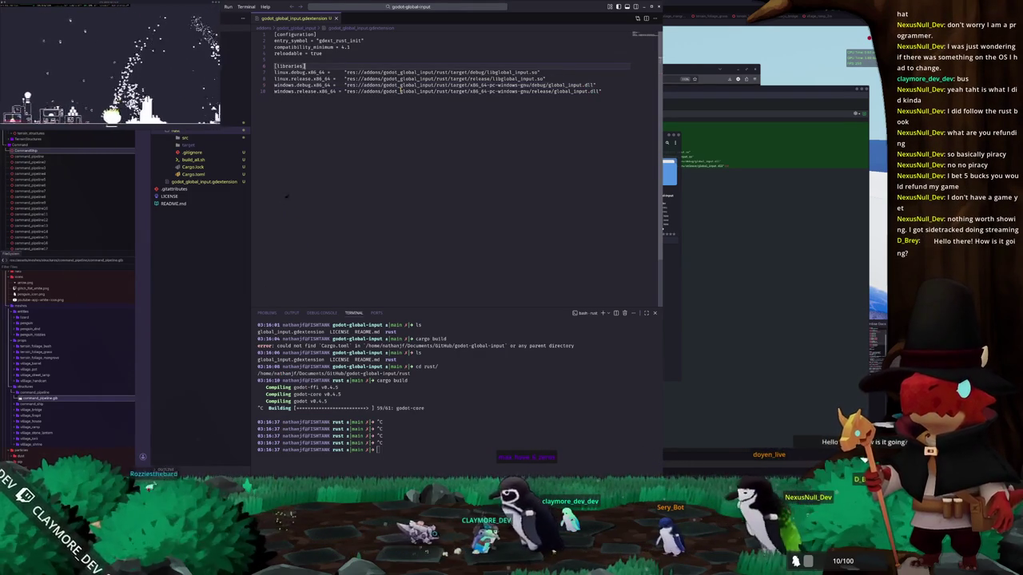
key(Up)
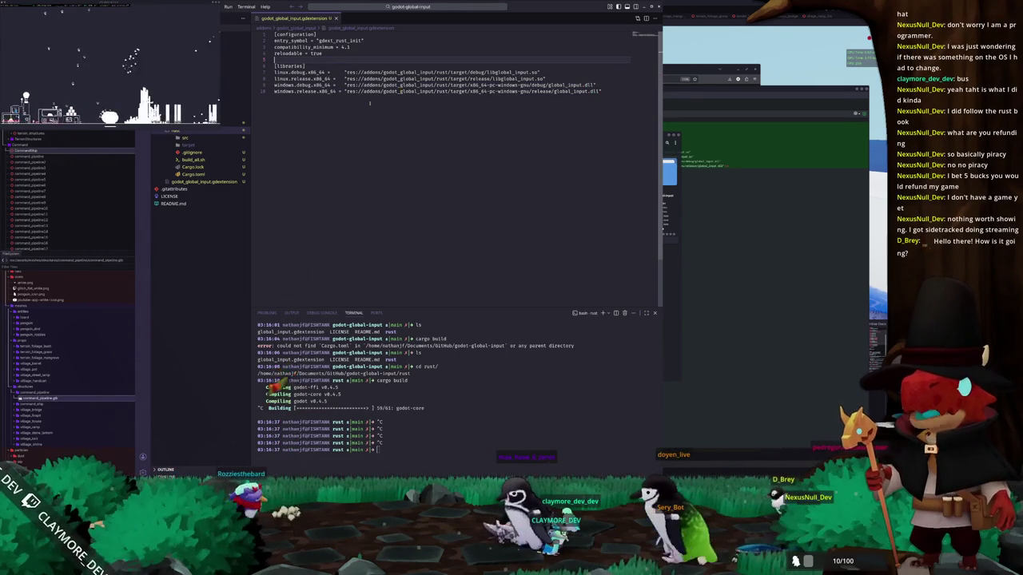
Browse lib.rs, global_input.rs and the .gdextension file, then open Cargo.toml for editing
click(184, 137)
click(206, 144)
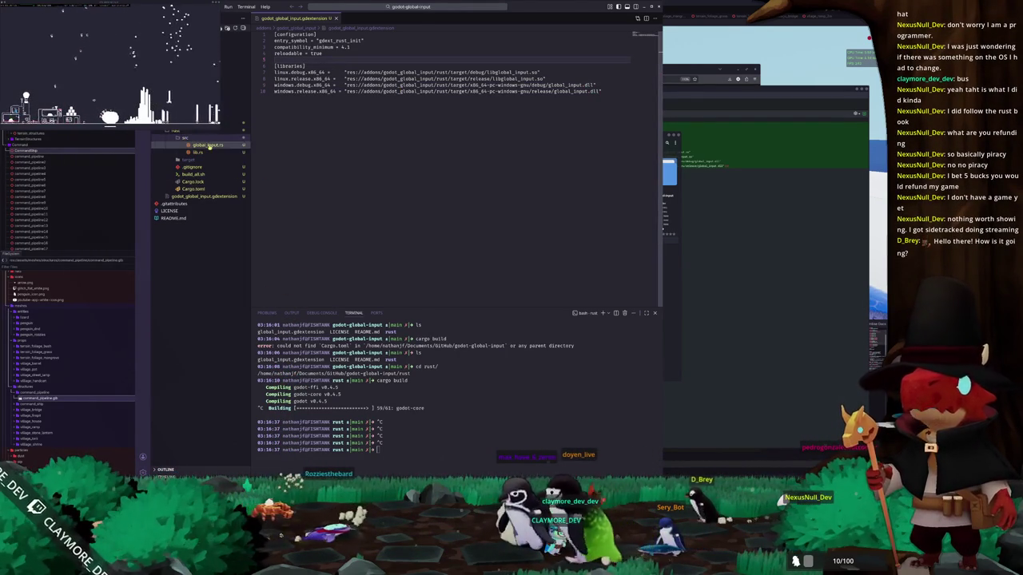
click(196, 152)
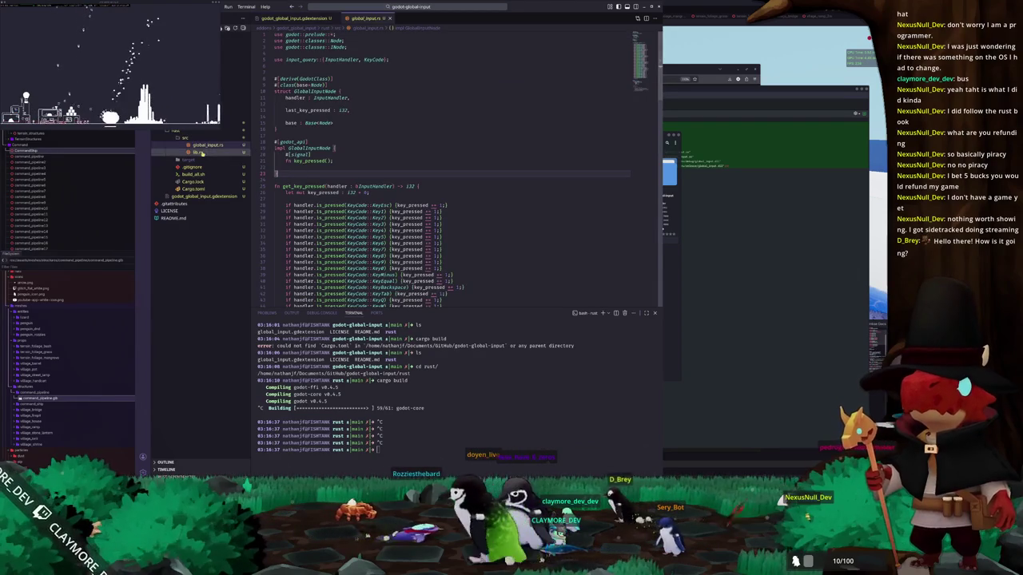
click(292, 143)
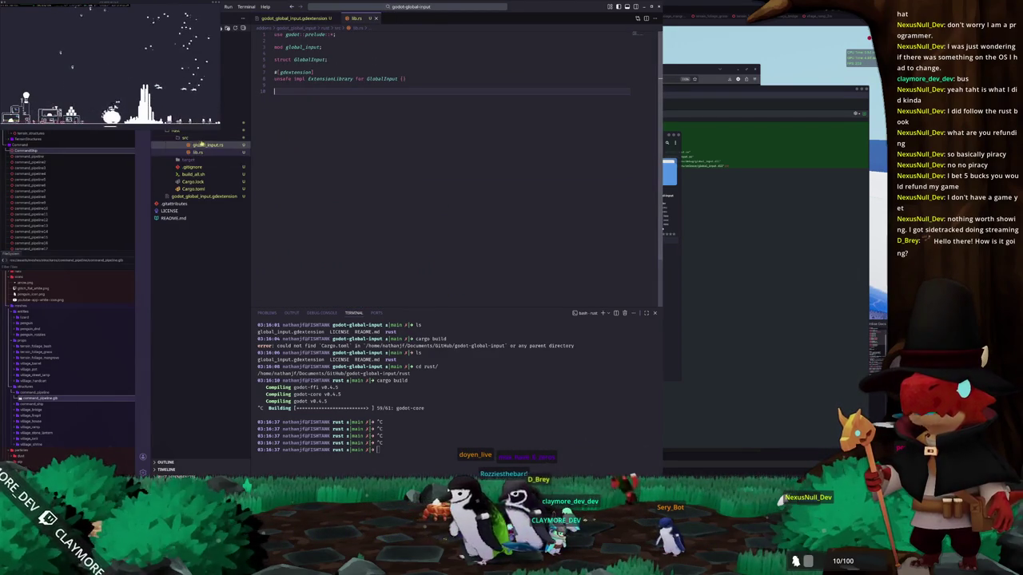
click(201, 145)
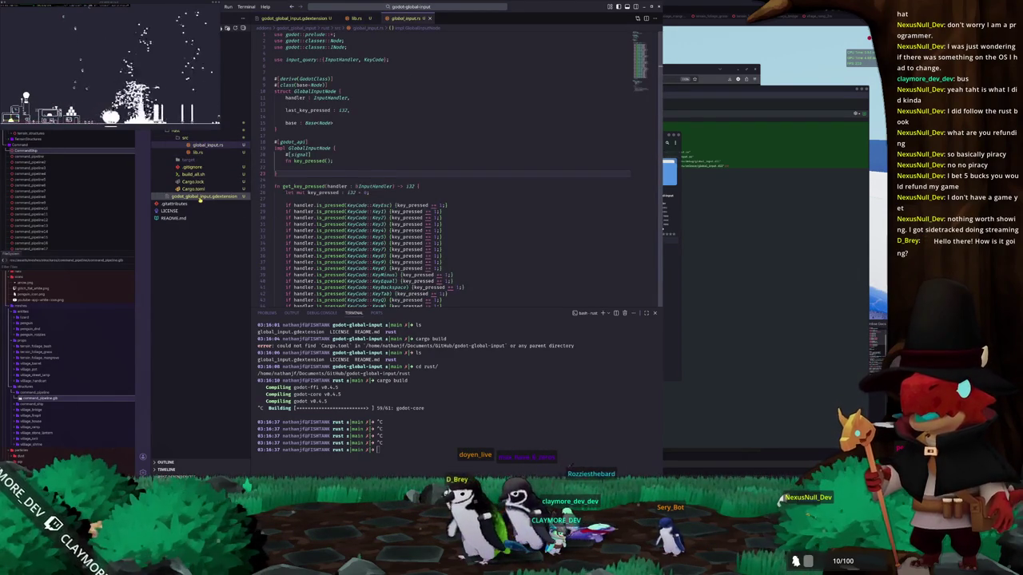
click(202, 197)
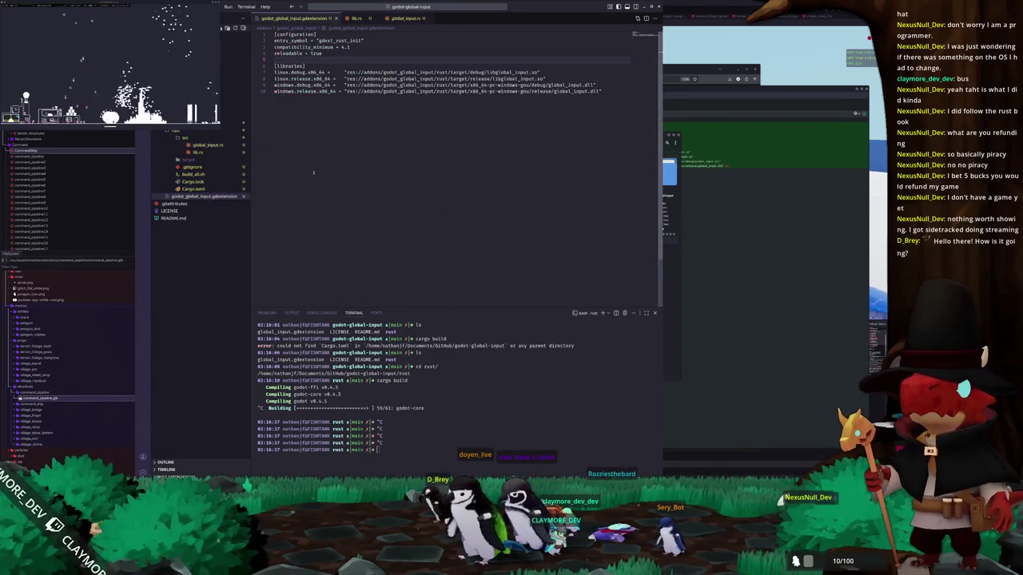
click(204, 189)
click(288, 103)
Rename the Cargo.toml package from global_input to godot_global_input
double_click(309, 40)
text(godot_global)
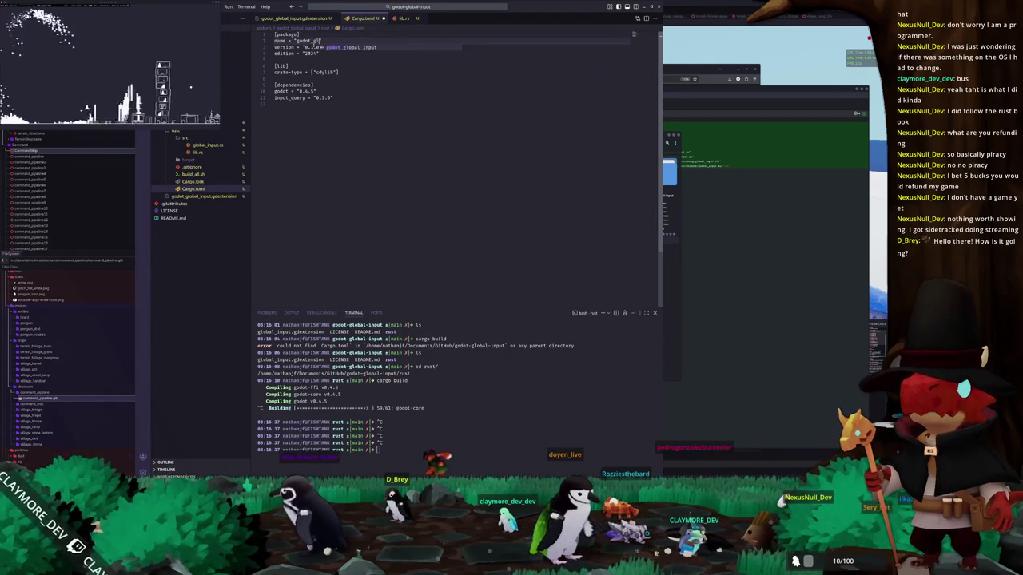
key(Tab)
In the terminal, move into the addon's rust folder, list it, and run ./build_all.sh
click(275, 46)
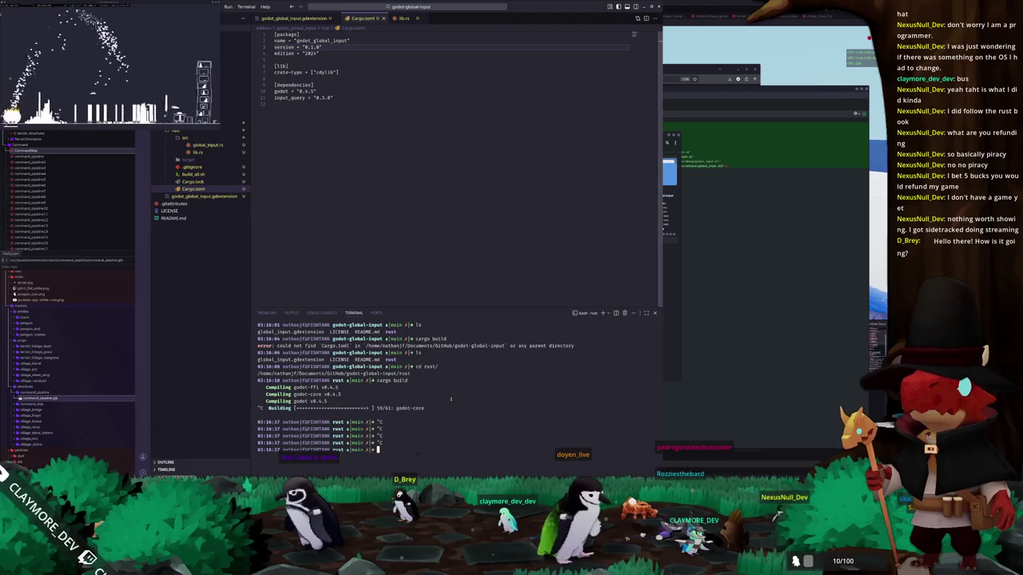
text(cd ..)
key(Return)
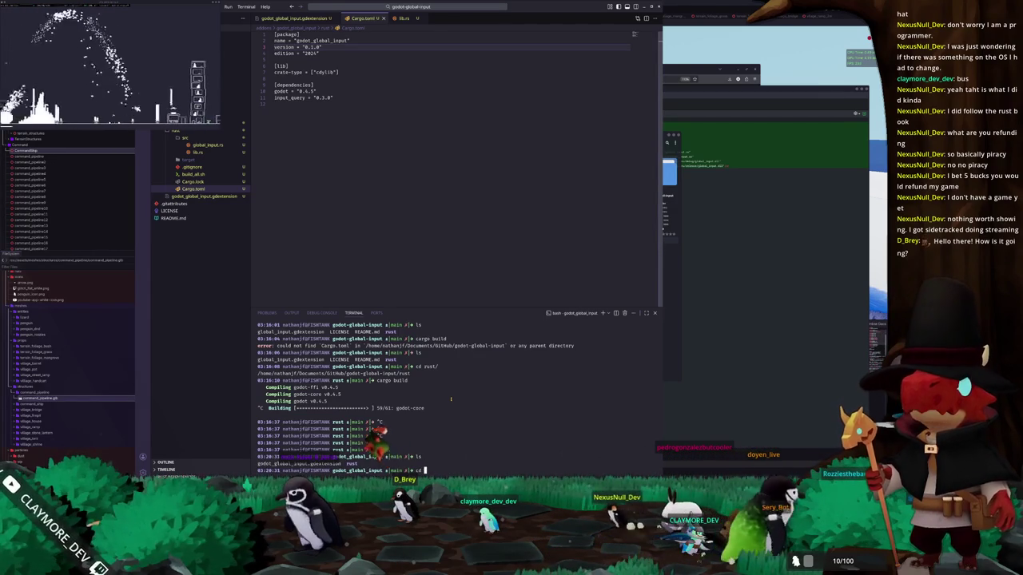
text(cd ru)
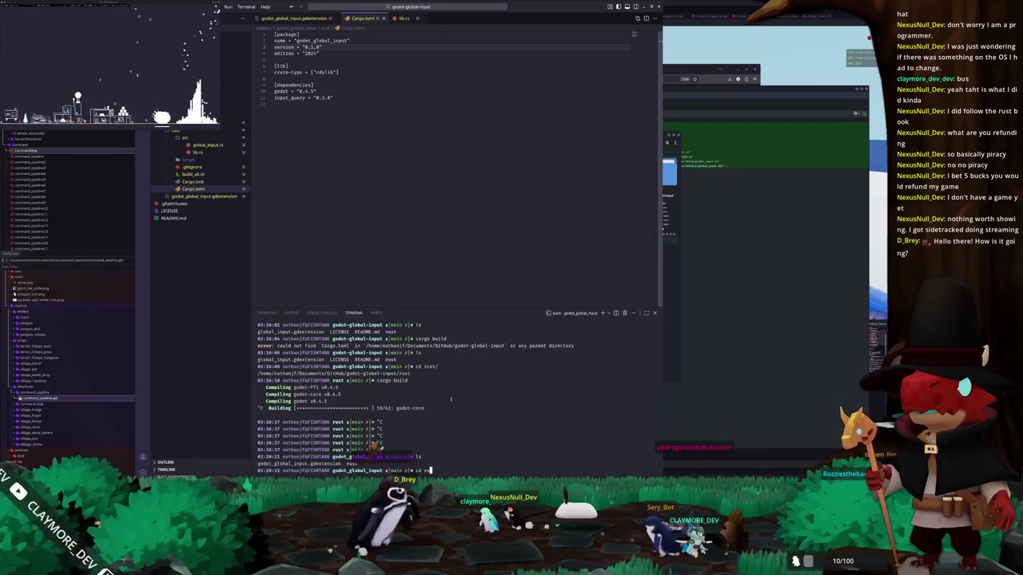
key(Tab)
key(Return)
text(ls)
key(Return)
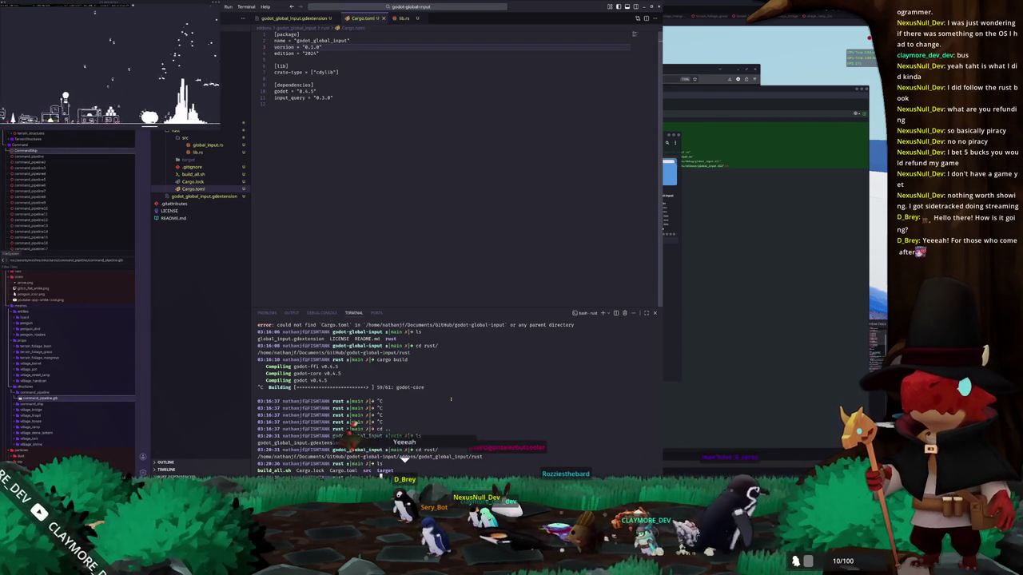
text(./build_all.sh)
key(Return)
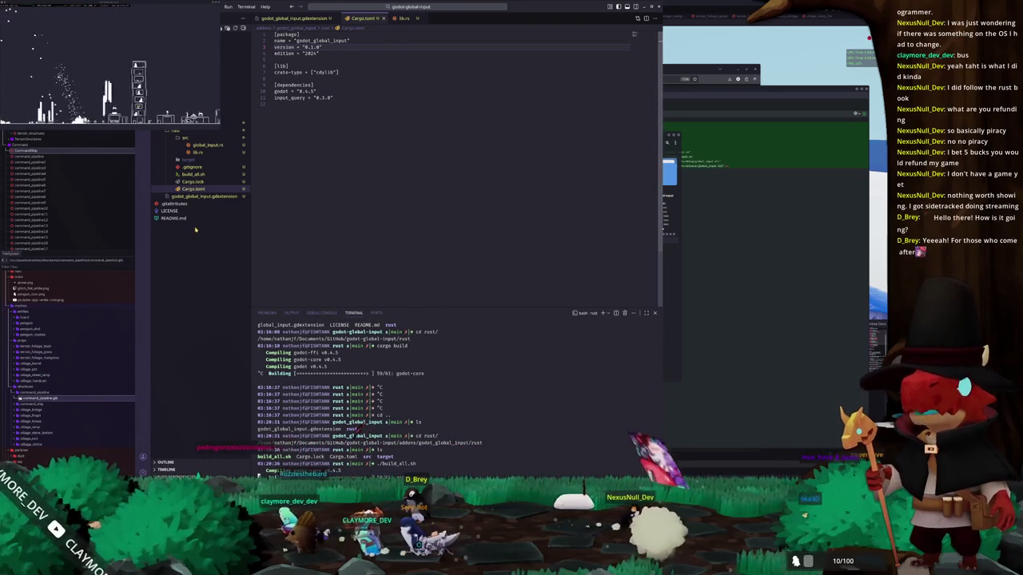
Open global_input.rs and scroll through its code to review it
click(206, 145)
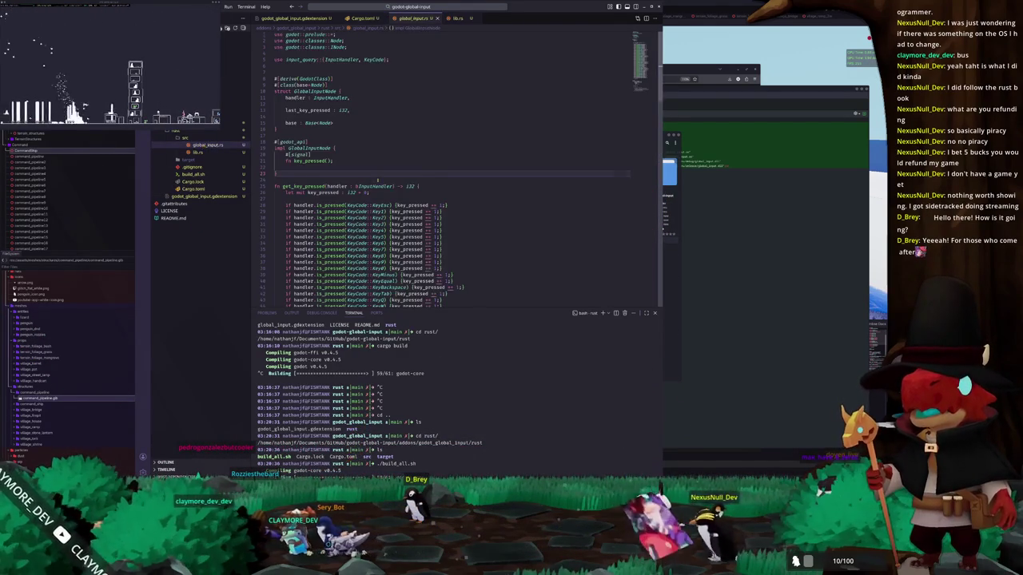
scroll(465, 237, down, 3)
scroll(465, 236, down, 3)
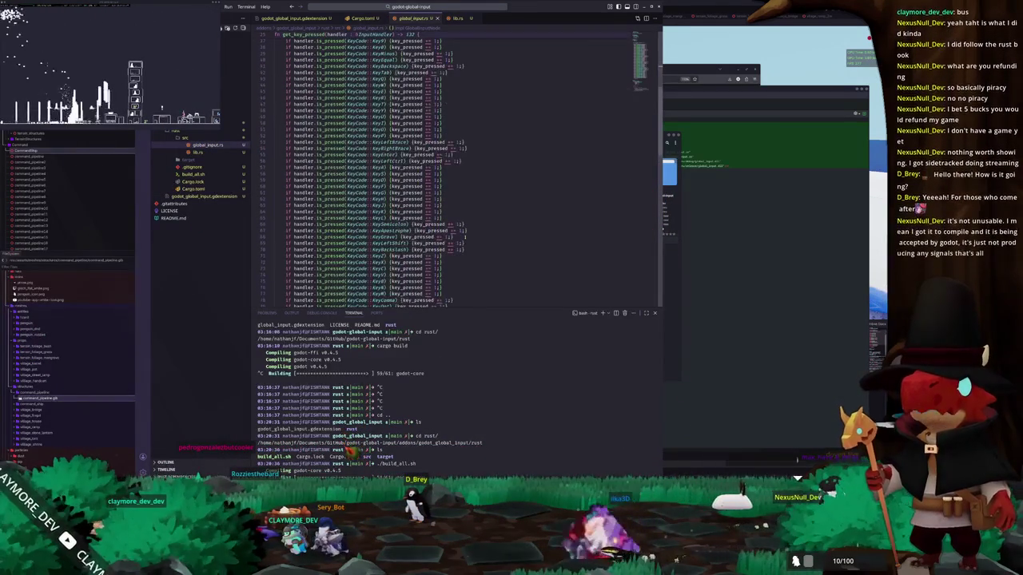
scroll(465, 237, down, 1)
scroll(465, 238, down, 1)
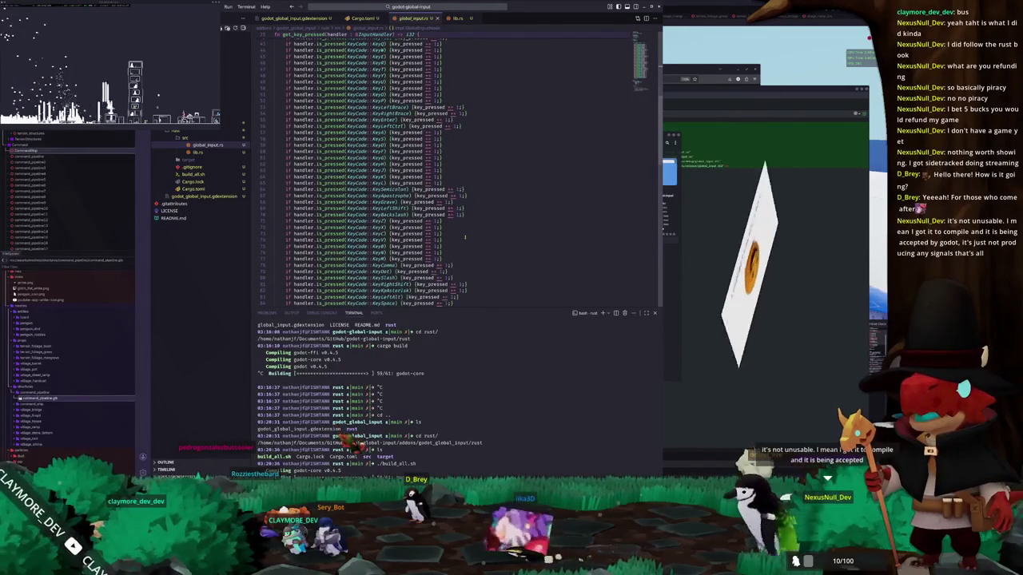
scroll(465, 237, down, 1)
scroll(465, 237, down, 1)
scroll(465, 237, down, 1)
scroll(465, 237, down, 2)
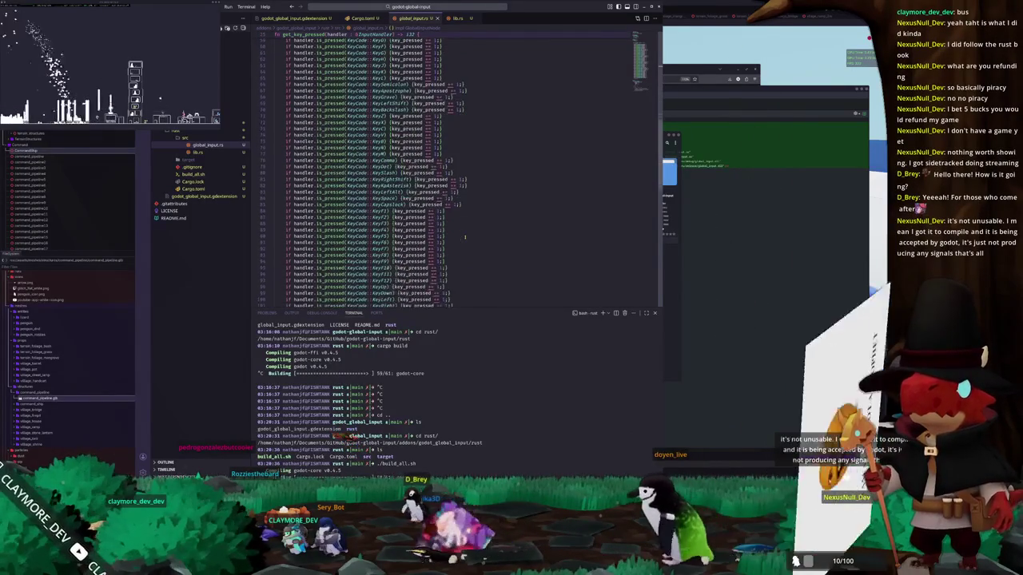
scroll(465, 237, down, 2)
scroll(465, 237, down, 2)
scroll(465, 237, down, 2)
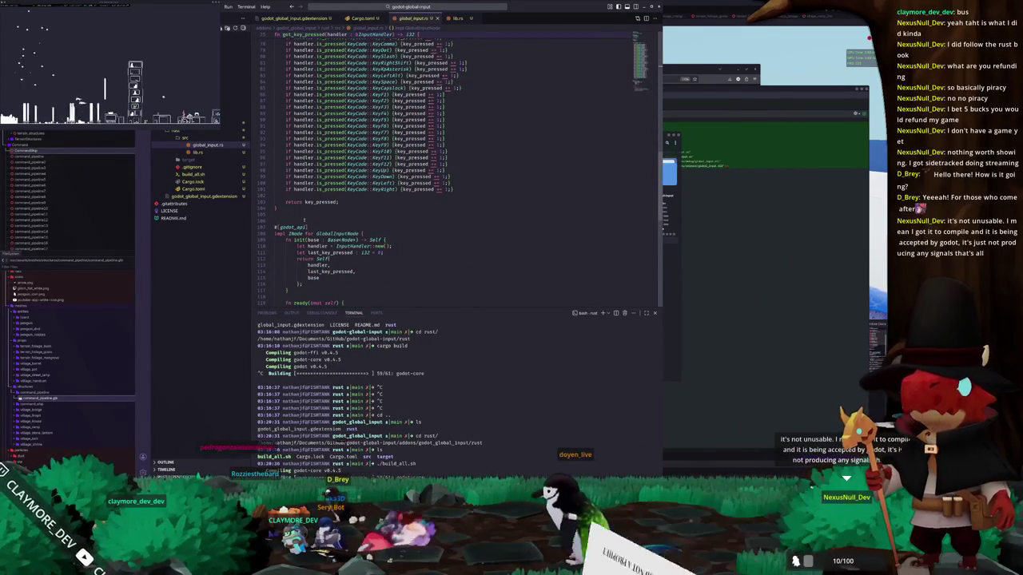
scroll(295, 218, down, 2)
scroll(308, 227, down, 2)
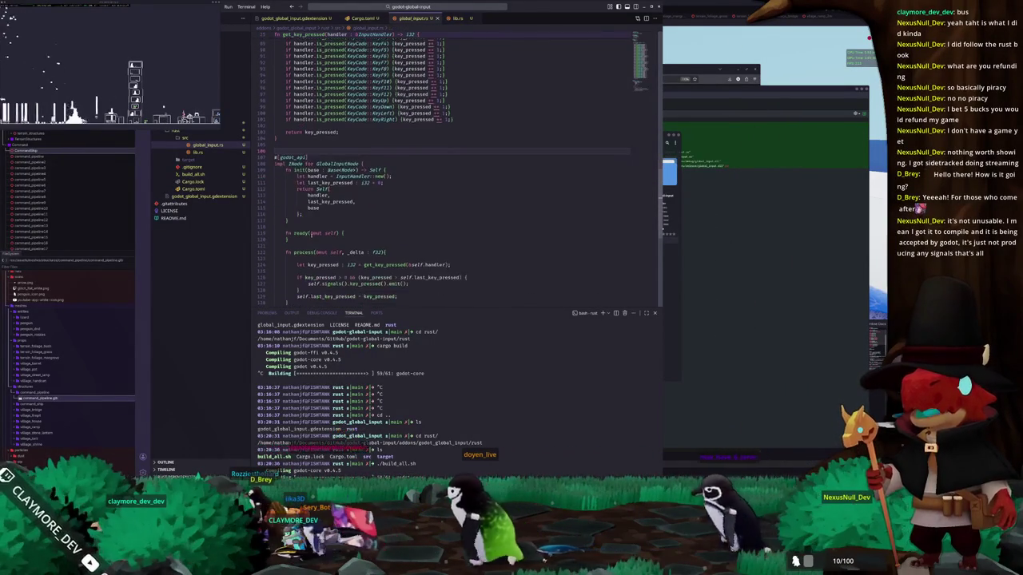
scroll(323, 238, down, 2)
scroll(322, 239, up, 3)
scroll(322, 239, up, 5)
scroll(322, 239, up, 6)
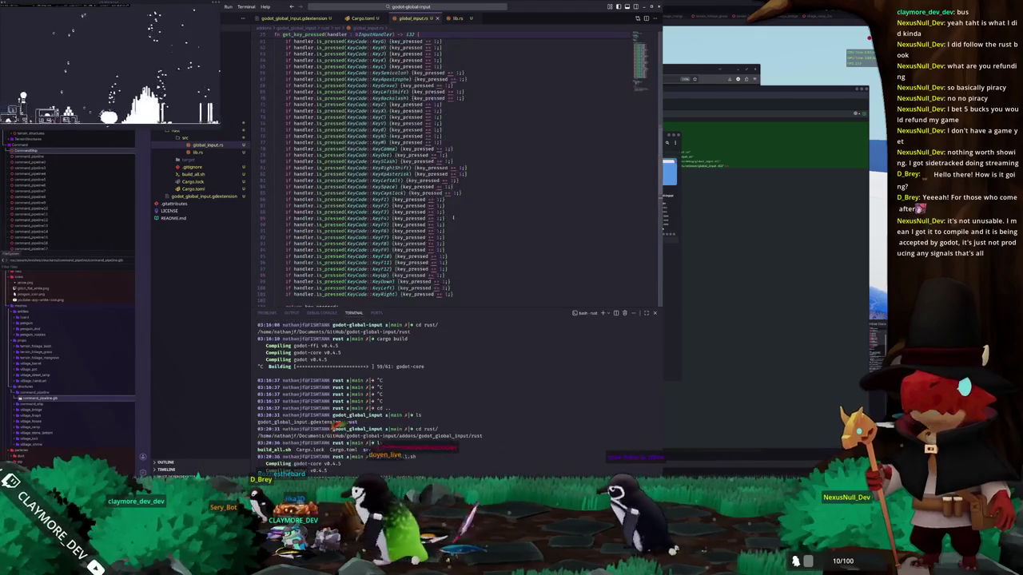
scroll(322, 239, up, 5)
scroll(379, 205, up, 5)
scroll(379, 205, up, 4)
scroll(378, 205, up, 4)
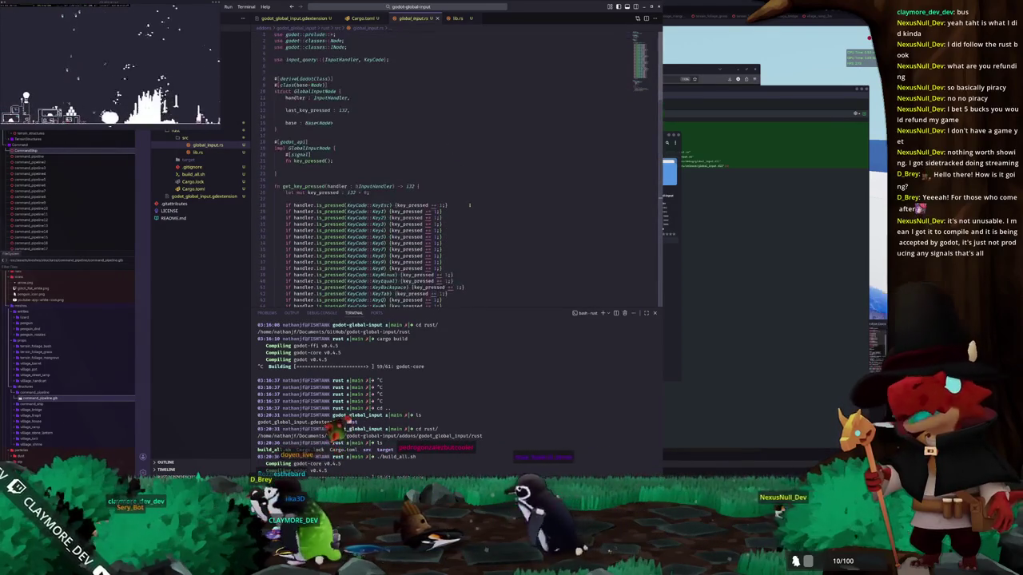
Tidy blank lines in global_input.rs above #[godot_api] and before the KeyEsc check
click(275, 65)
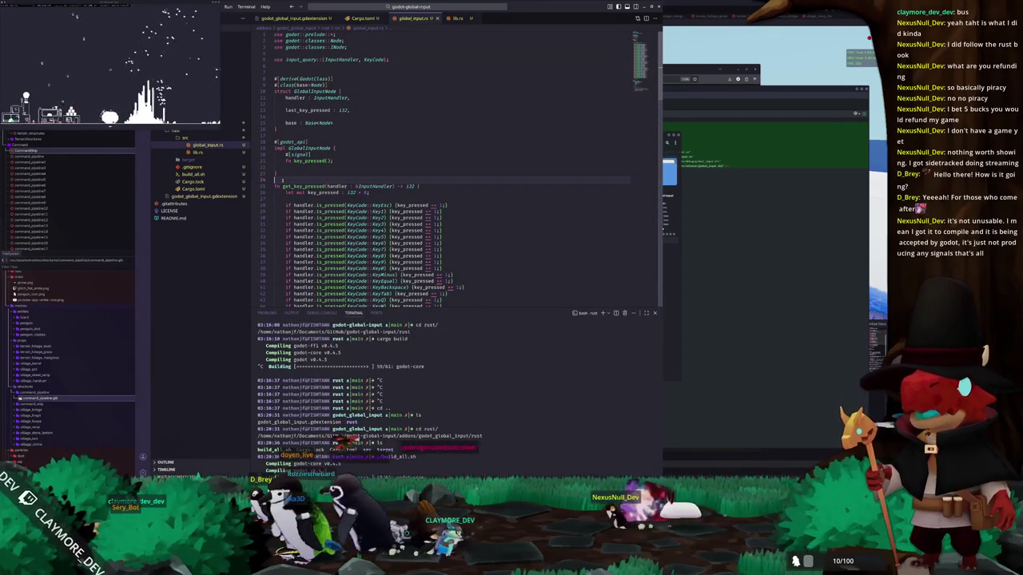
key(Return)
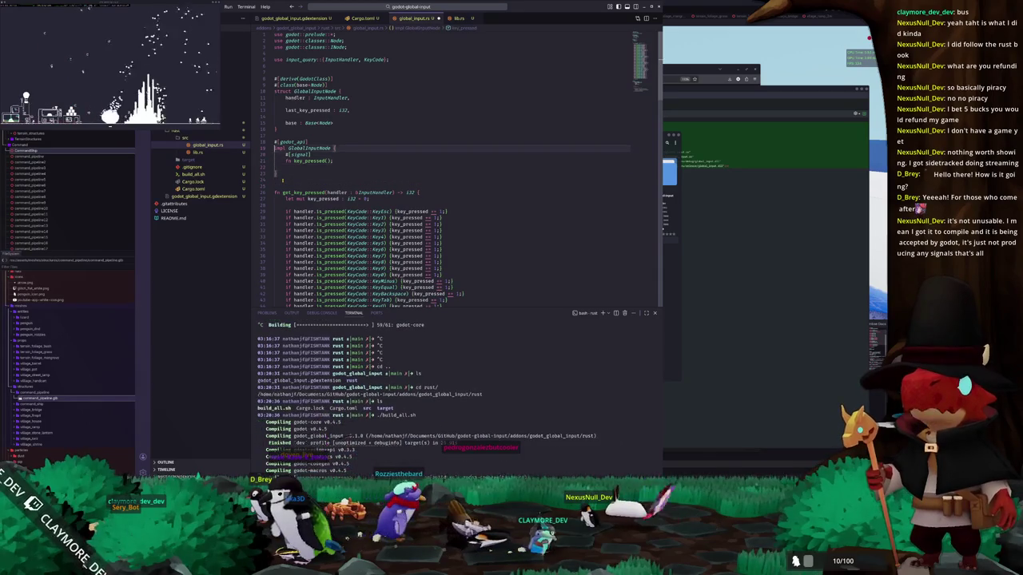
key(Return)
key(Up)
key(Up)
key(Up)
key(Down)
key(Down)
key(Down)
key(Down)
key(Down)
key(Down)
key(Down)
key(Down)
key(Down)
key(Down)
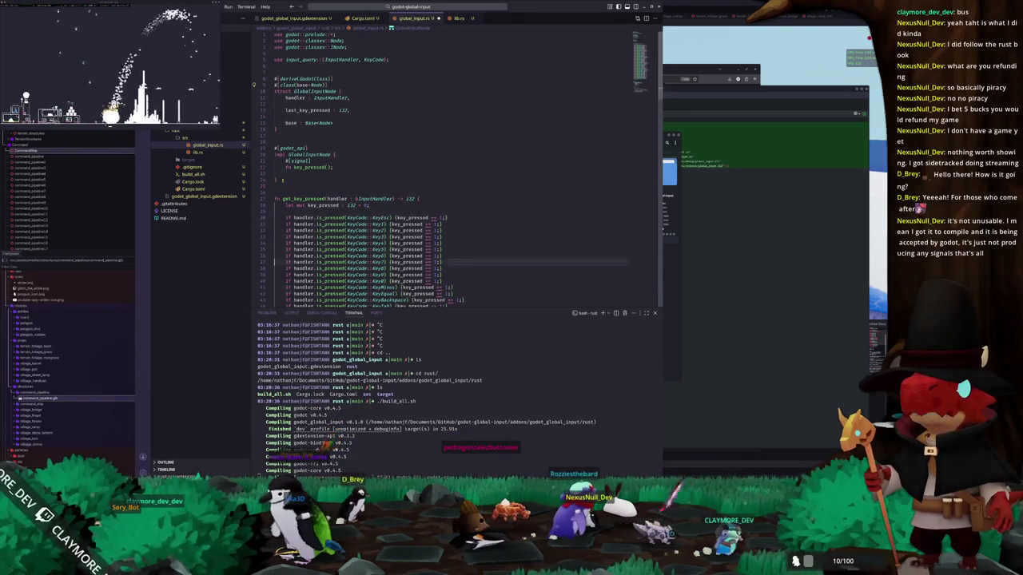
key(Down)
key(Down)
key(Down)
key(Down)
key(Down)
key(Down)
key(Down)
key(Down)
key(Down)
key(Down)
key(Down)
key(Down)
key(Down)
key(Down)
key(Down)
key(Down)
key(Down)
key(Down)
key(Down)
key(Down)
key(Down)
key(Down)
key(Down)
key(Down)
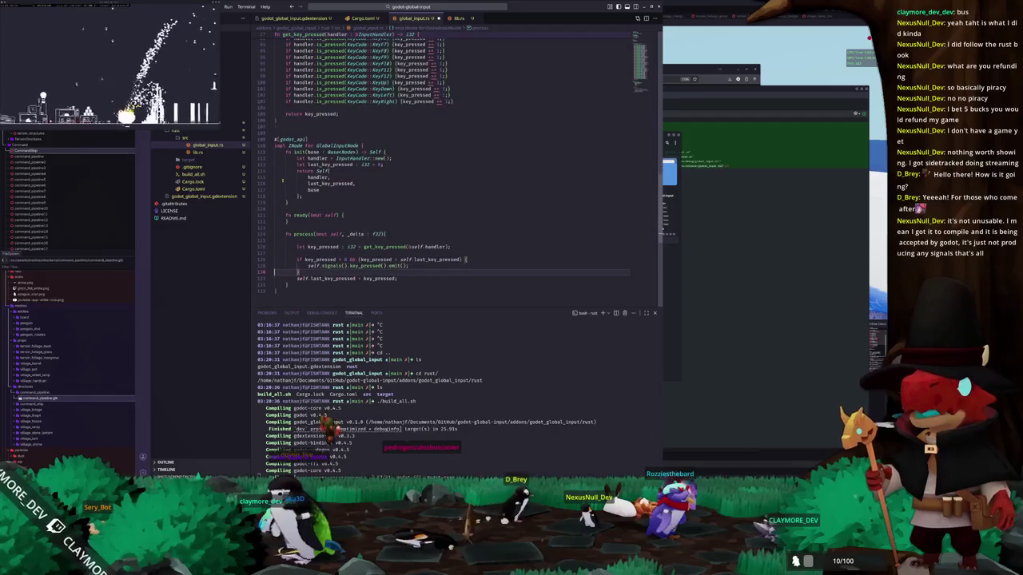
key(Down)
key(Down)
key(Down)
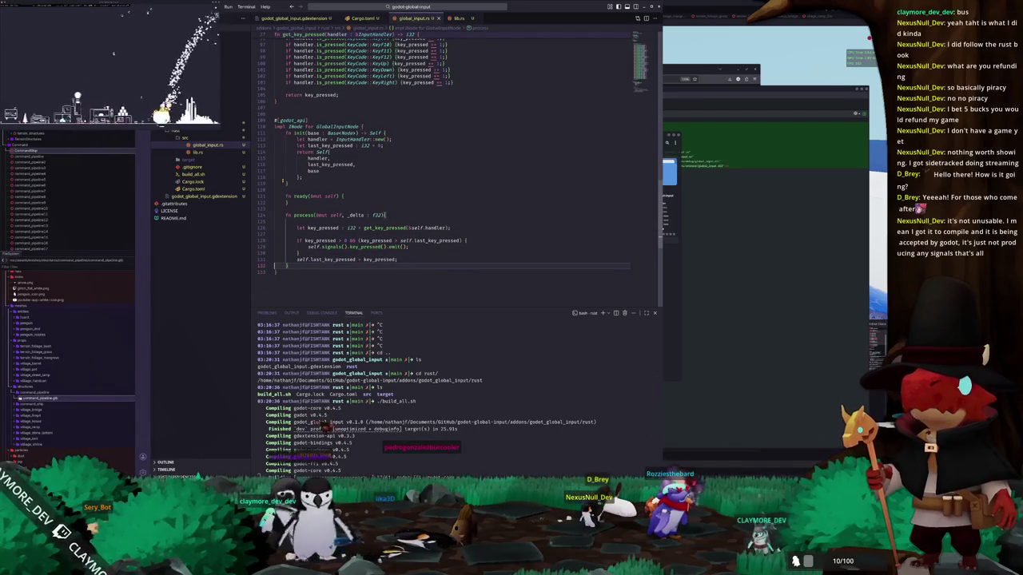
key(Up)
key(Up)
key(Up)
key(Up)
key(Up)
key(Up)
key(Up)
key(Up)
key(Up)
key(Up)
key(Up)
key(Up)
key(Up)
key(Up)
key(Up)
scroll(315, 211, up, 5)
scroll(315, 212, up, 4)
click(321, 126)
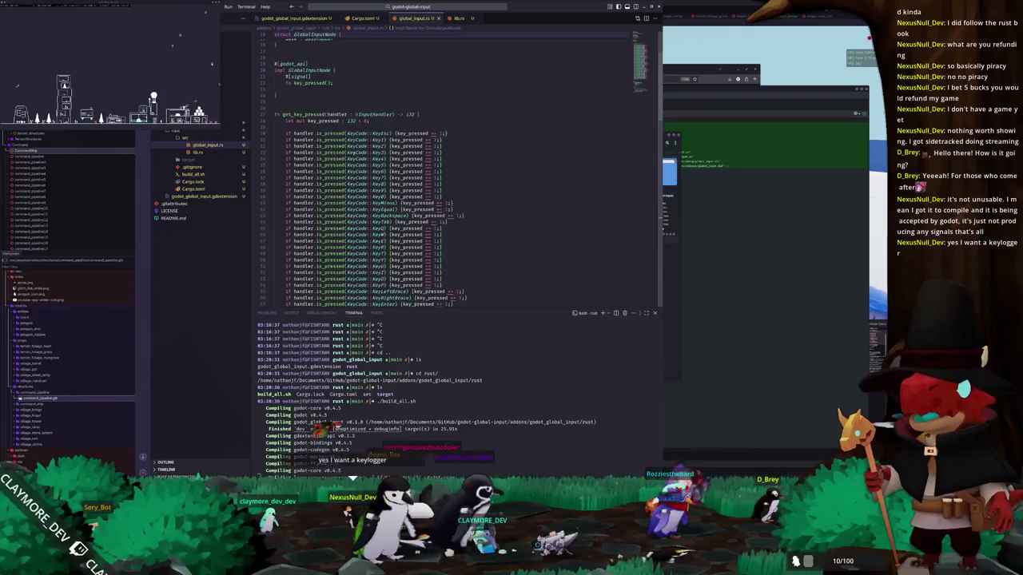
key(Delete)
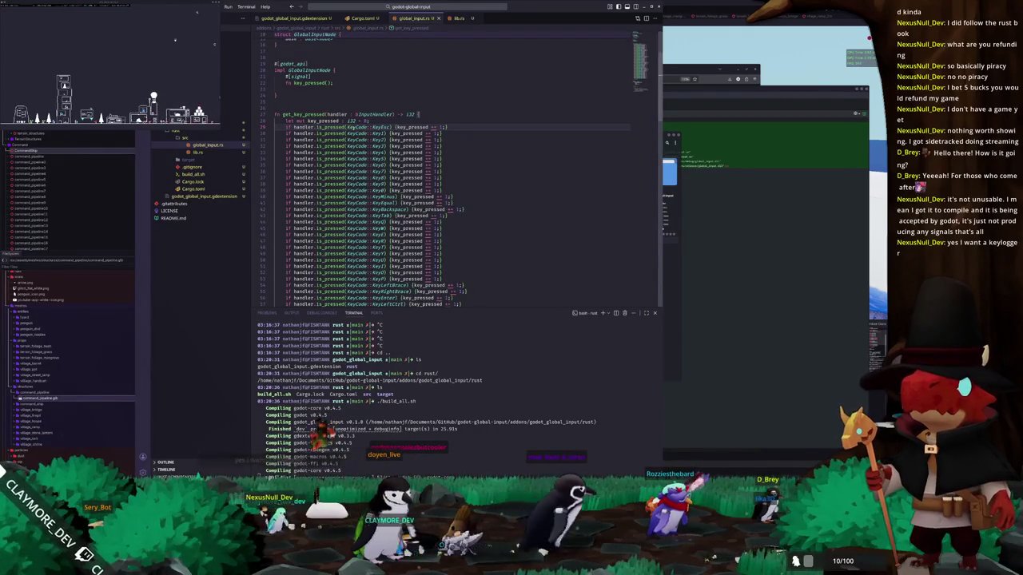
key(Return)
scroll(318, 155, up, 2)
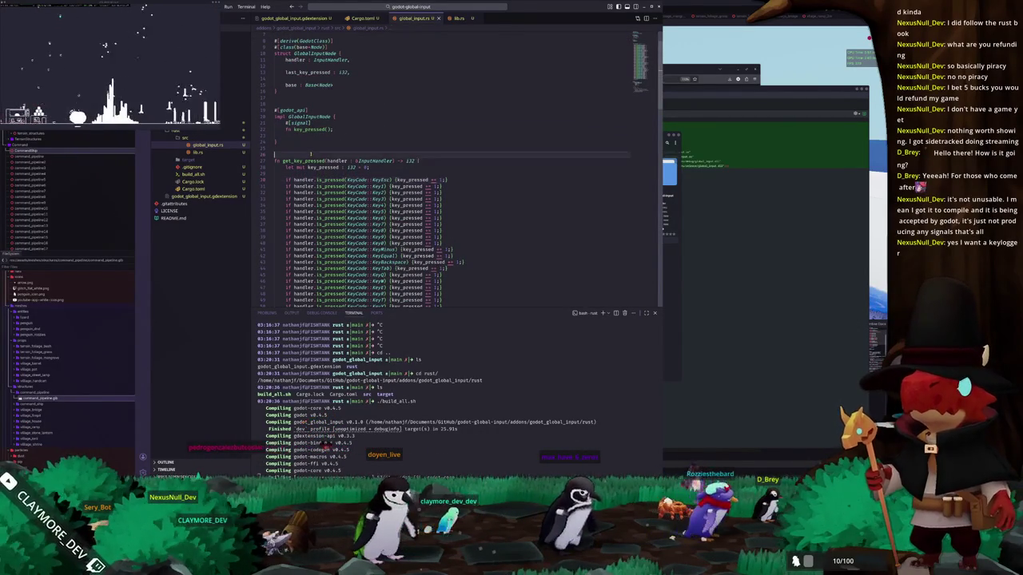
scroll(317, 155, up, 2)
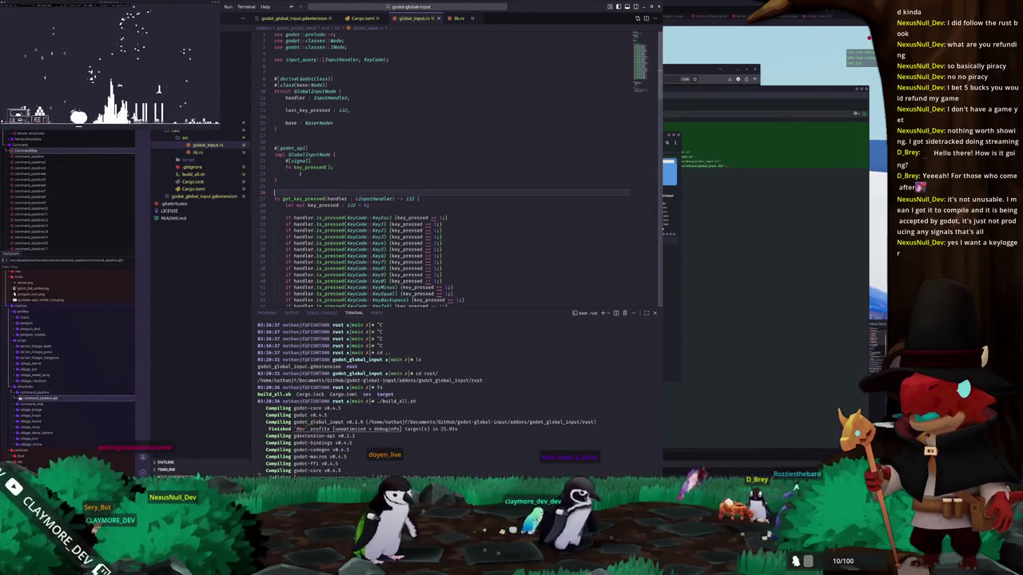
Review lib.rs and godot_global_input.gdextension, then select the finished build's output line
click(198, 152)
click(204, 145)
click(198, 153)
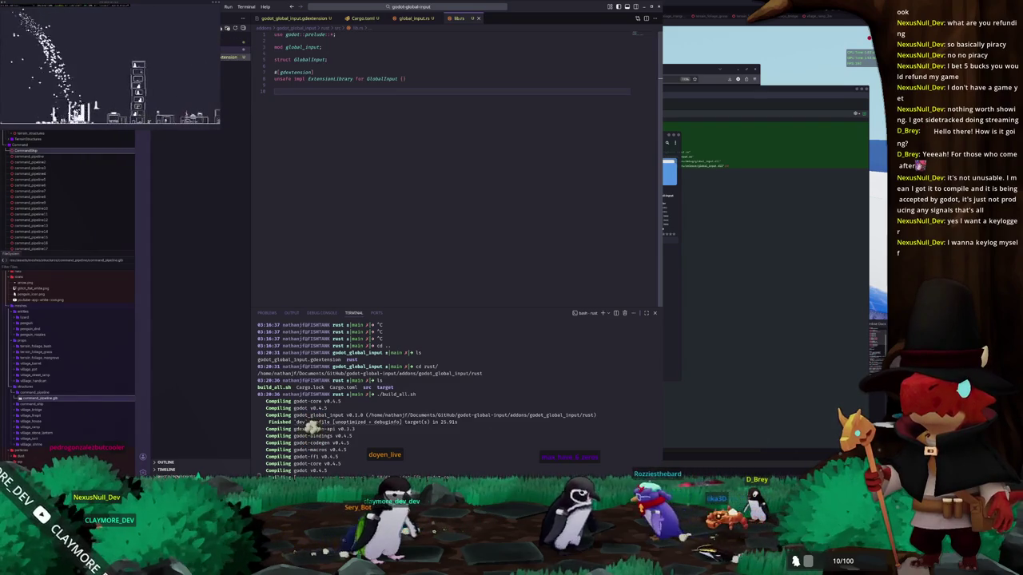
key(ctrl+Tab)
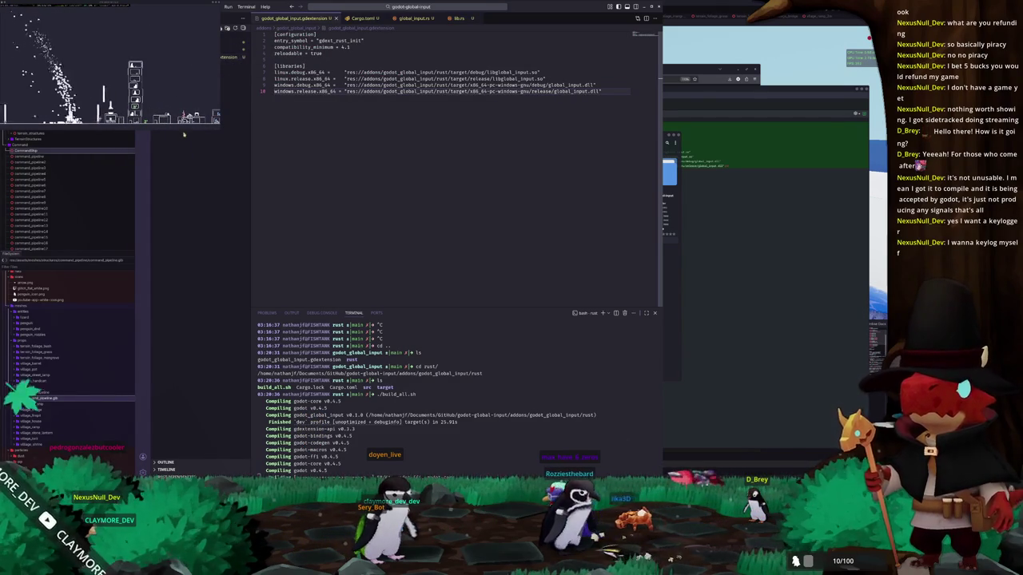
drag(294, 422, 401, 422)
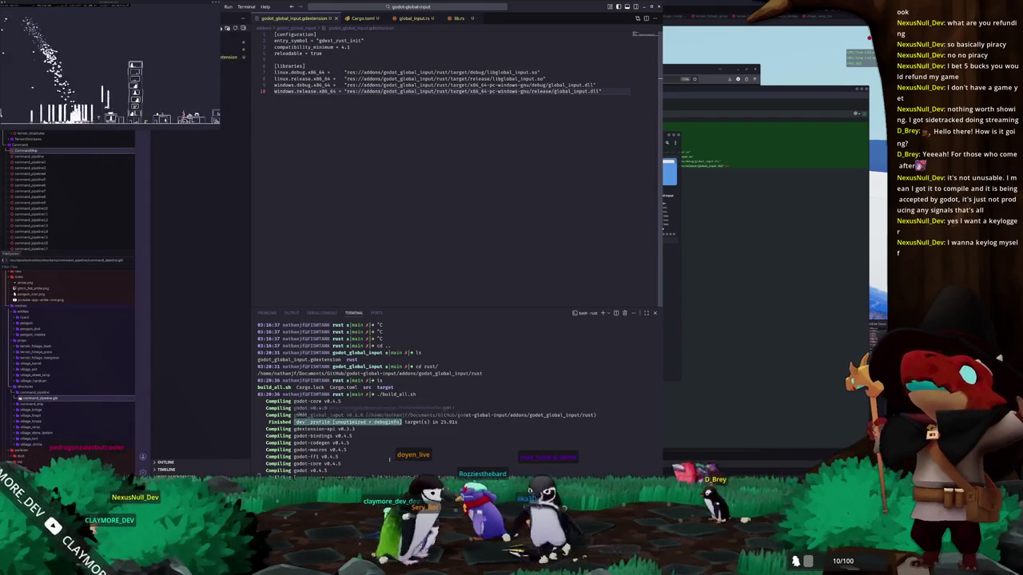
key(alt+Tab)
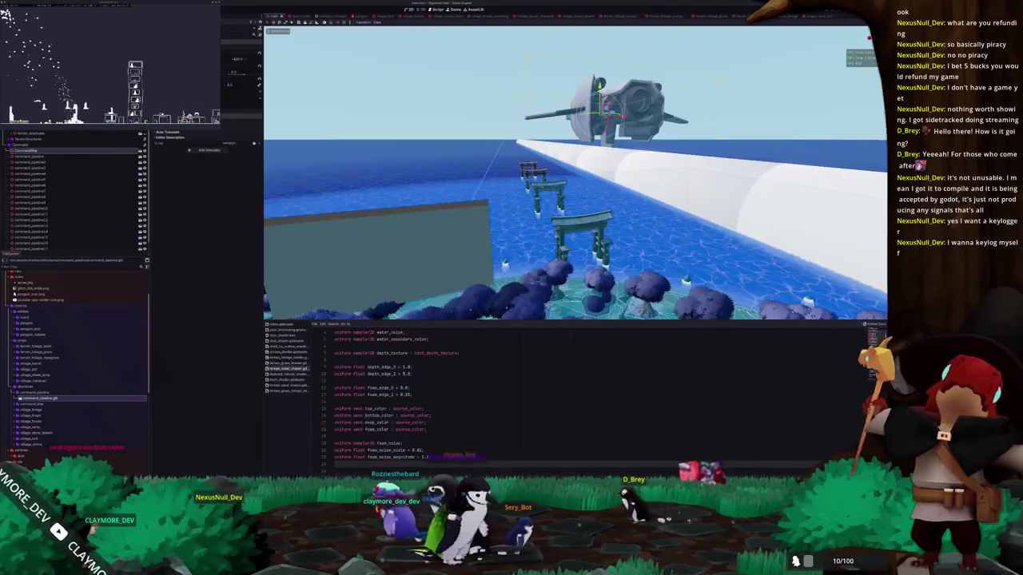
Start a new project with its path set to Documents/GitHub/godot-global-input
right_click(495, 438)
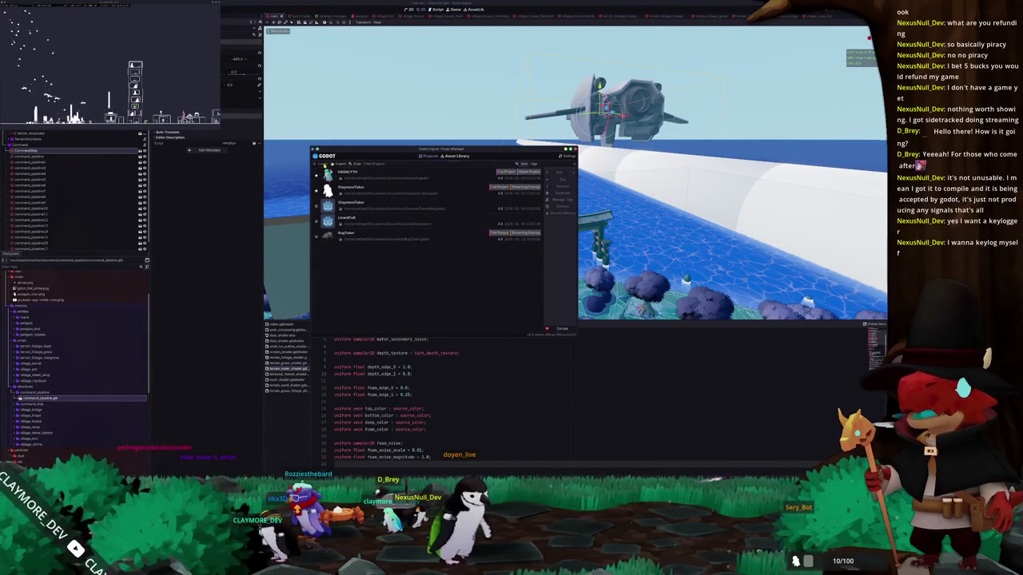
key(ctrl+n)
click(490, 222)
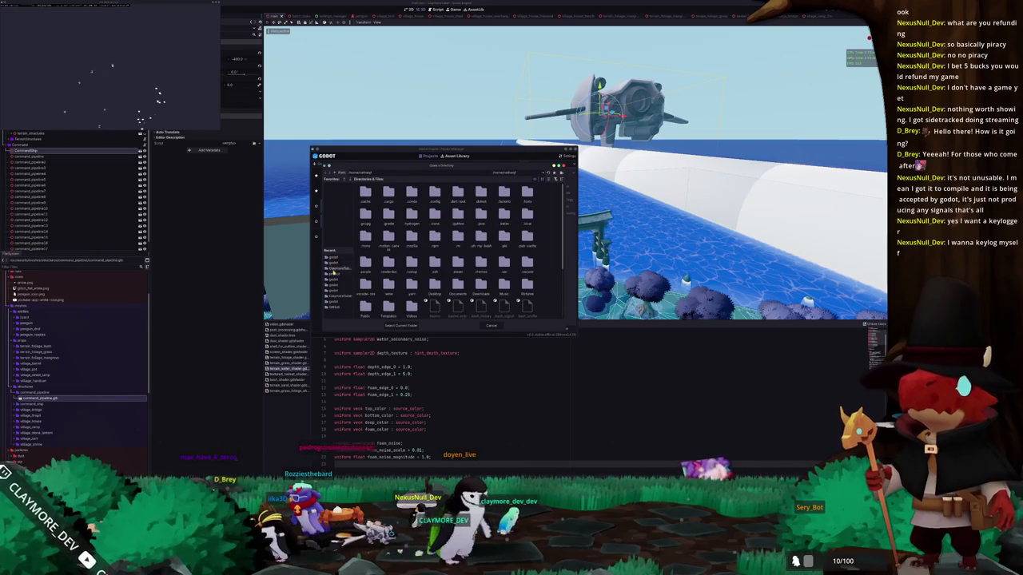
click(336, 307)
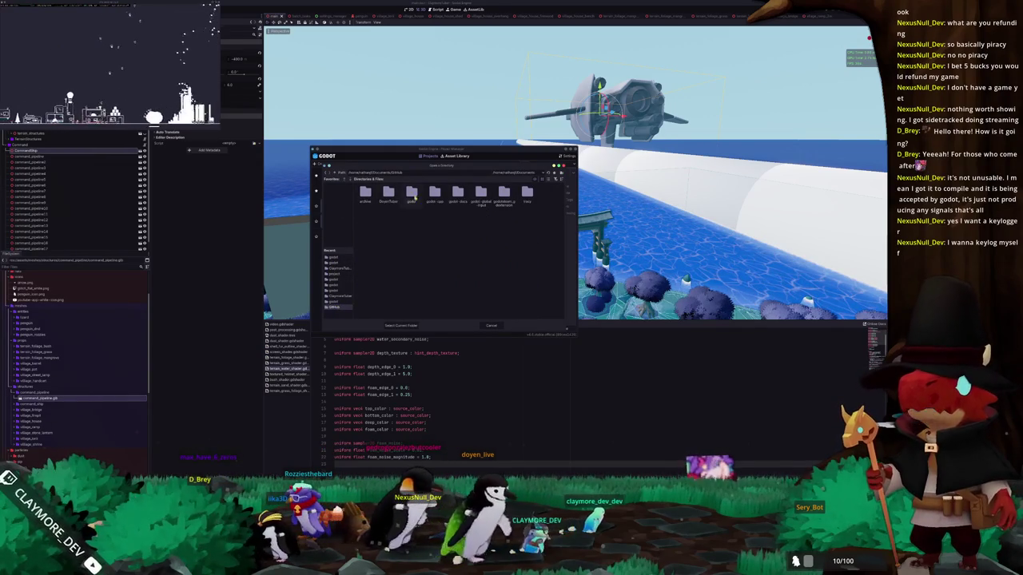
click(480, 195)
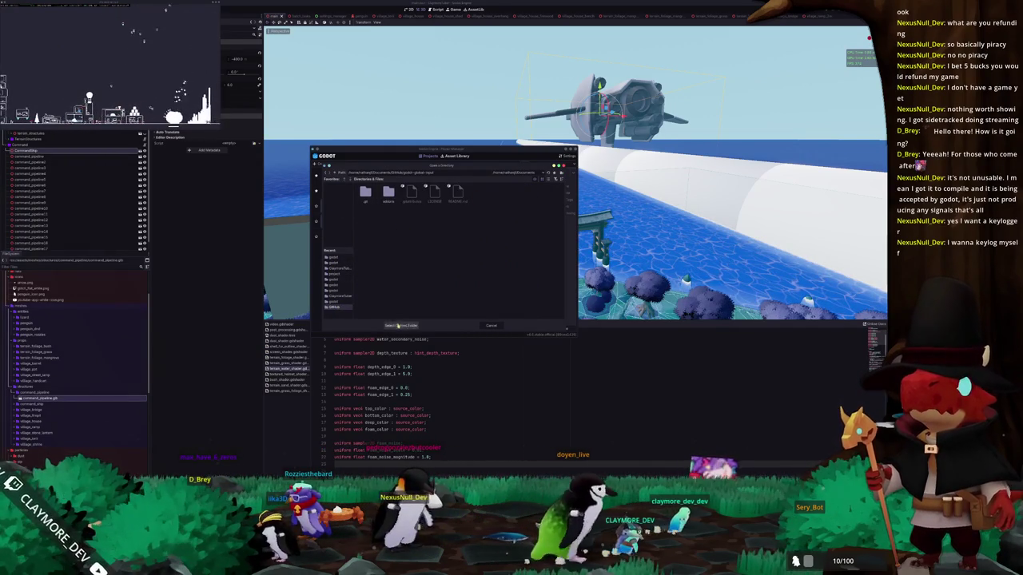
key(Return)
click(494, 215)
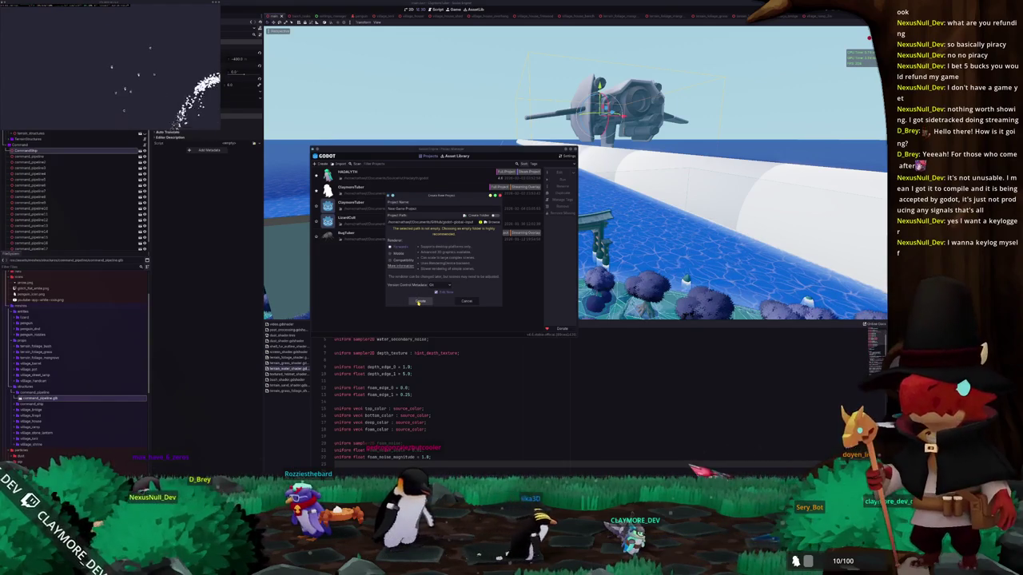
Name the project godot-global-input and create it, accepting the non-empty folder warning
click(422, 208)
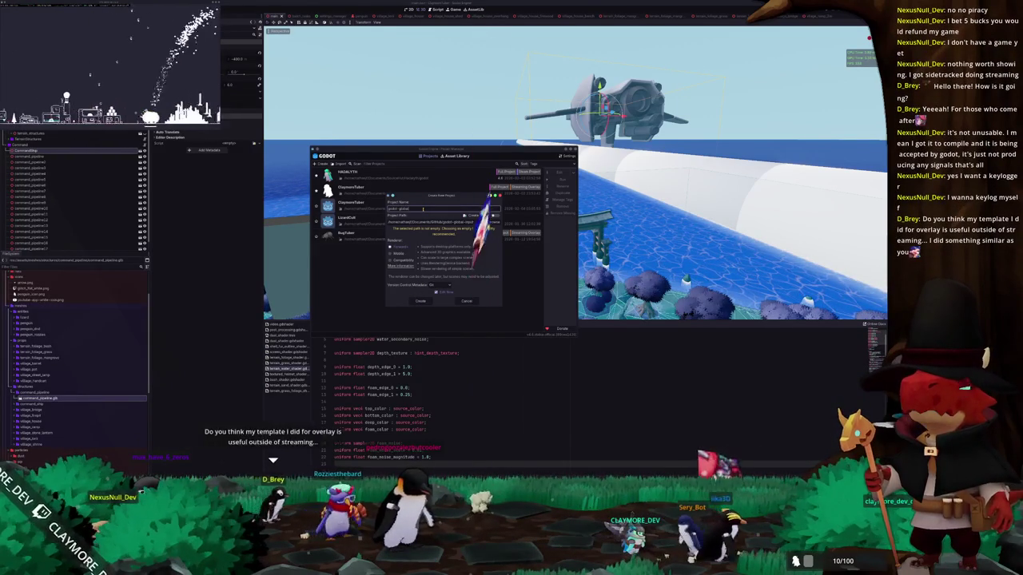
text(-input)
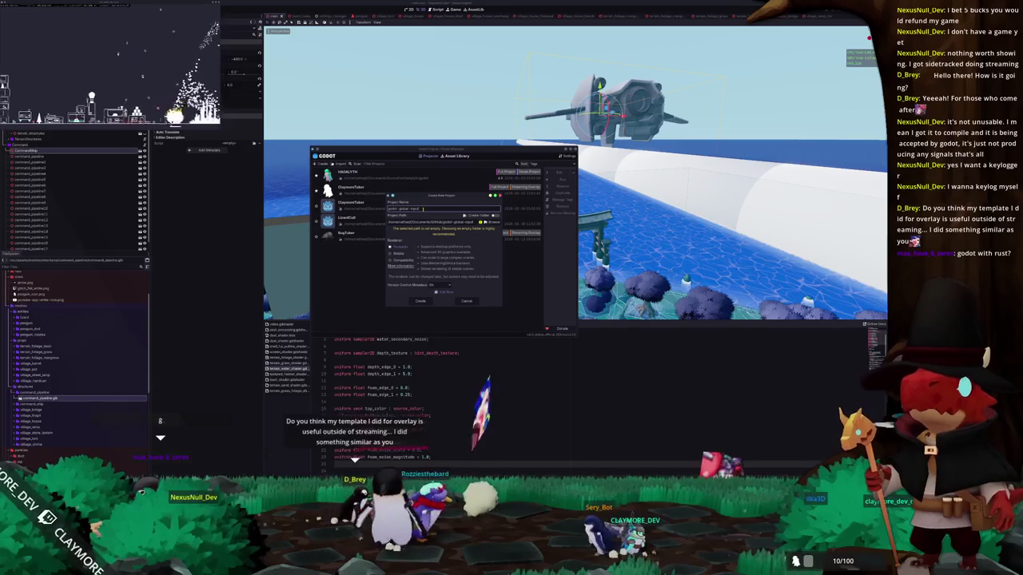
click(421, 300)
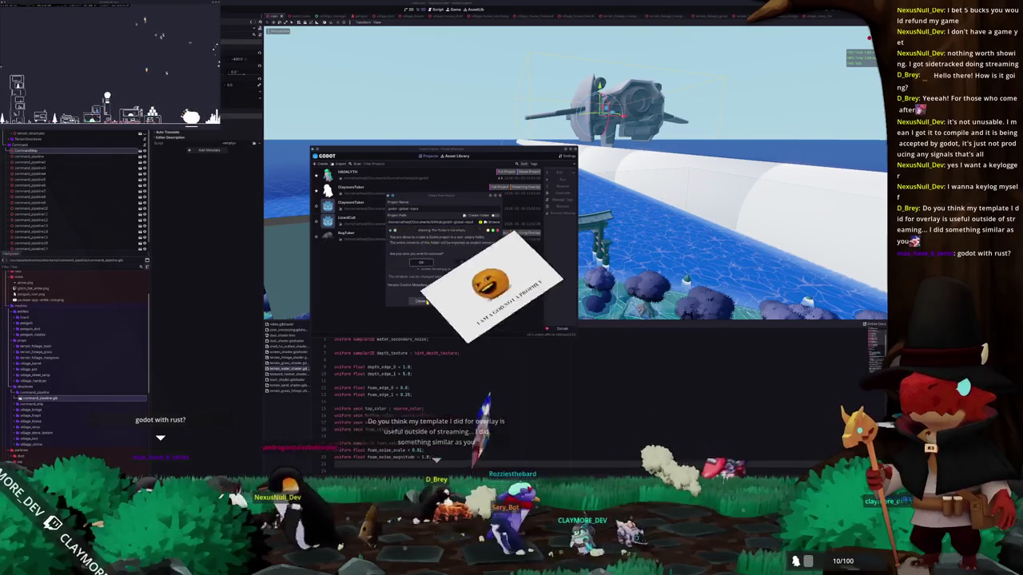
click(422, 263)
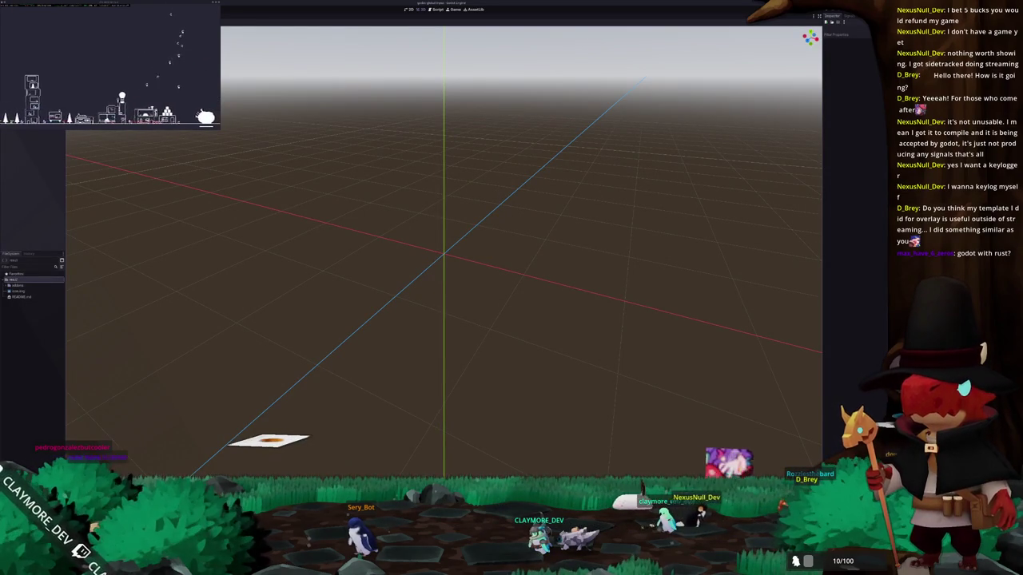
Close the Project Manager window using Godot's taskbar window options
right_click(501, 457)
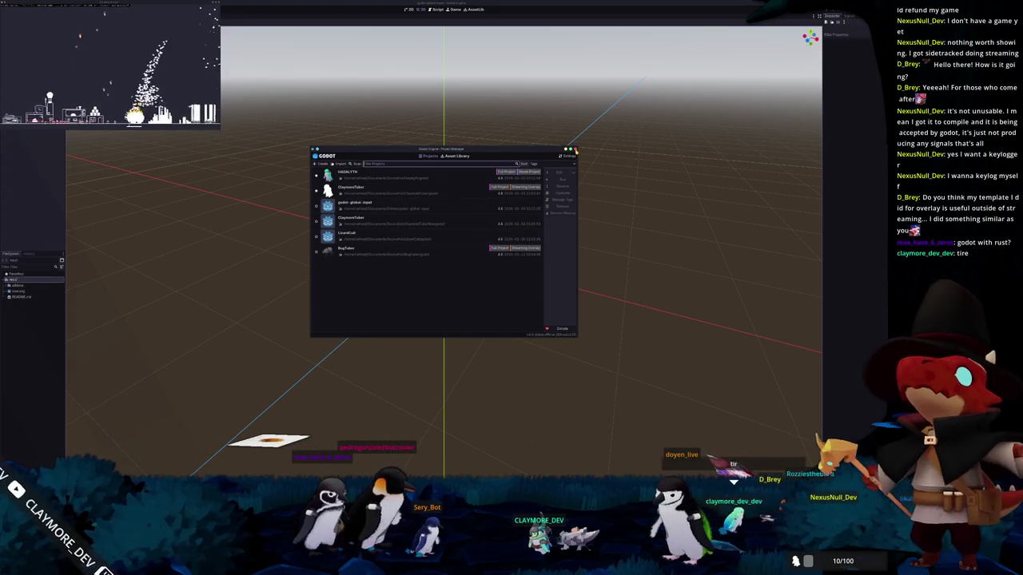
click(576, 149)
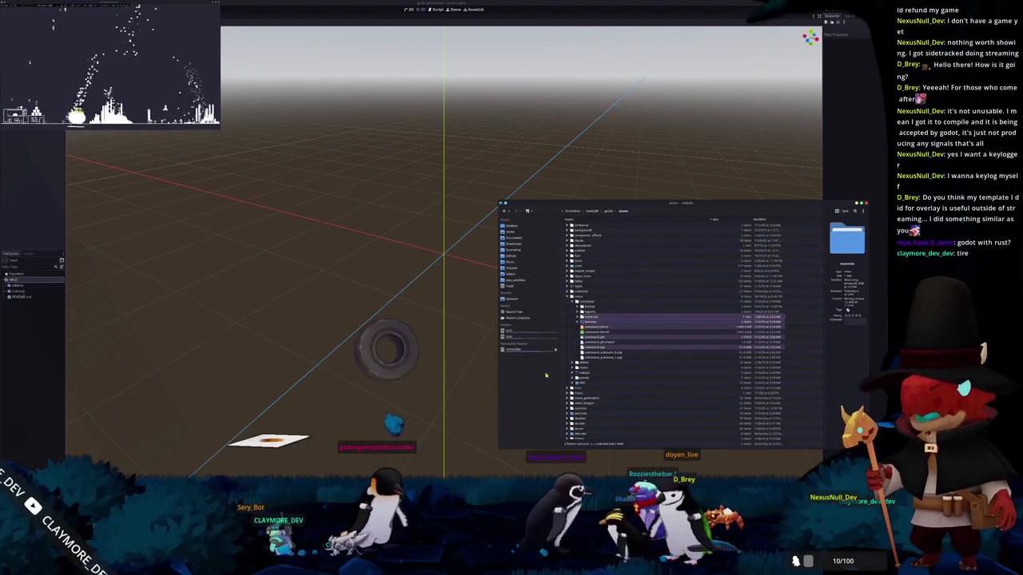
Browse to GitHub in Dolphin and expand a project and its aseprite subfolder
click(511, 256)
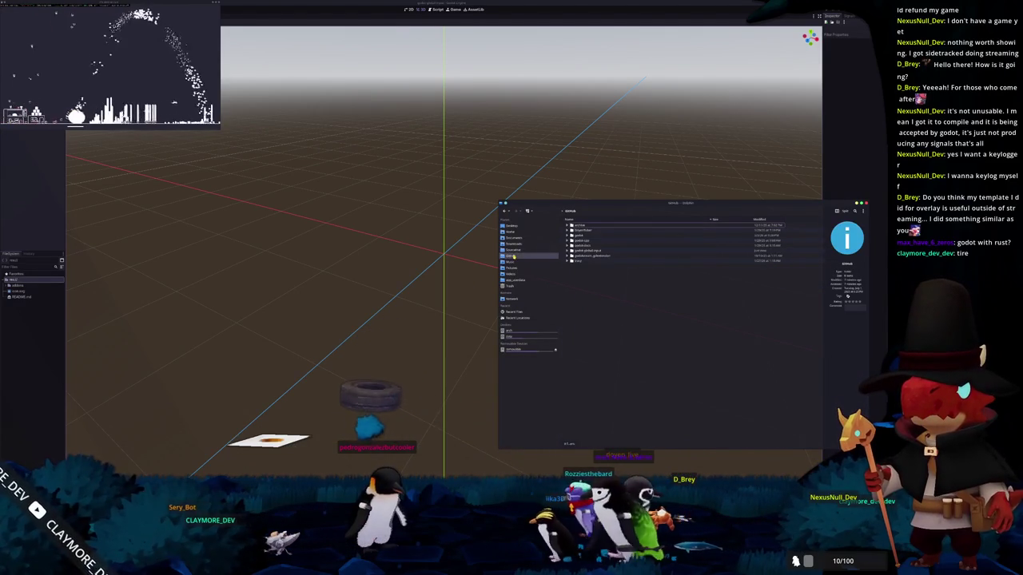
click(567, 230)
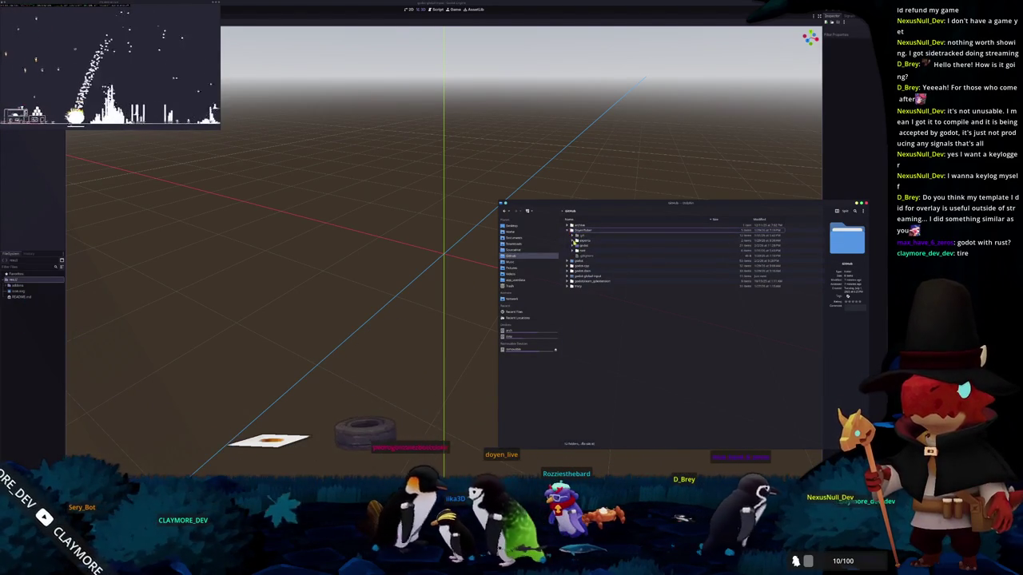
click(573, 240)
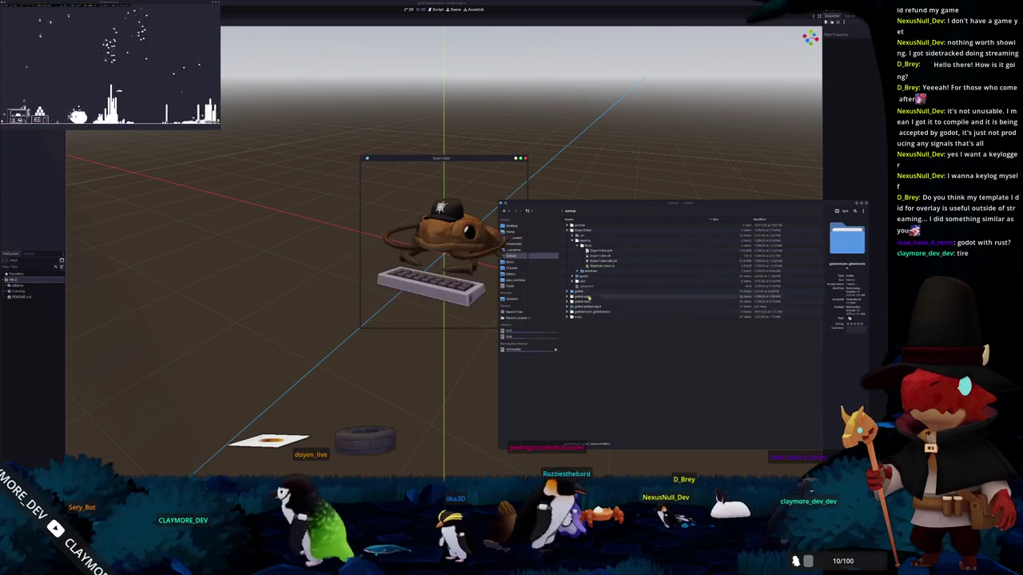
Reposition the avatar window and the Dolphin window beside each other
drag(434, 158, 260, 122)
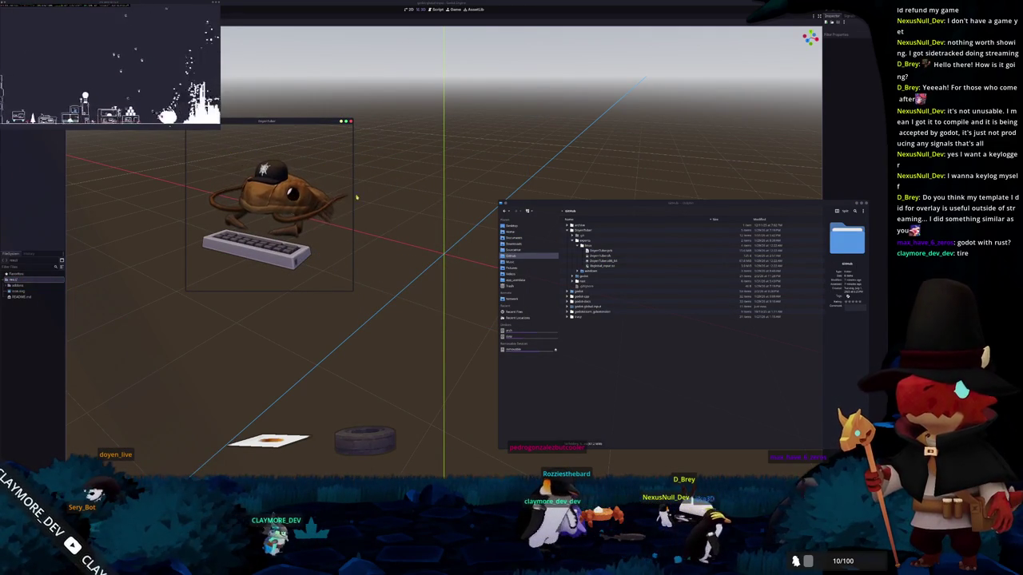
mouse_move(350, 291)
mouse_down()
mouse_move(346, 339)
mouse_move(311, 363)
mouse_up()
mouse_move(626, 206)
mouse_down()
mouse_move(657, 166)
mouse_move(610, 222)
mouse_move(607, 151)
mouse_up()
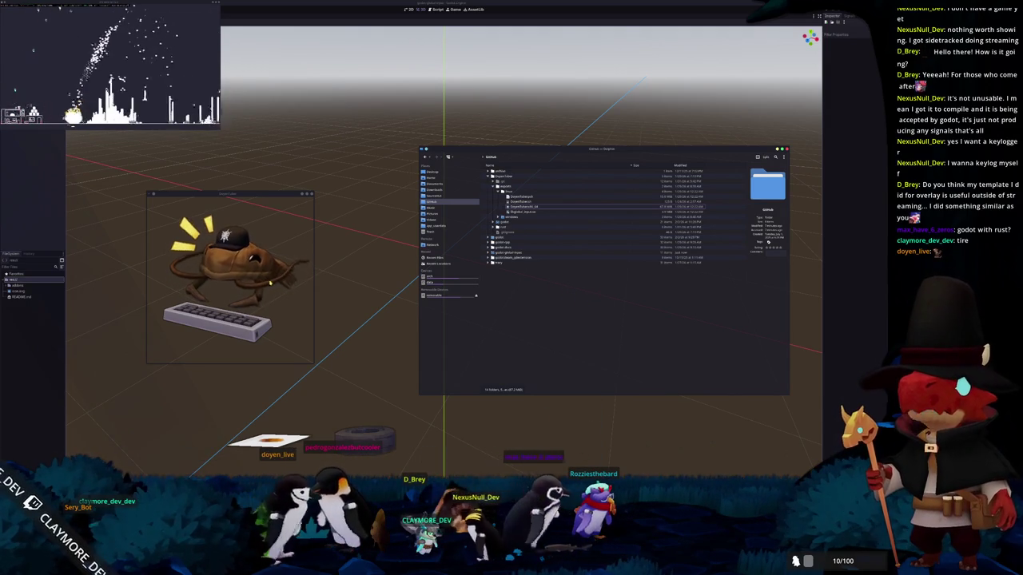
Select all items in the folder list, clear them, and select the archive folder
key(ctrl+a)
click(596, 301)
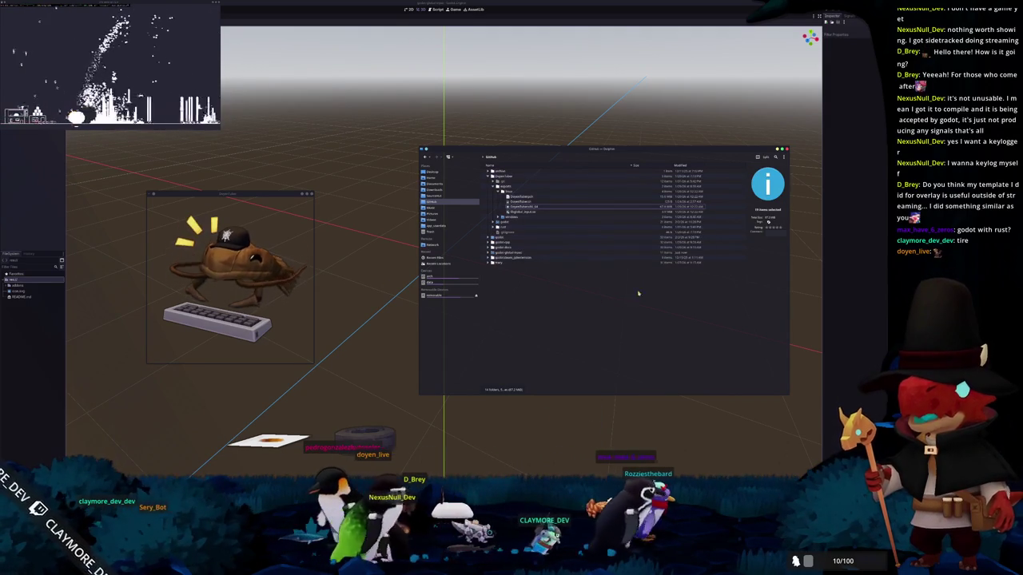
key(Down)
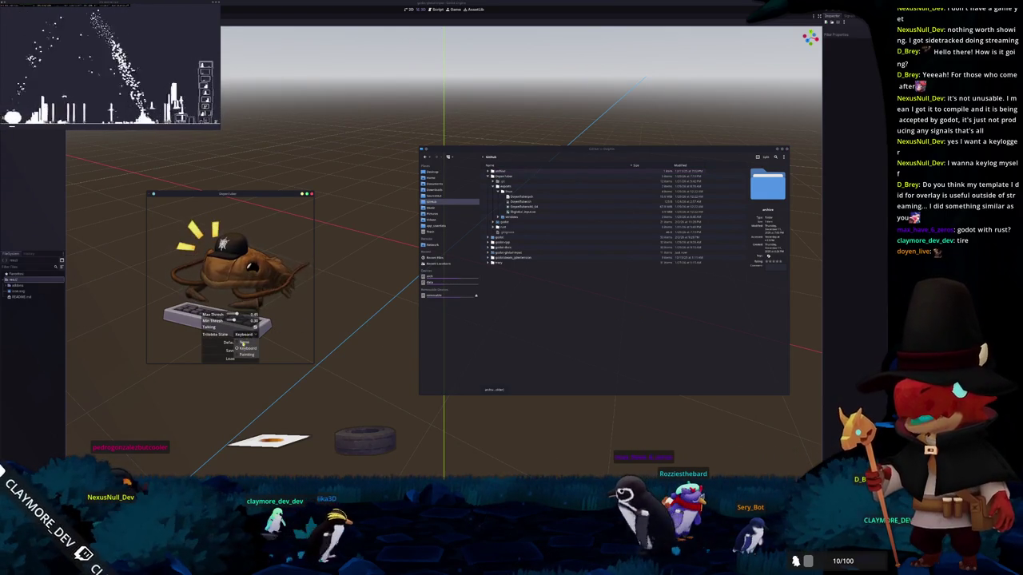
Set the avatar's Tristate State to Painting, then back to None
click(244, 355)
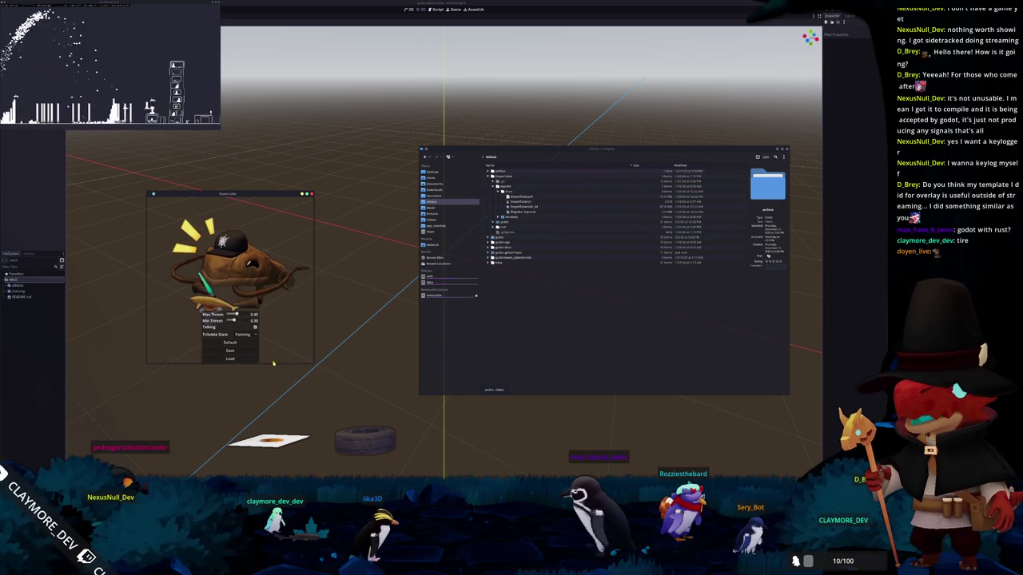
click(242, 334)
click(242, 342)
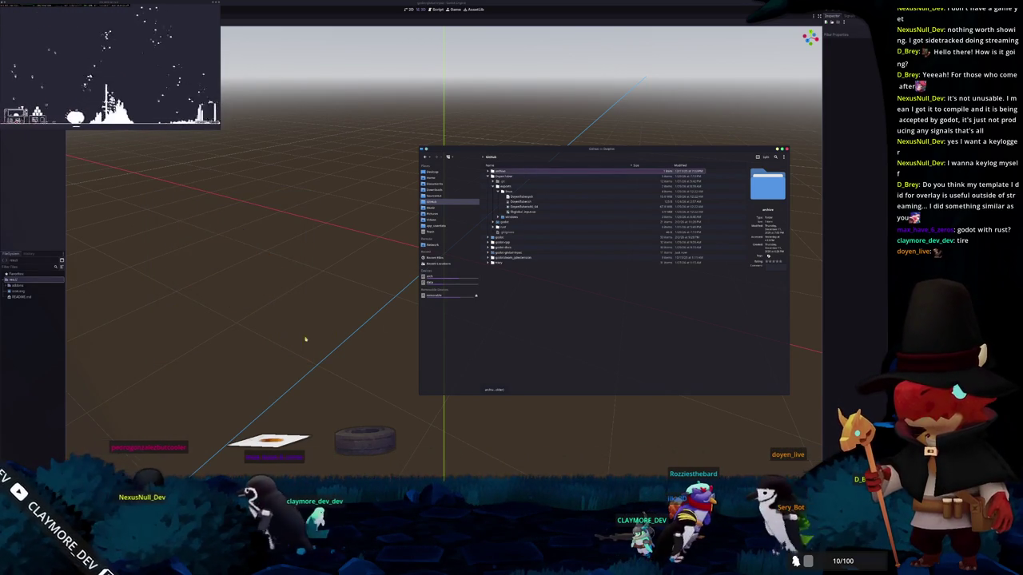
Collapse the keylogger folder, open godot-global-input, and close the file manager
click(542, 342)
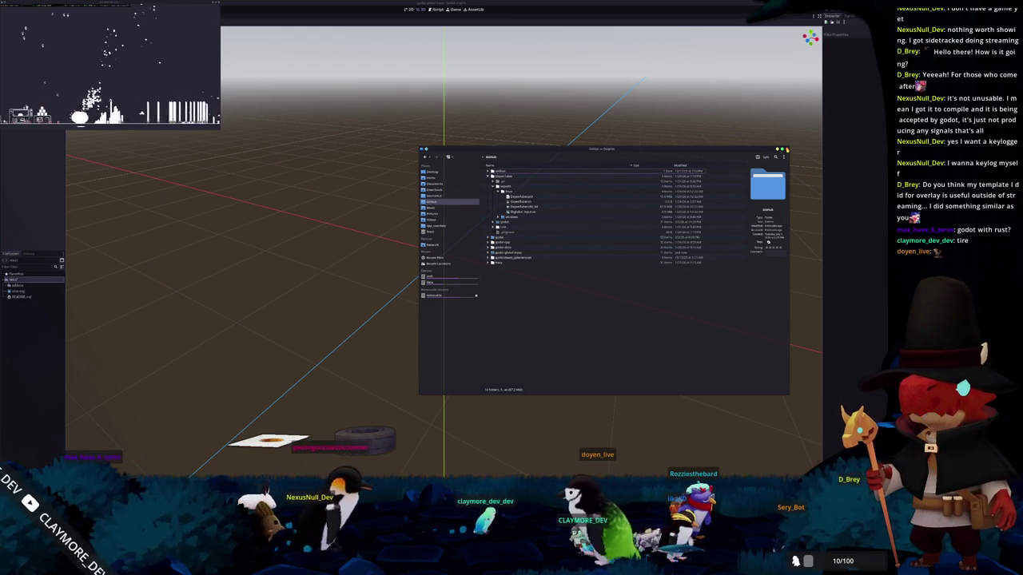
click(498, 186)
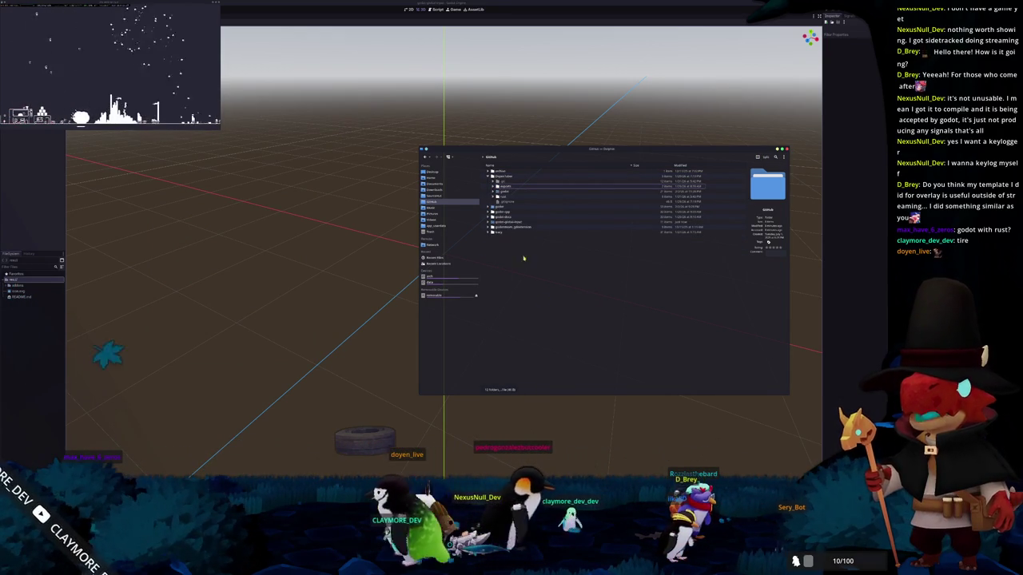
double_click(505, 222)
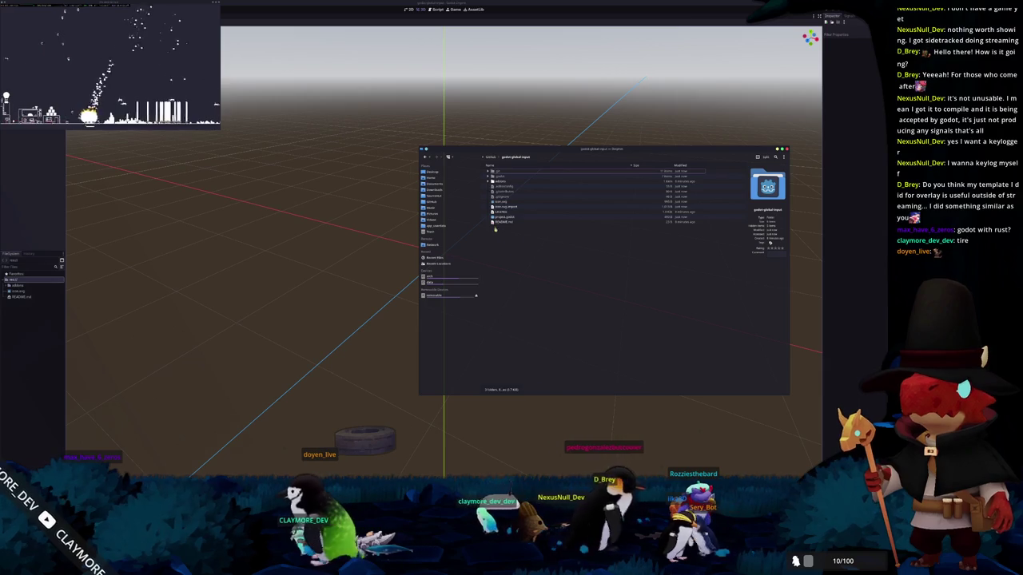
click(289, 306)
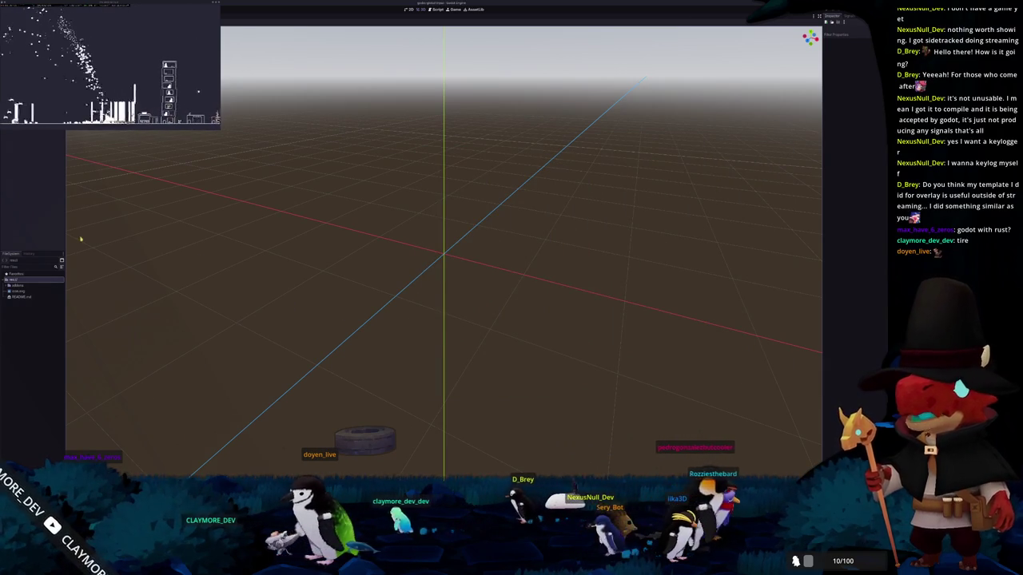
Widen the FileSystem dock and create a new empty 2D scene
drag(66, 245, 318, 245)
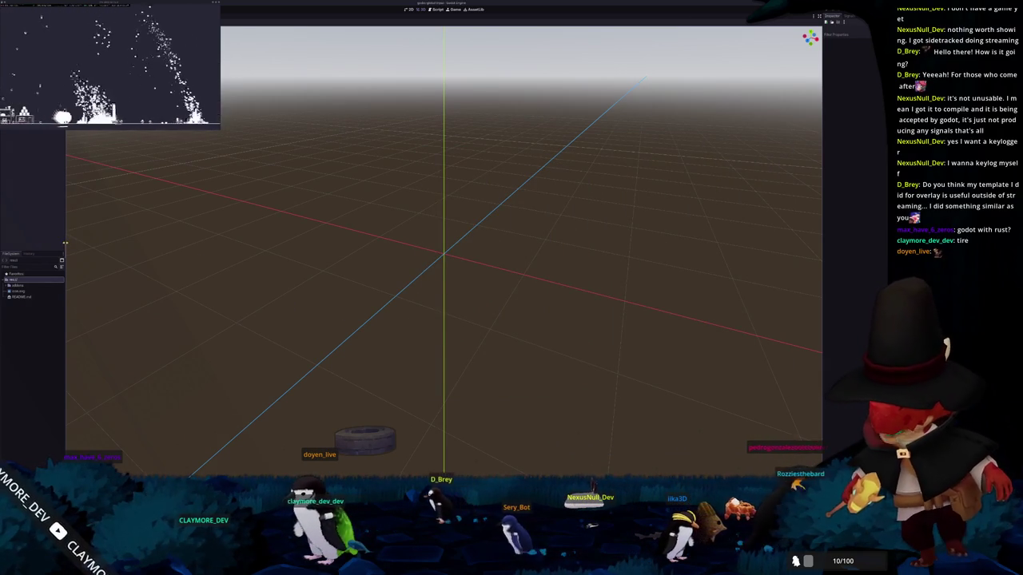
right_click(78, 328)
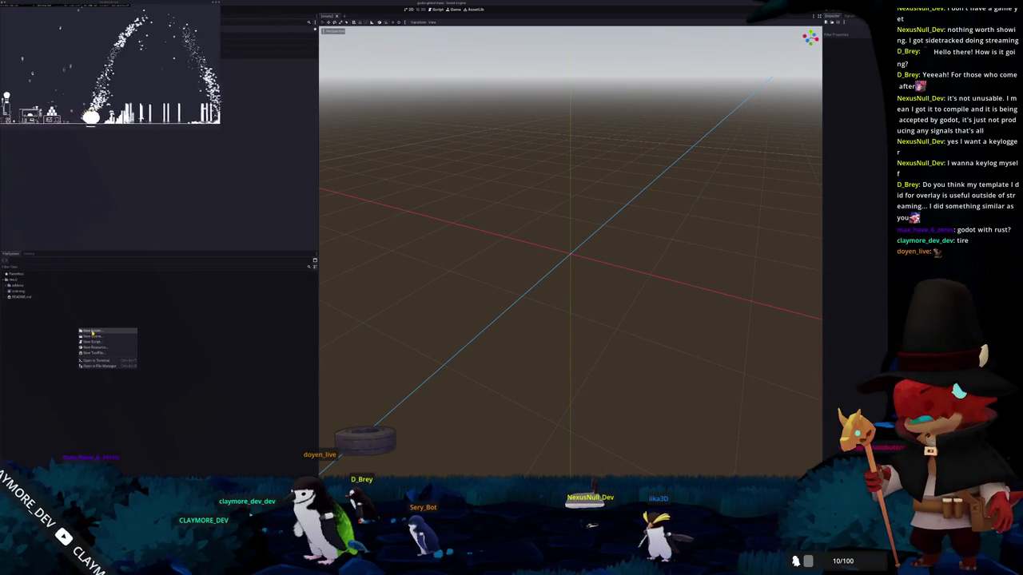
click(93, 337)
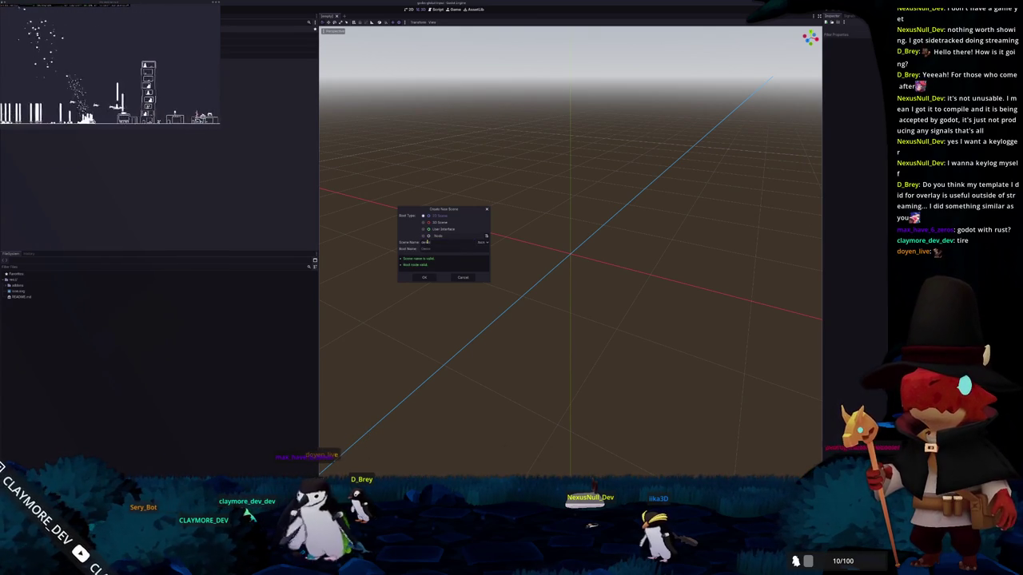
click(423, 279)
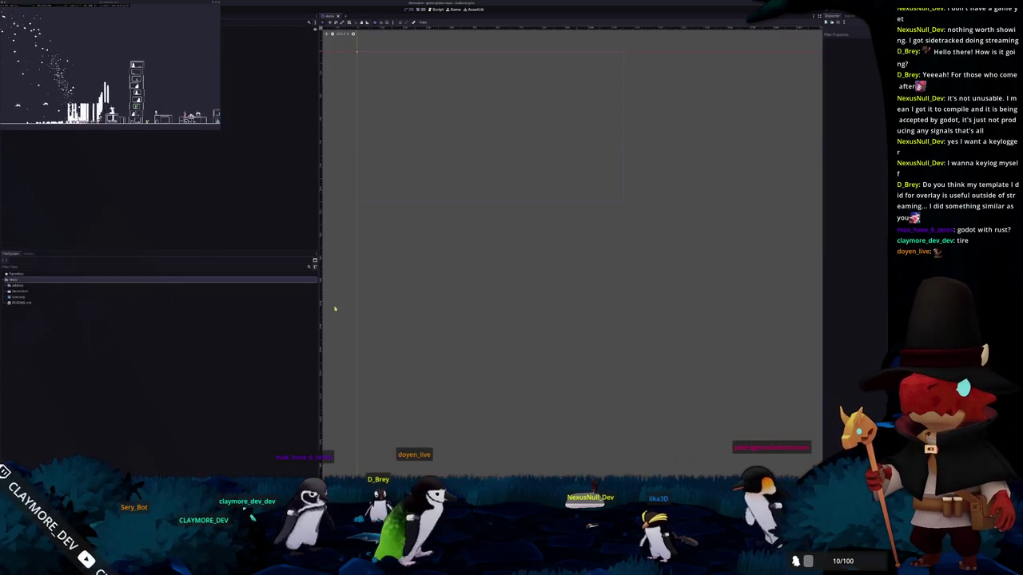
Browse the godot_global_input addon's rust, target and debug folders in FileSystem
double_click(24, 292)
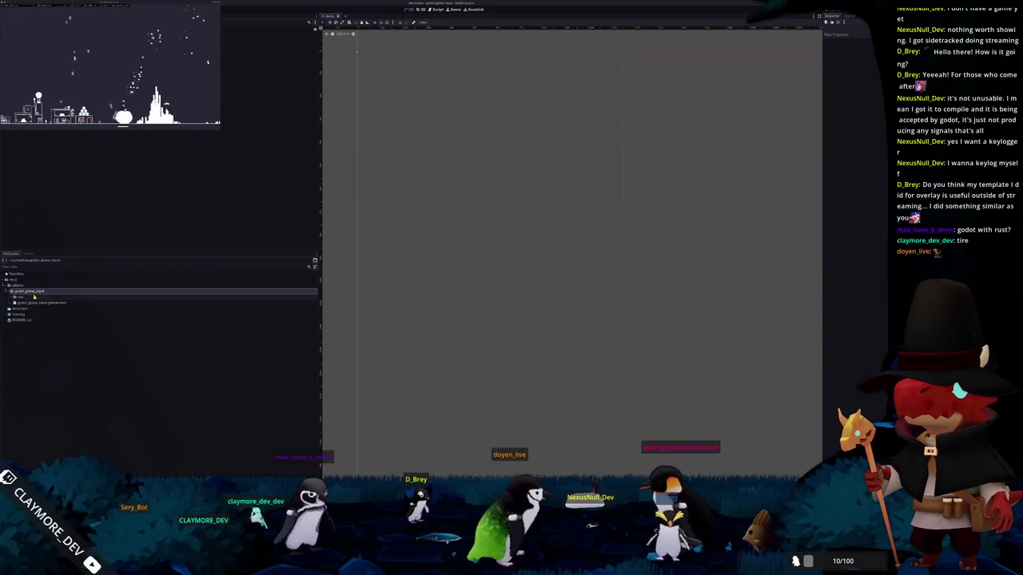
click(29, 297)
click(34, 309)
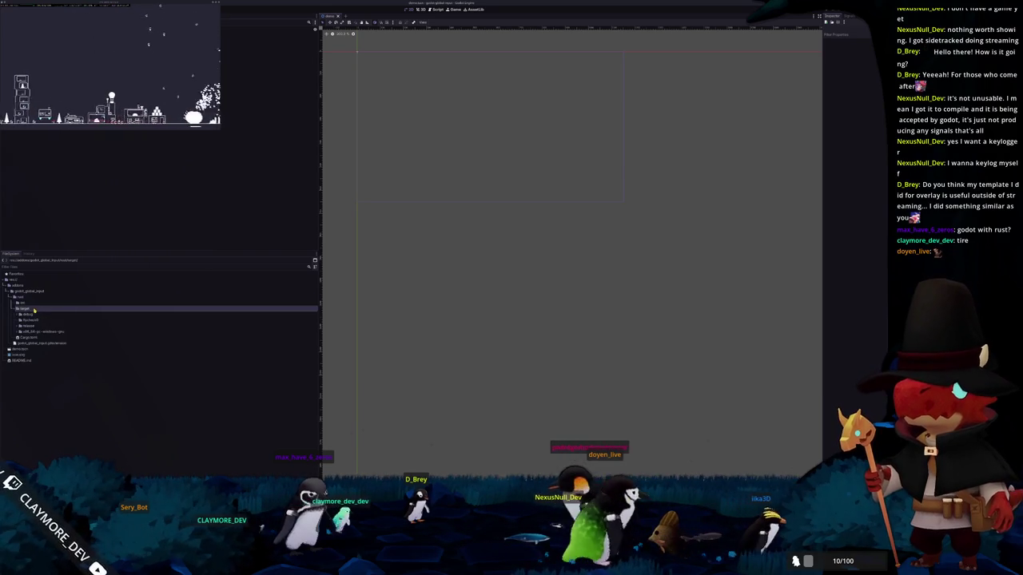
click(34, 293)
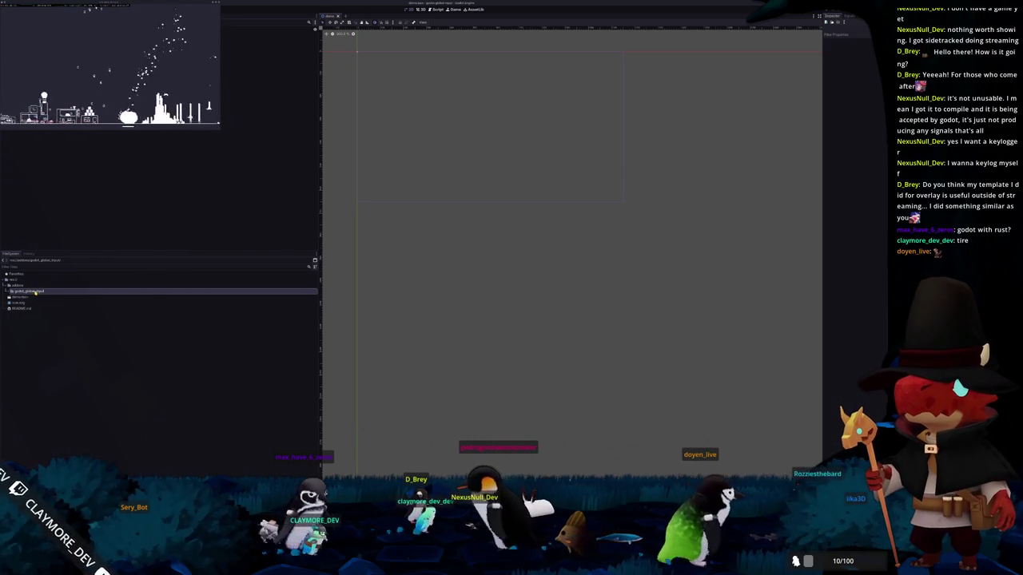
click(34, 297)
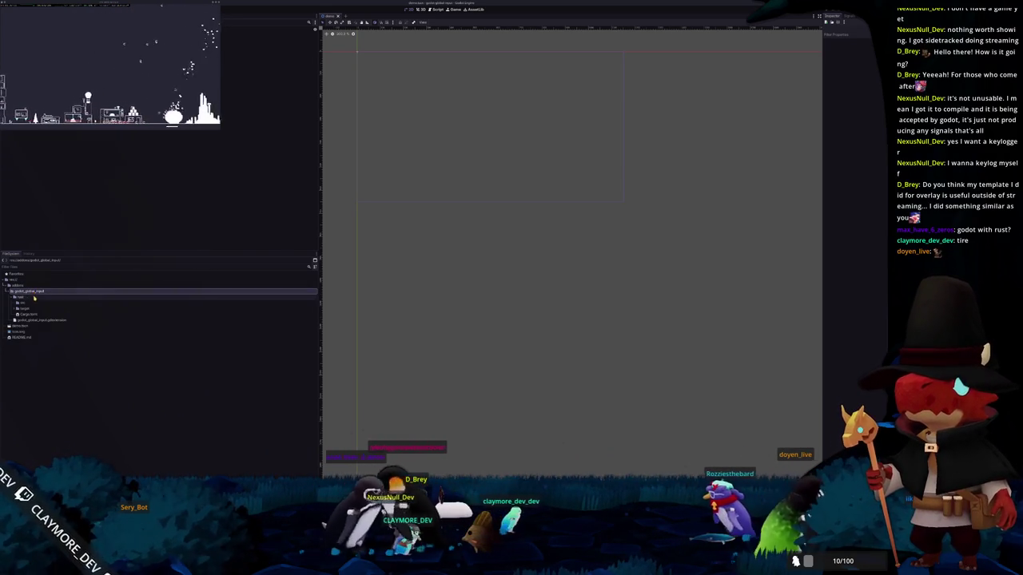
double_click(33, 297)
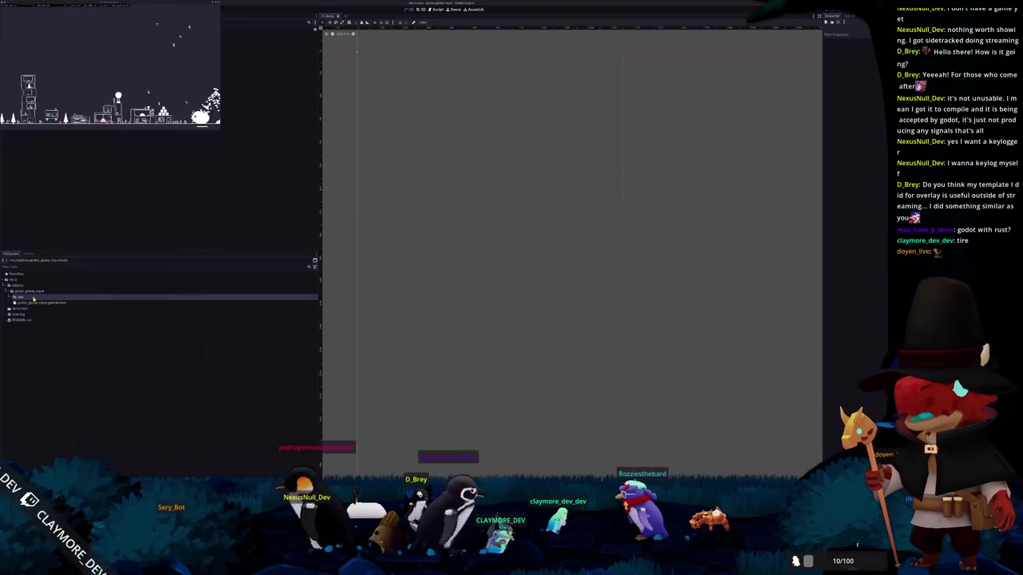
double_click(34, 297)
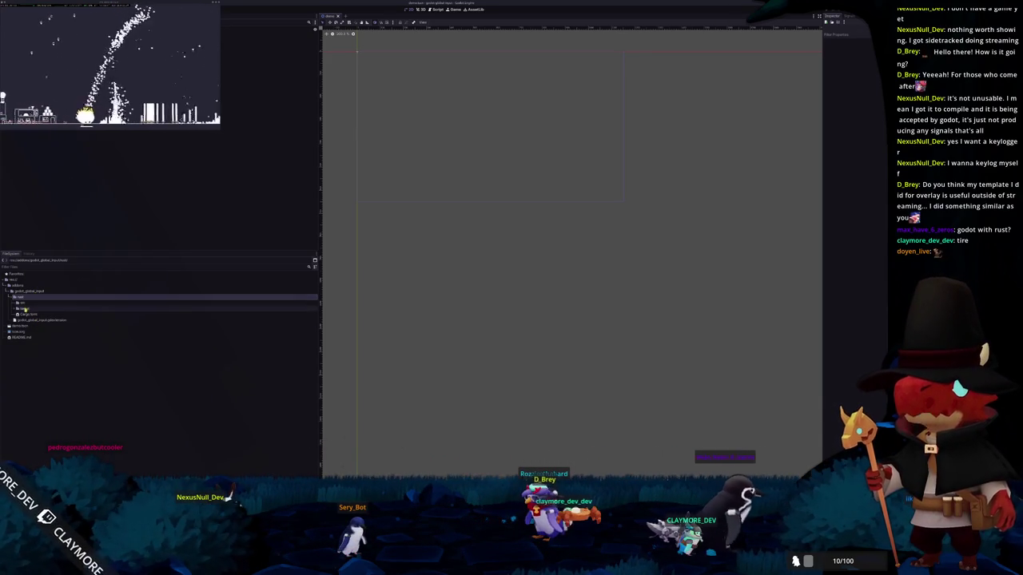
double_click(26, 309)
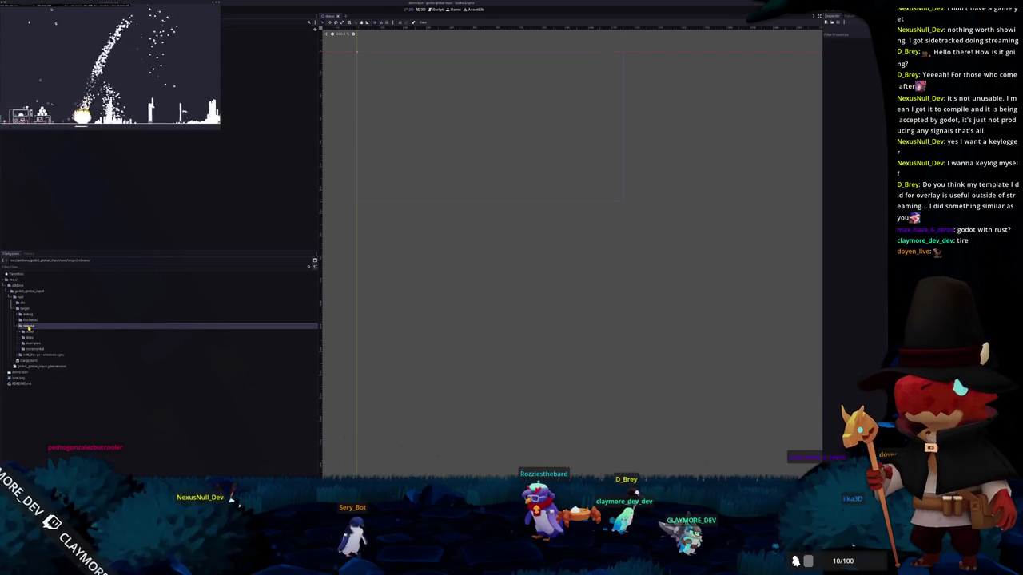
double_click(28, 315)
double_click(28, 316)
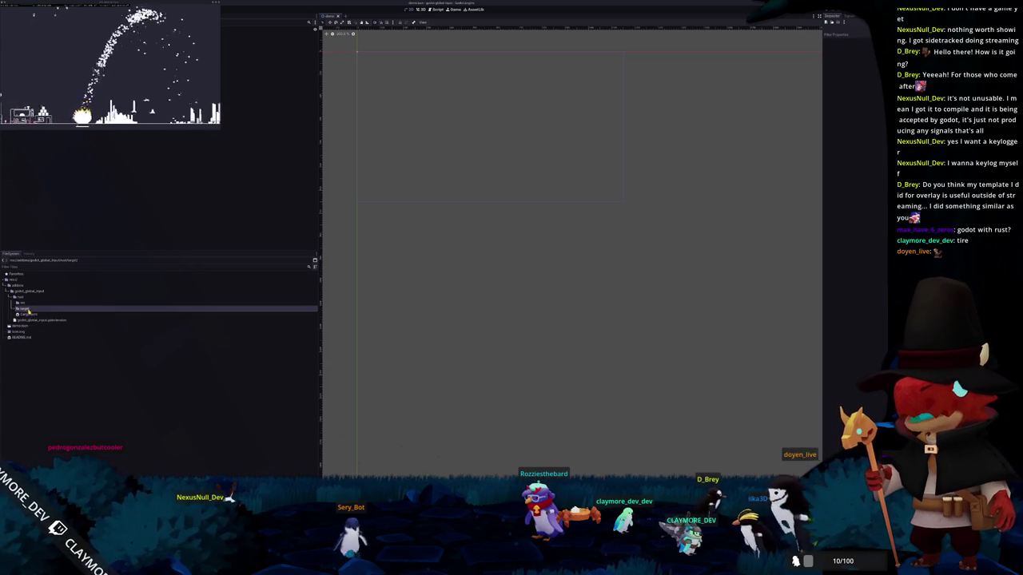
double_click(26, 303)
double_click(32, 292)
double_click(32, 293)
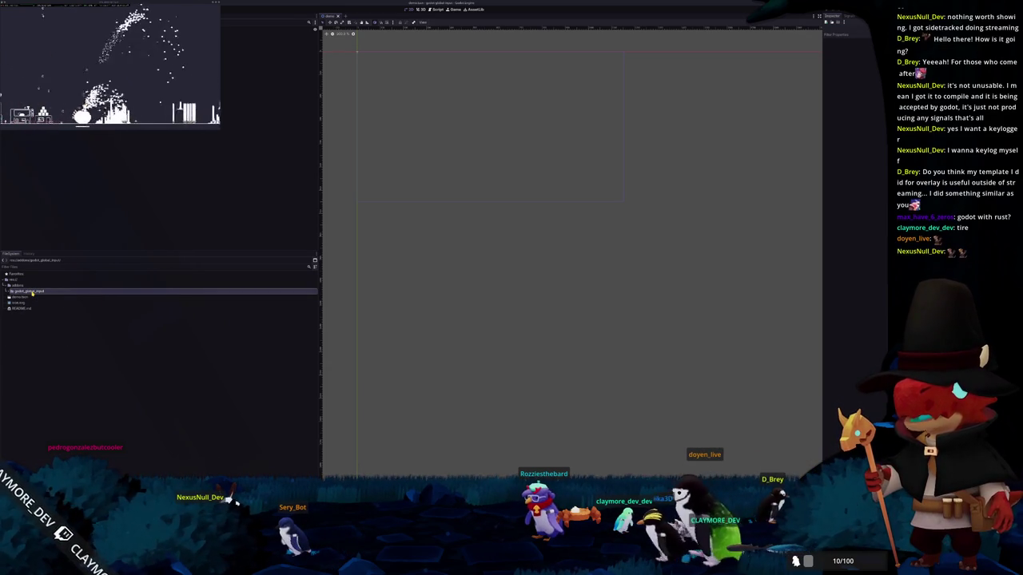
Try creating a text file named .gdignore in godot_global_input, cancel, and open a terminal
right_click(32, 293)
mouse_move(47, 295)
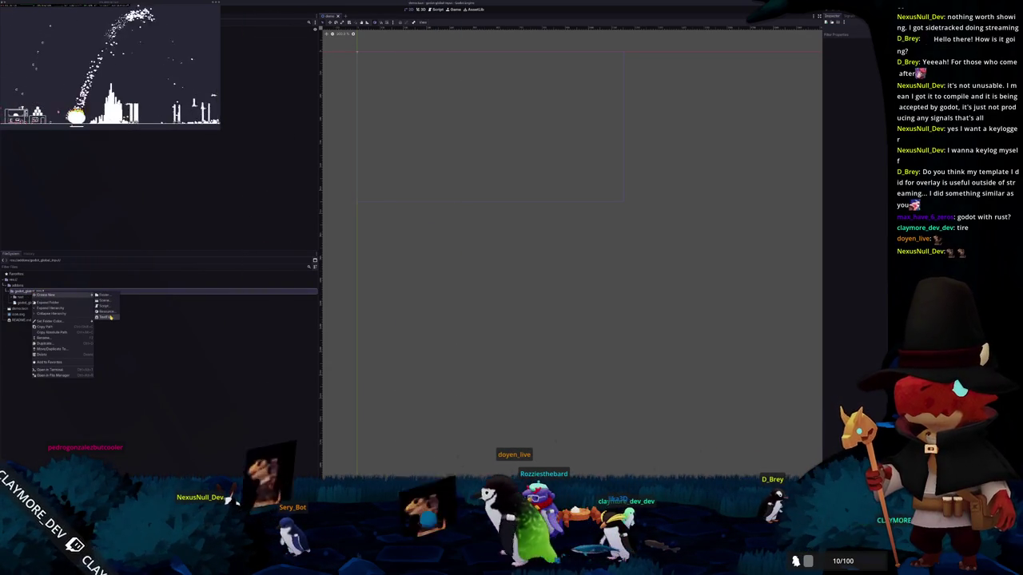
click(108, 317)
text(.gdignore)
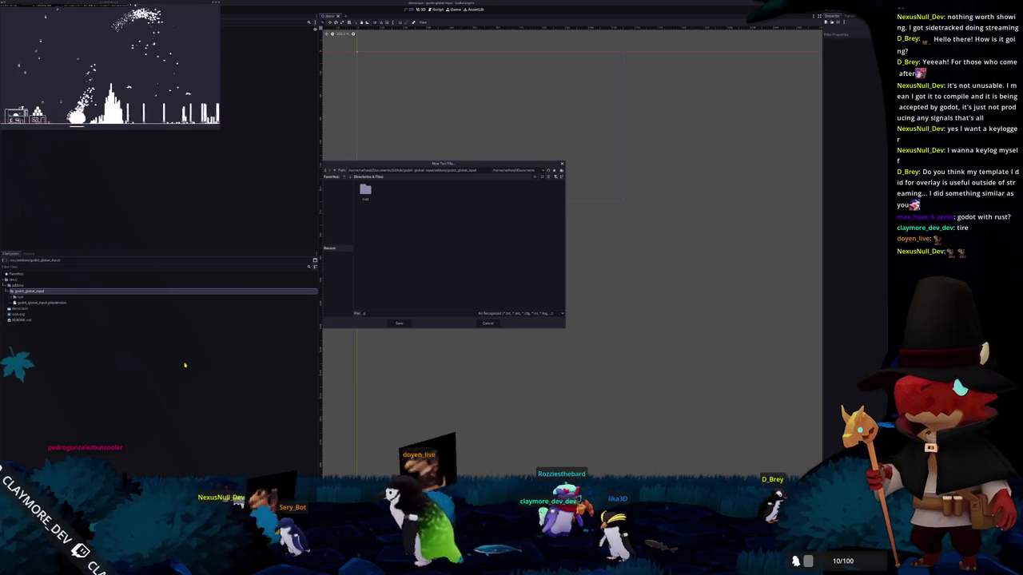
key(Return)
key(Return)
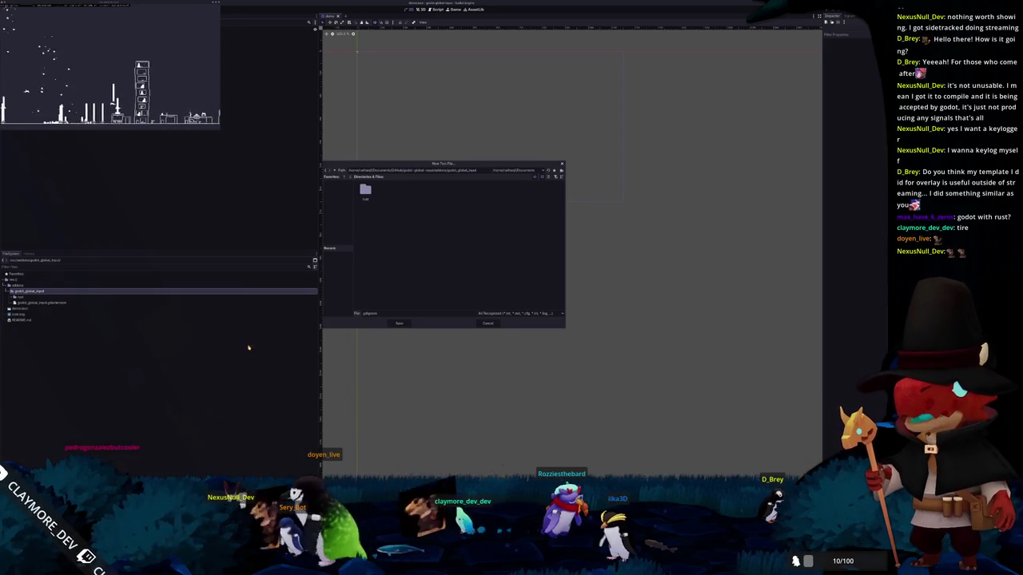
click(485, 324)
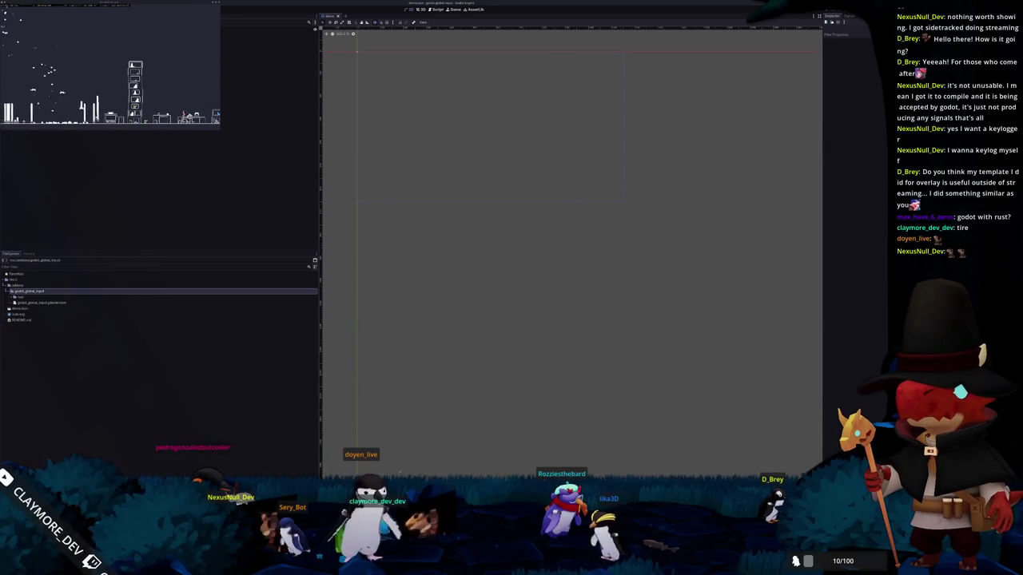
key(super+Return)
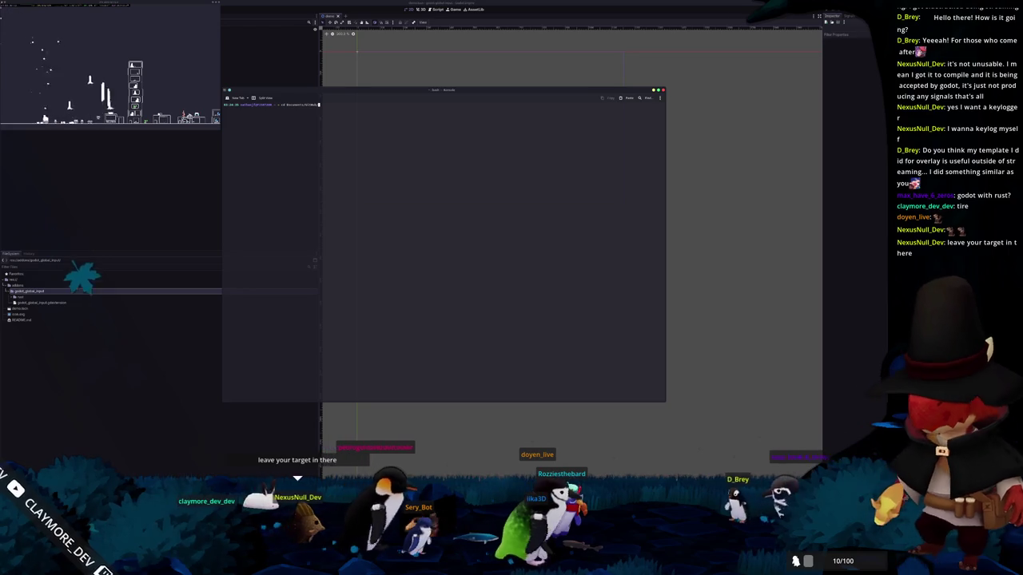
In Konsole, enter the godot-global-input project, list it, and create .gdignore in the rust folder
key(Tab)
key(Tab)
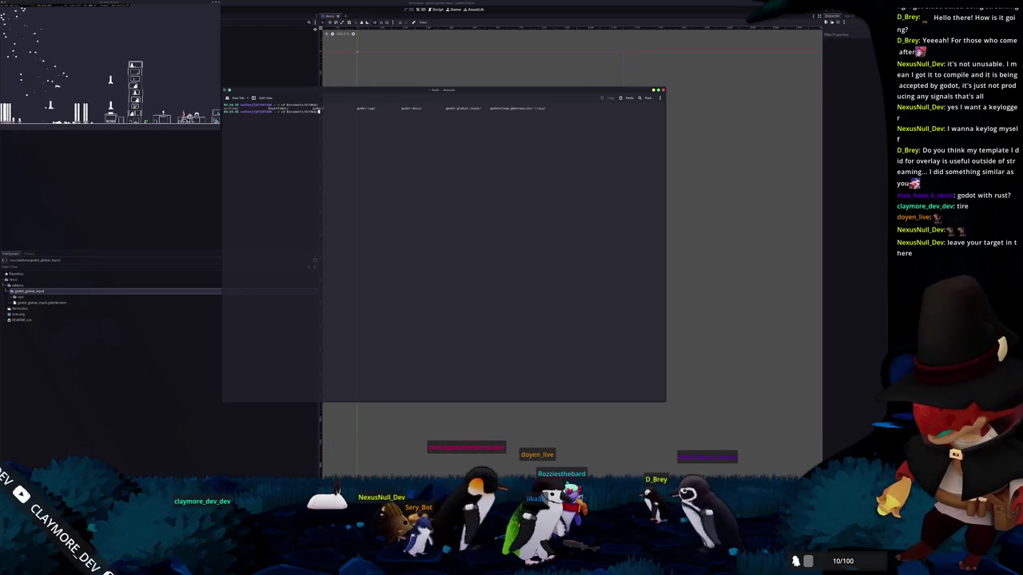
text(godo)
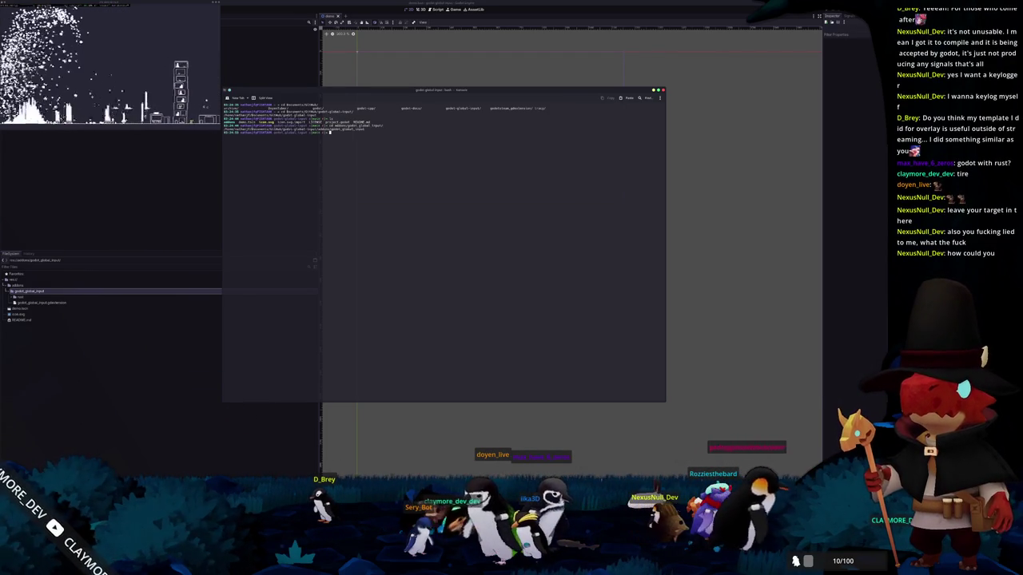
key(Return)
text(ls)
key(Return)
text(cd rust)
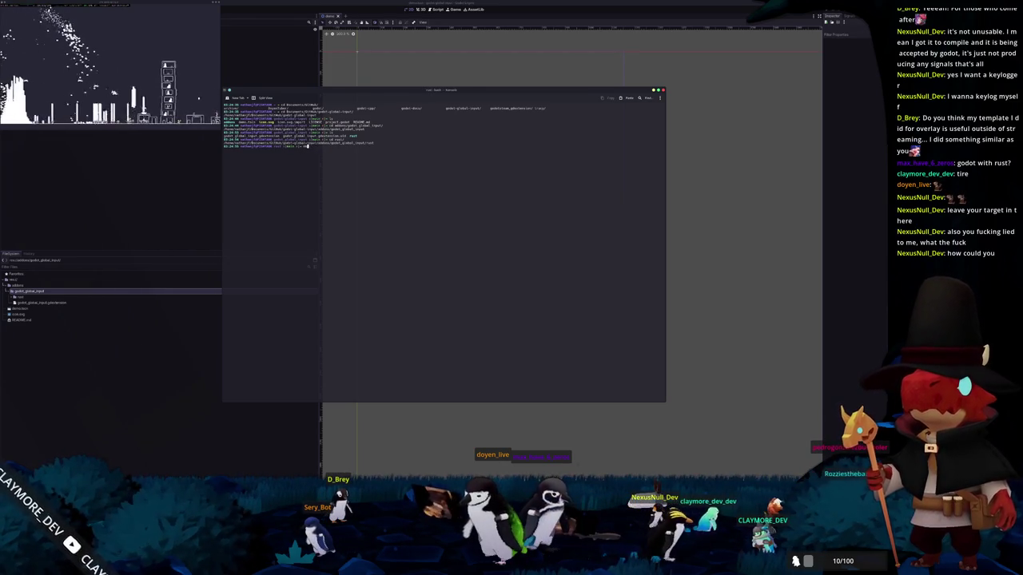
text(ch .gitignore)
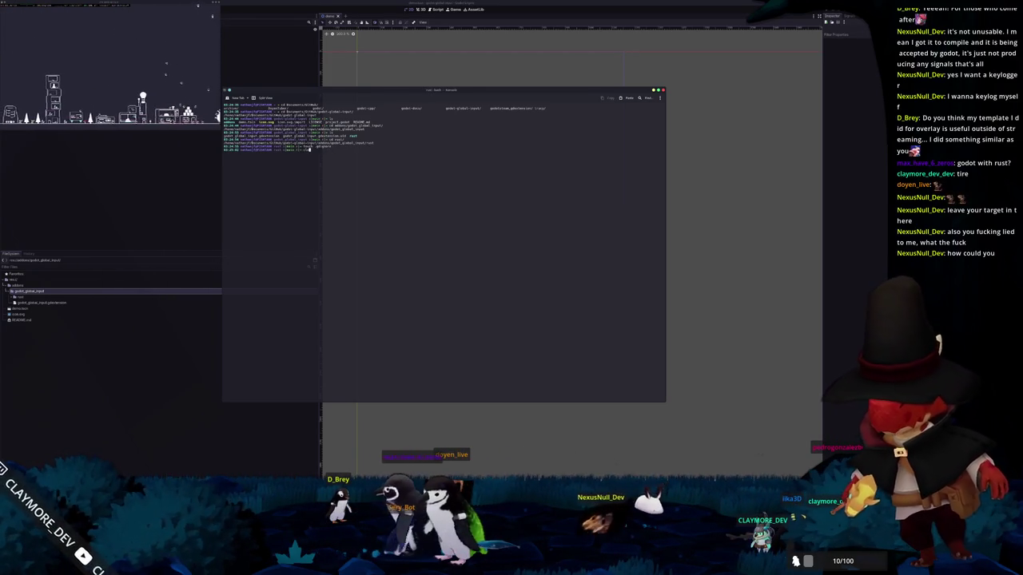
key(ctrl+d)
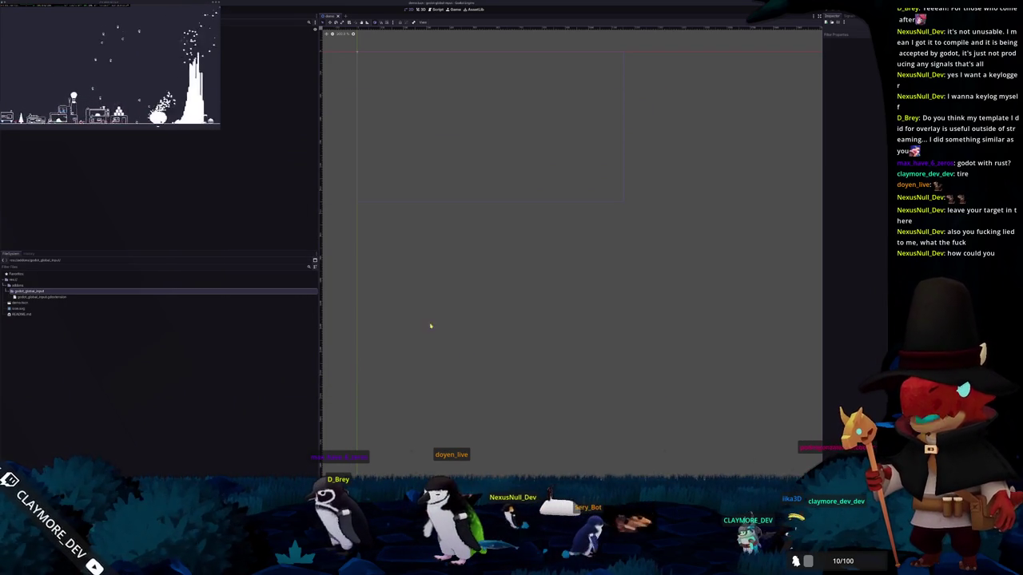
Add a GlobalInputNode to the demo scene by searching 'global', then open demo.gd
click(20, 302)
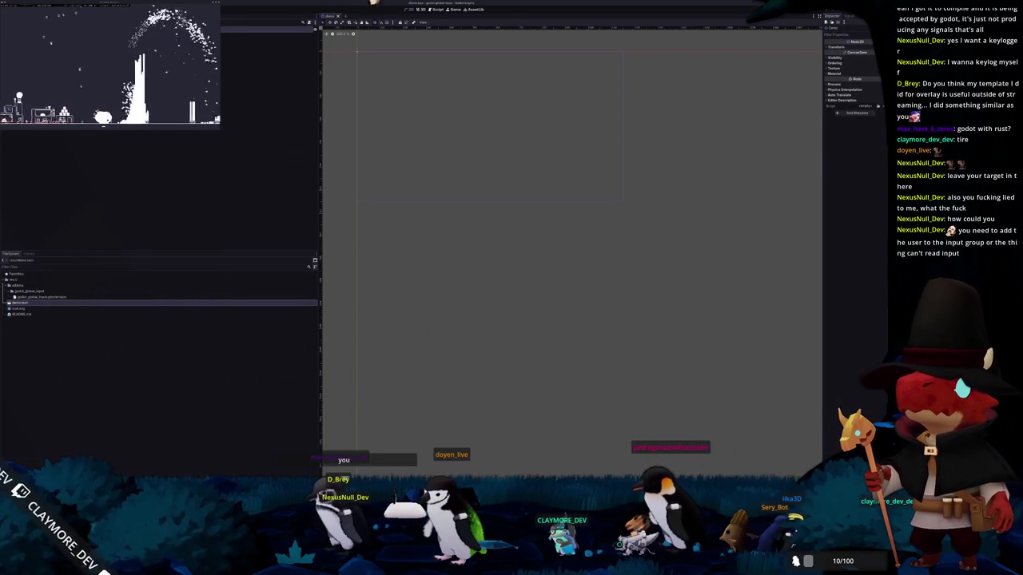
key(ctrl+a)
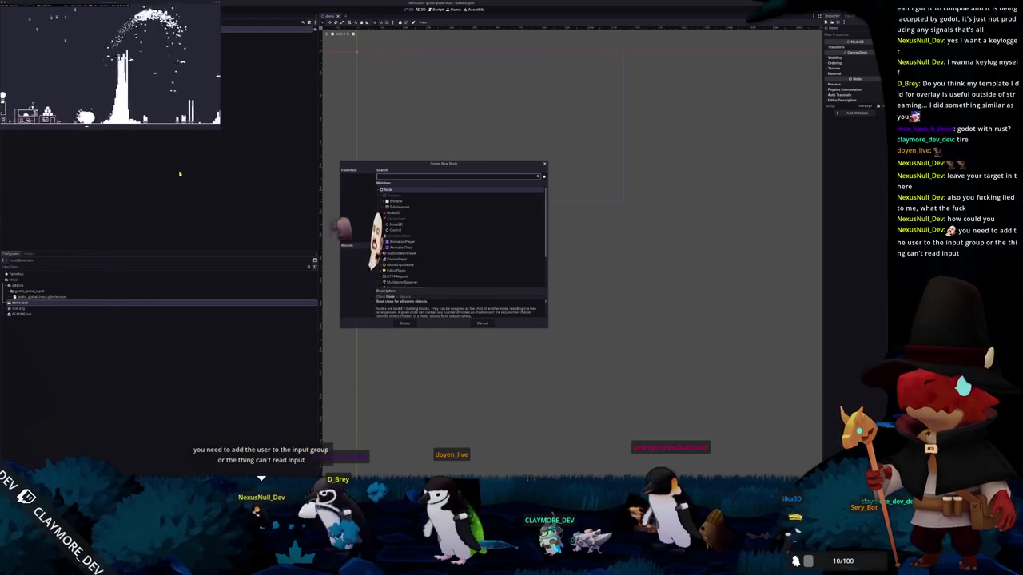
text(global)
key(Return)
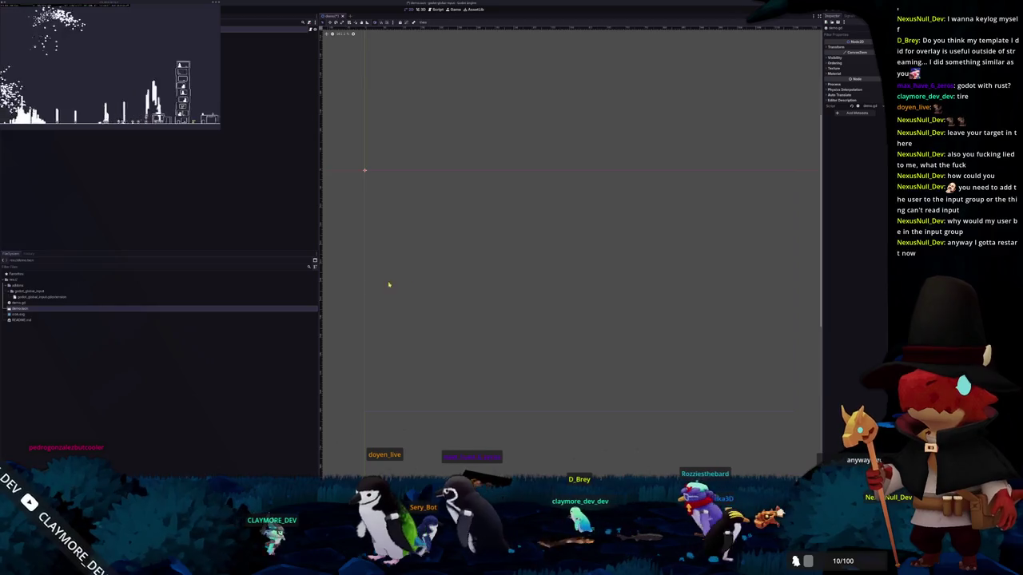
click(232, 302)
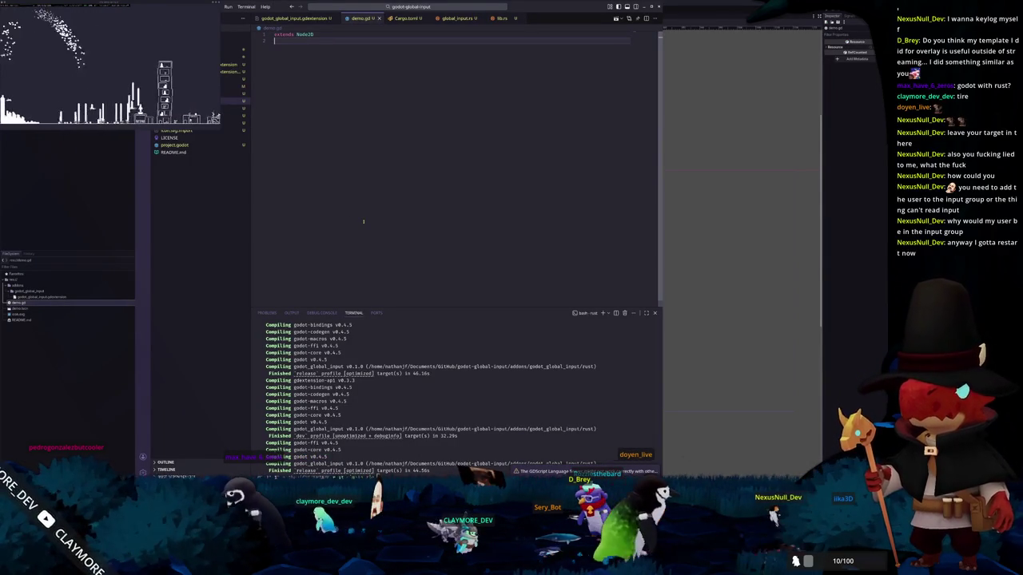
Type 'class_name Demo' in demo.gd, then delete that line, and switch to the terminal
text(class_name Dem)
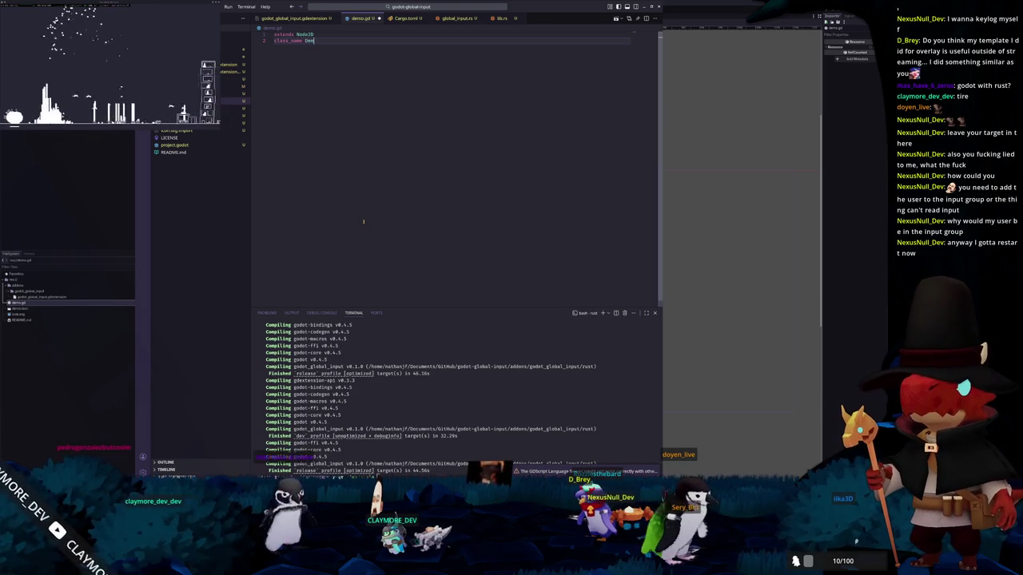
text(o)
key(Return)
key(Return)
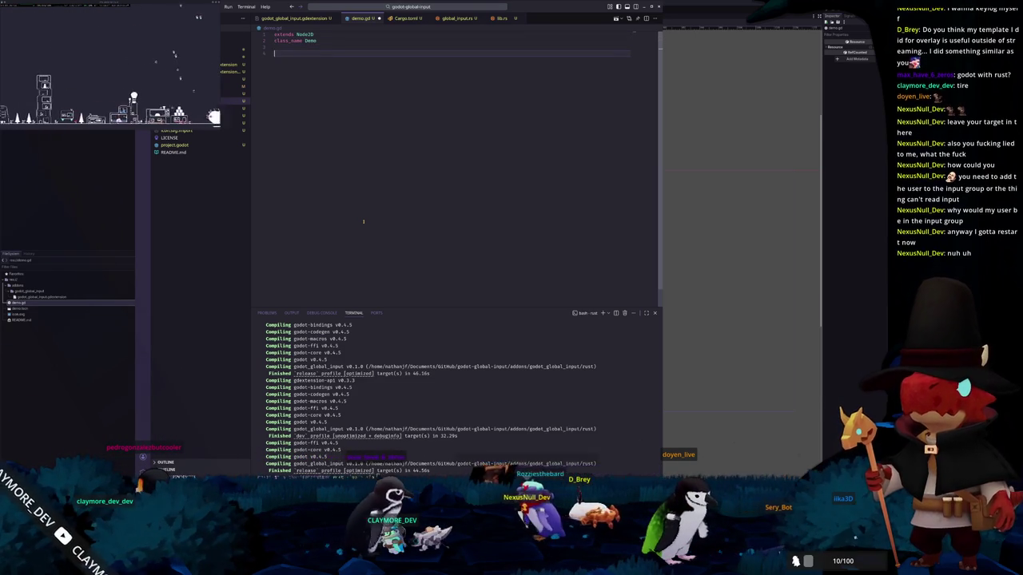
key(Up)
key(Up)
key(shift+End)
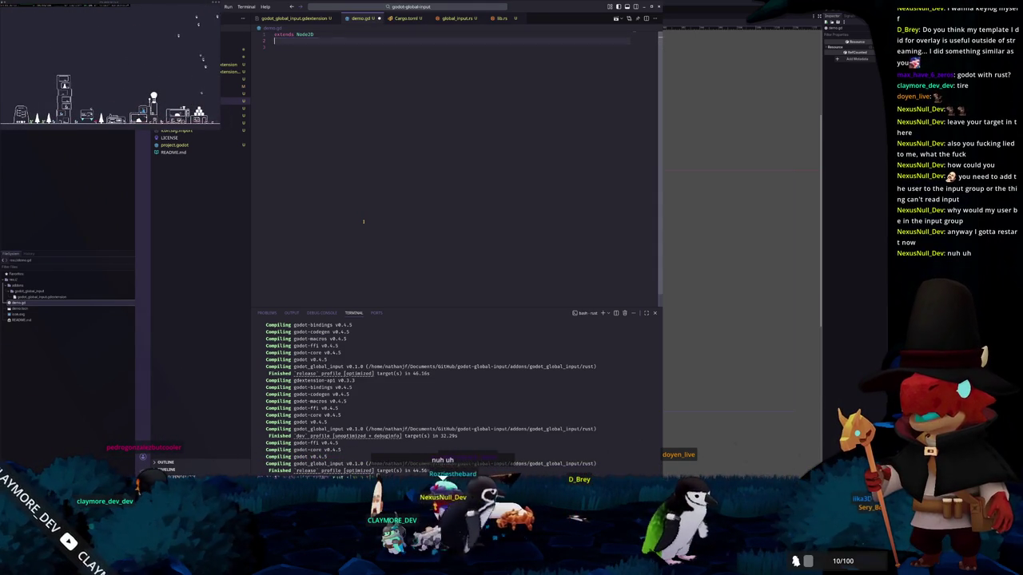
key(BackSpace)
key(Down)
key(Delete)
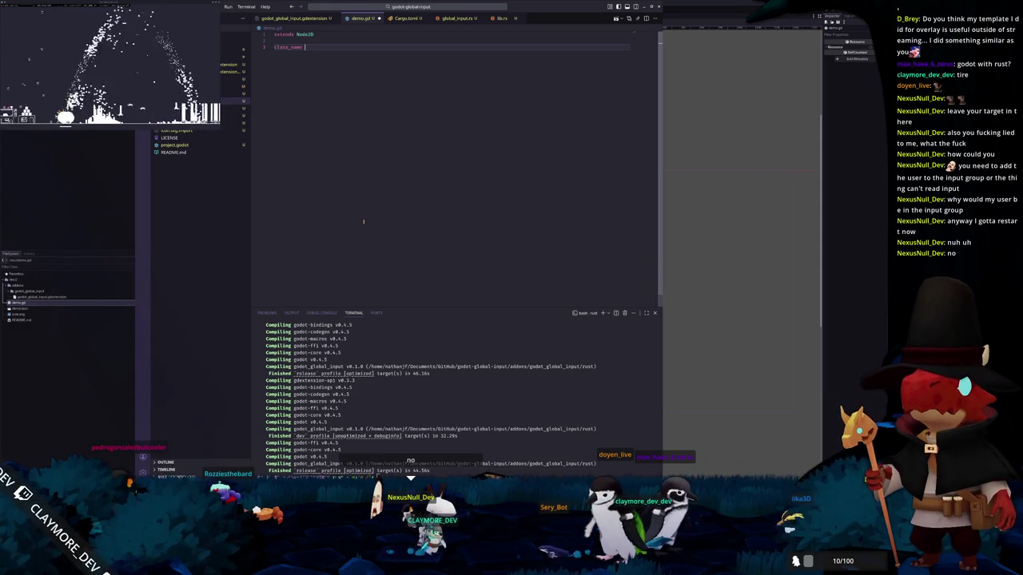
key(alt+Tab)
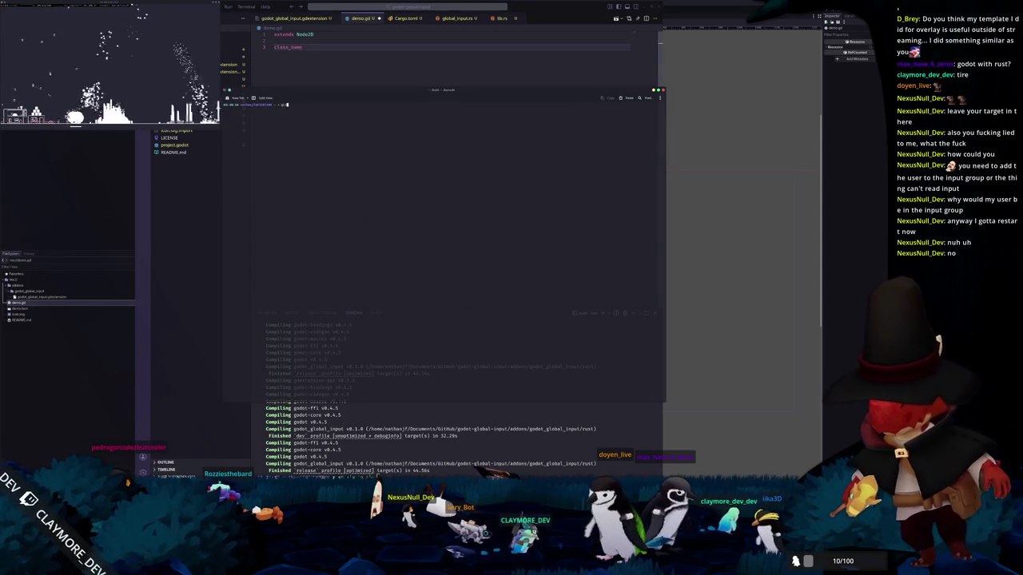
Run a groups check in the terminal, return to demo.gd, and start a func line
key(Return)
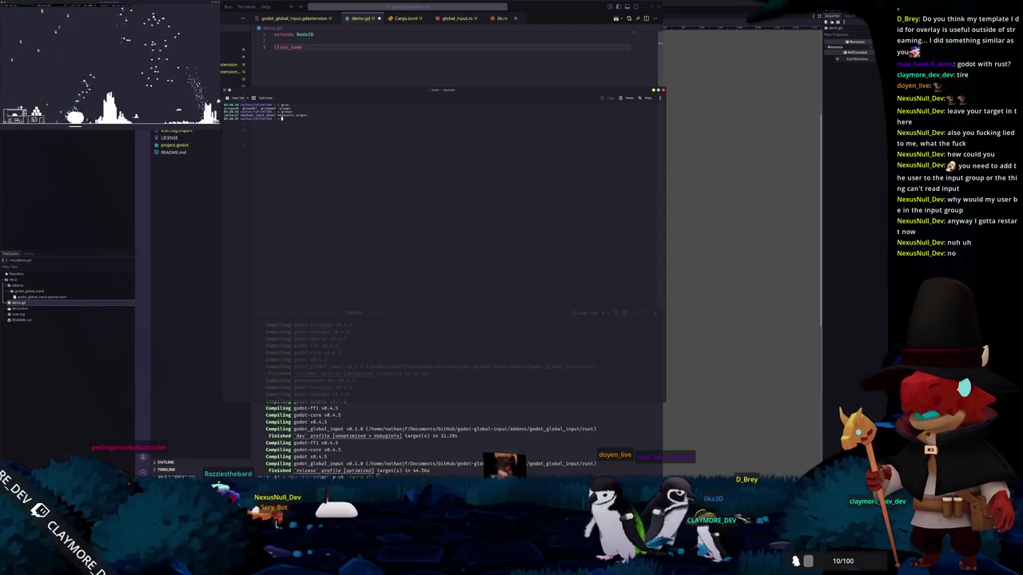
key(alt+Tab)
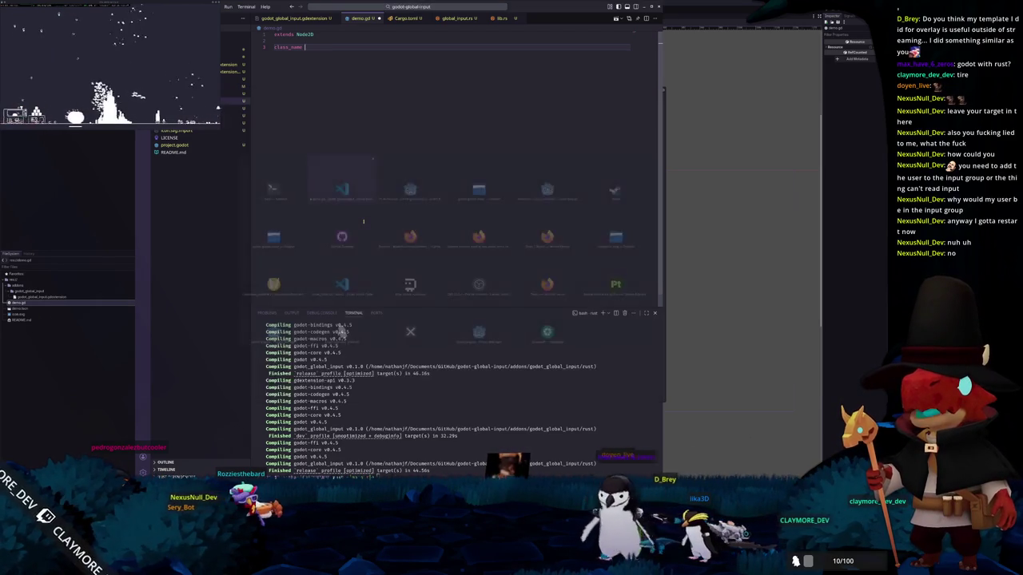
text(func _ready() ->)
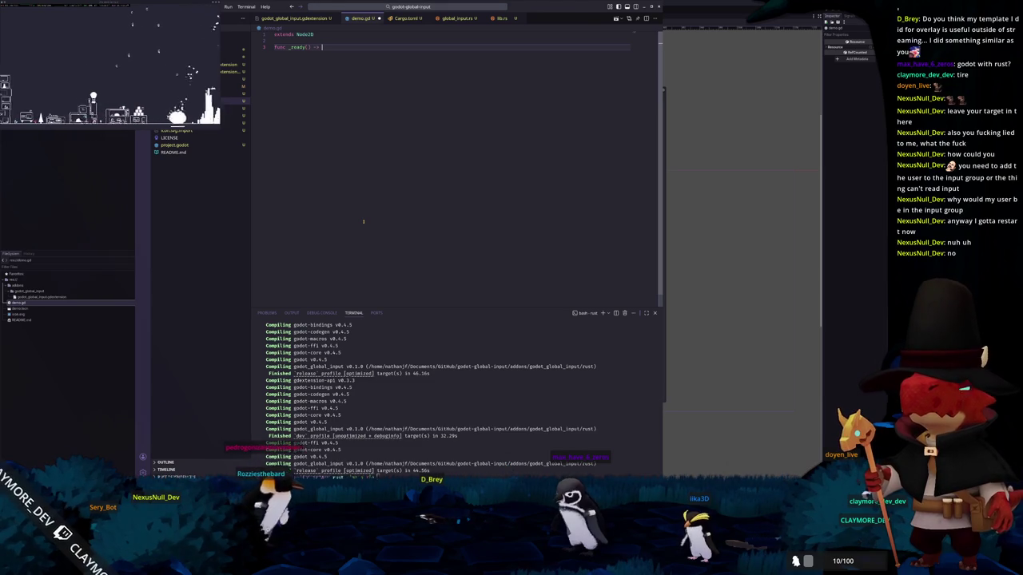
text(:)
Finish the _ready() -> void function with a pass body and open a blank line above it
key(Return)
text(pa)
key(Up)
key(Up)
key(Return)
key(Return)
key(Up)
text(@export var global_input)
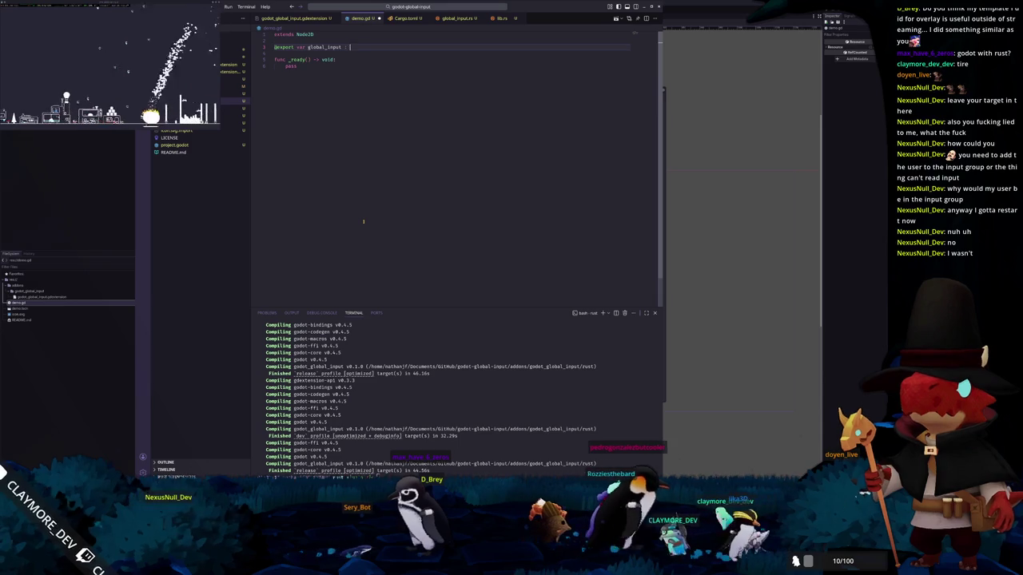
text( : Glob)
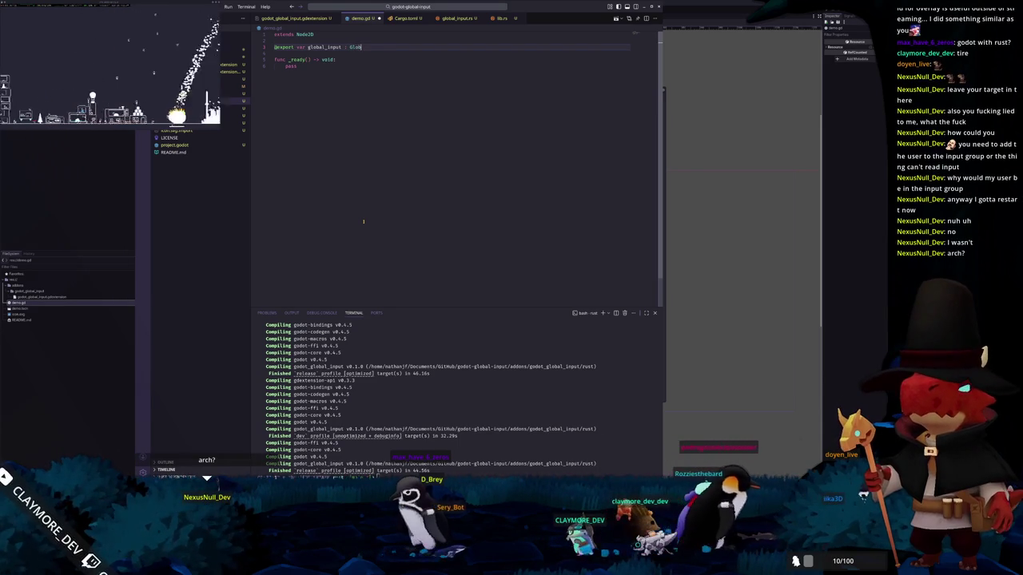
text(alInput)
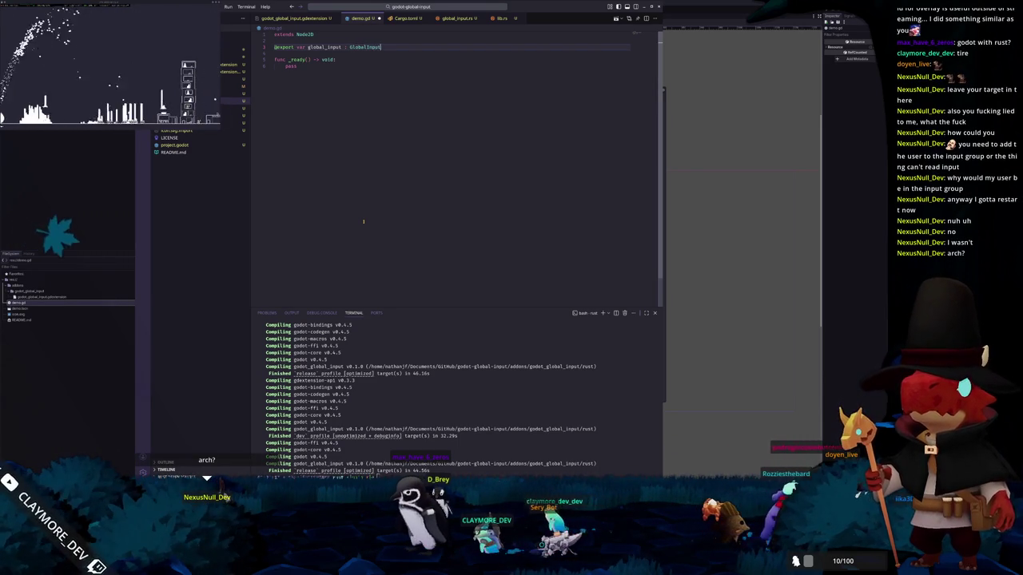
text(Node)
key(Down)
key(Down)
key(Return)
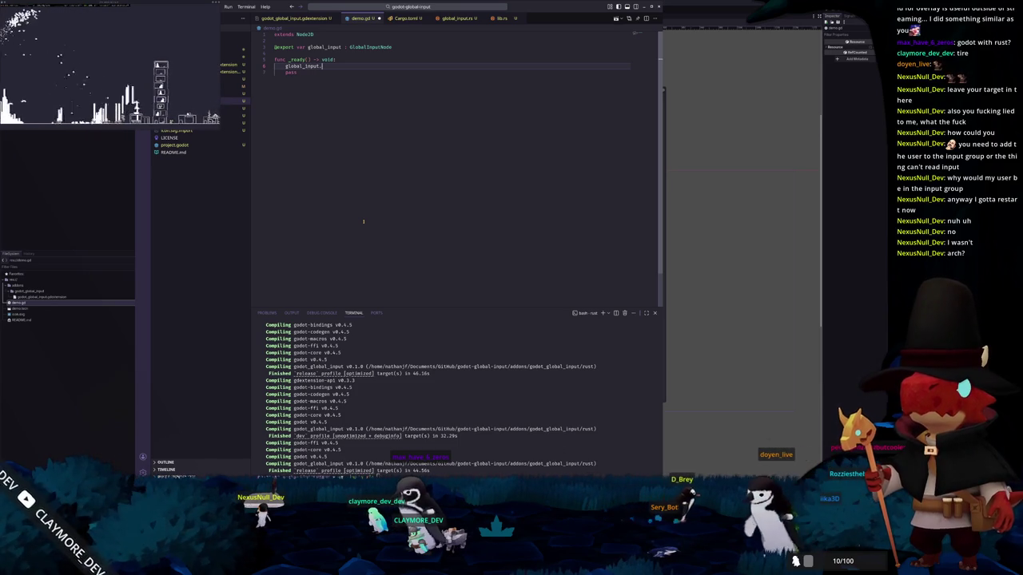
scroll(192, 160, up, 2)
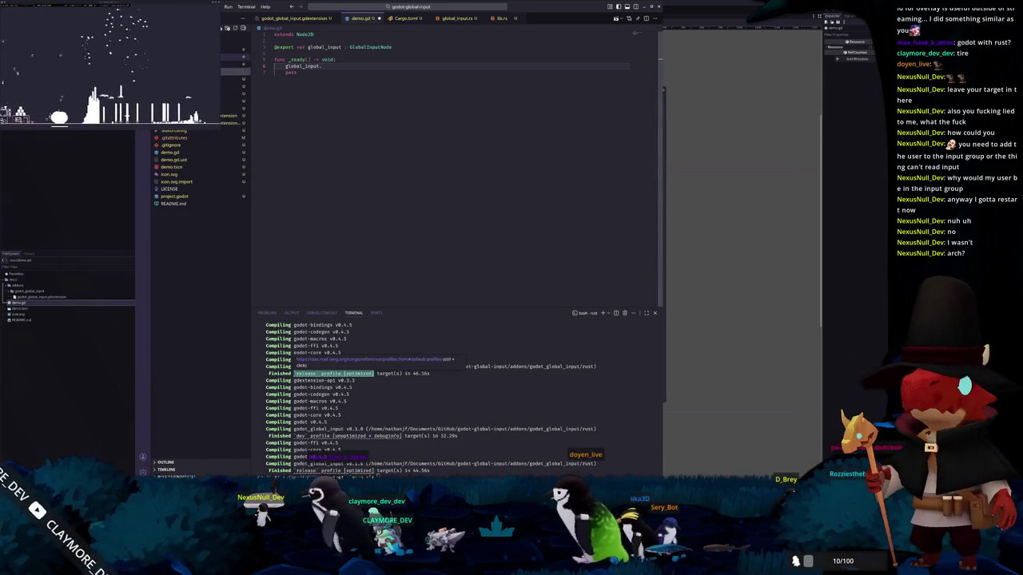
click(226, 85)
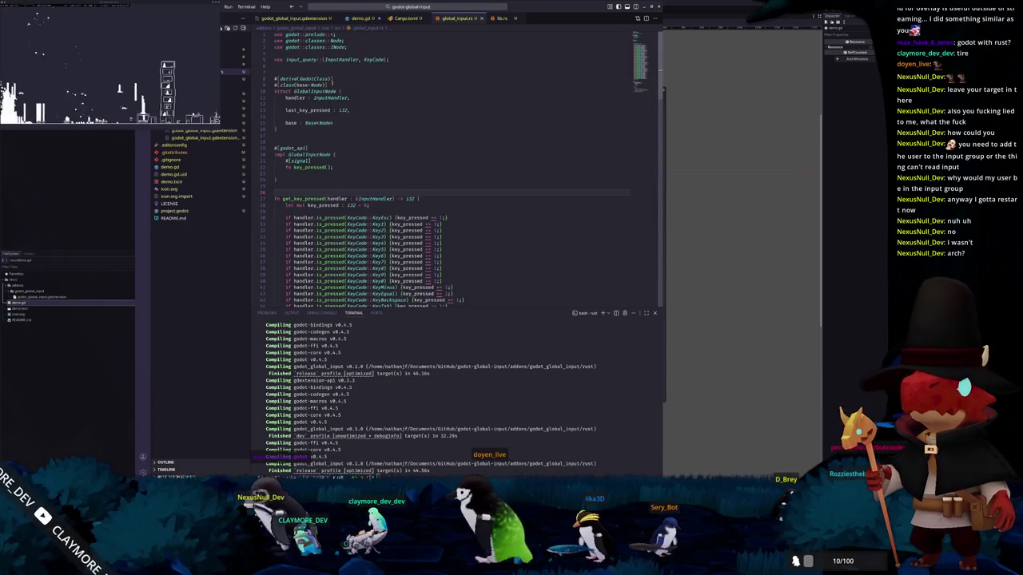
scroll(307, 121, down, 3)
click(308, 120)
double_click(309, 120)
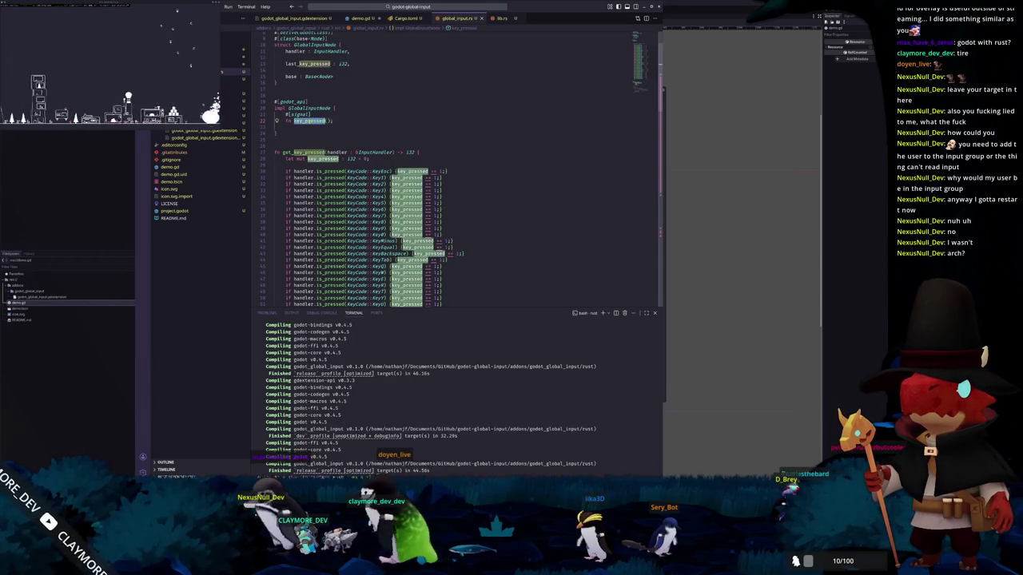
scroll(309, 121, up, 3)
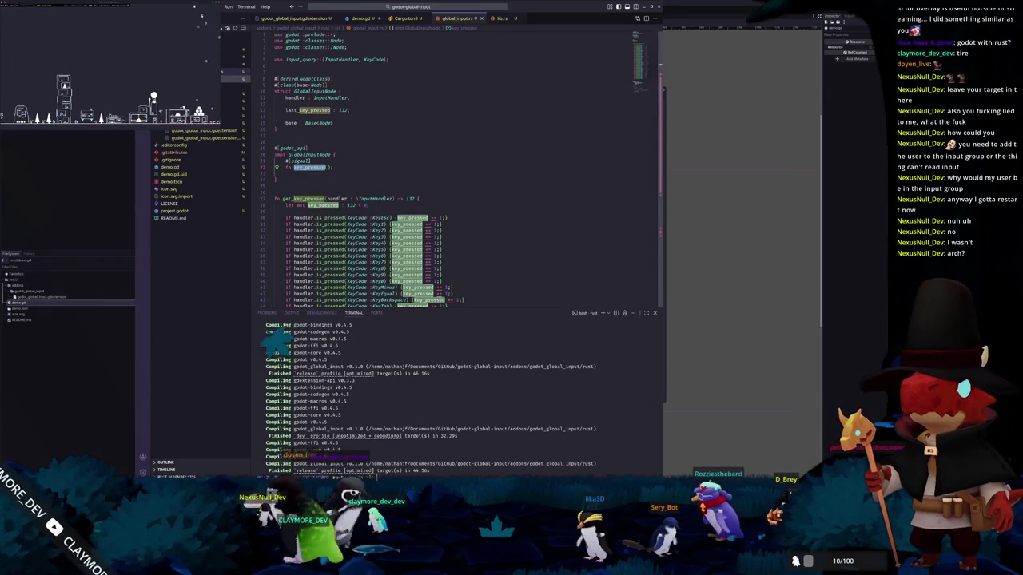
key(ctrl+Page_Down)
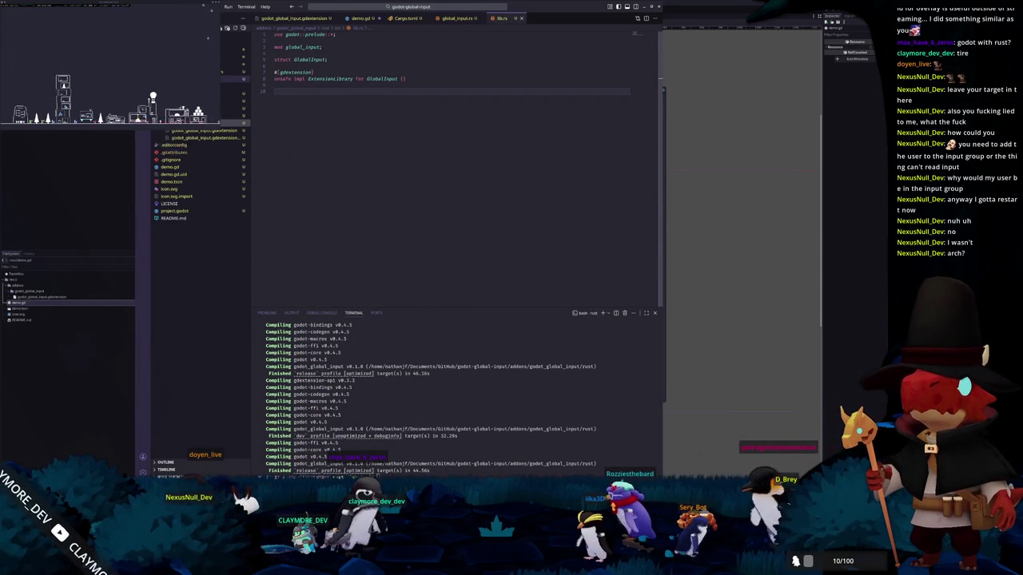
click(169, 166)
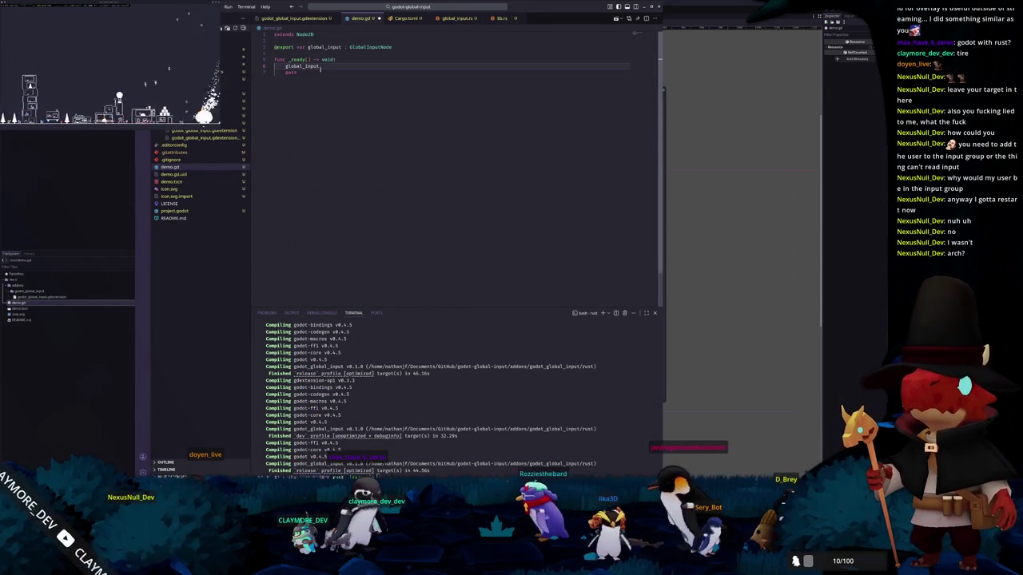
Connect the signal to _on_global_input_key_pressed in _ready and delete the leftover pass
text(.co)
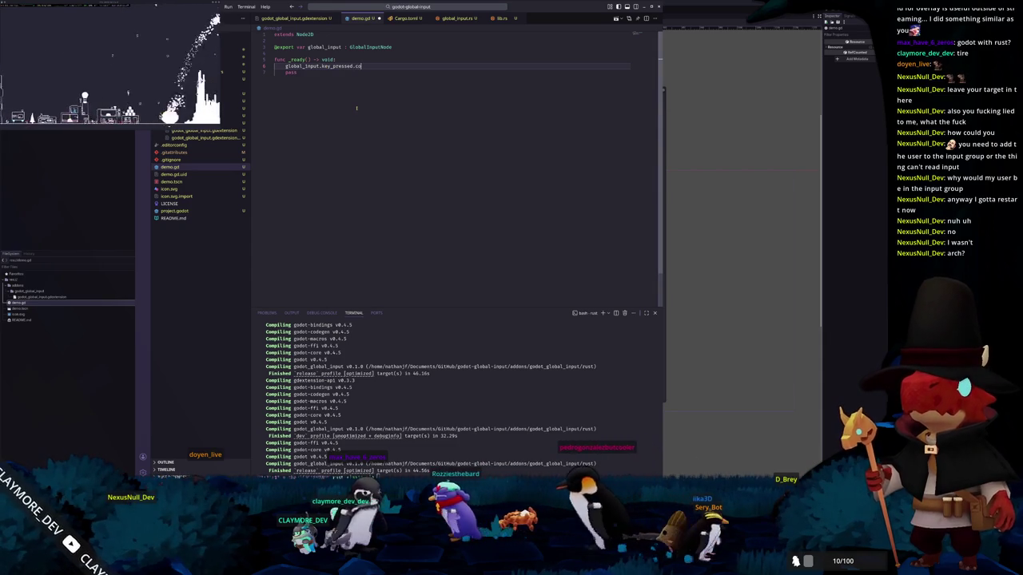
text(nnect(_on_k)
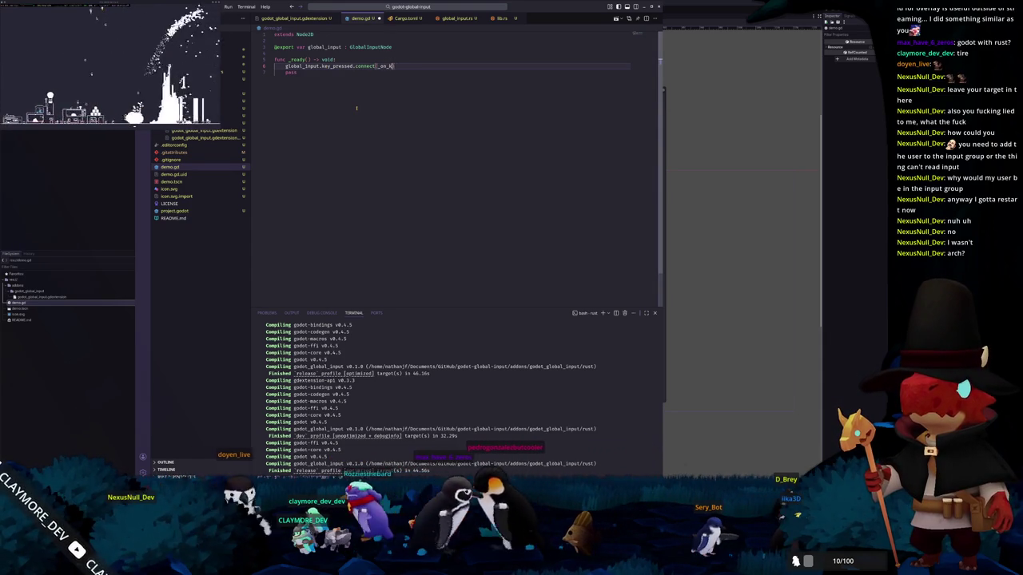
key(BackSpace)
text(global_input)
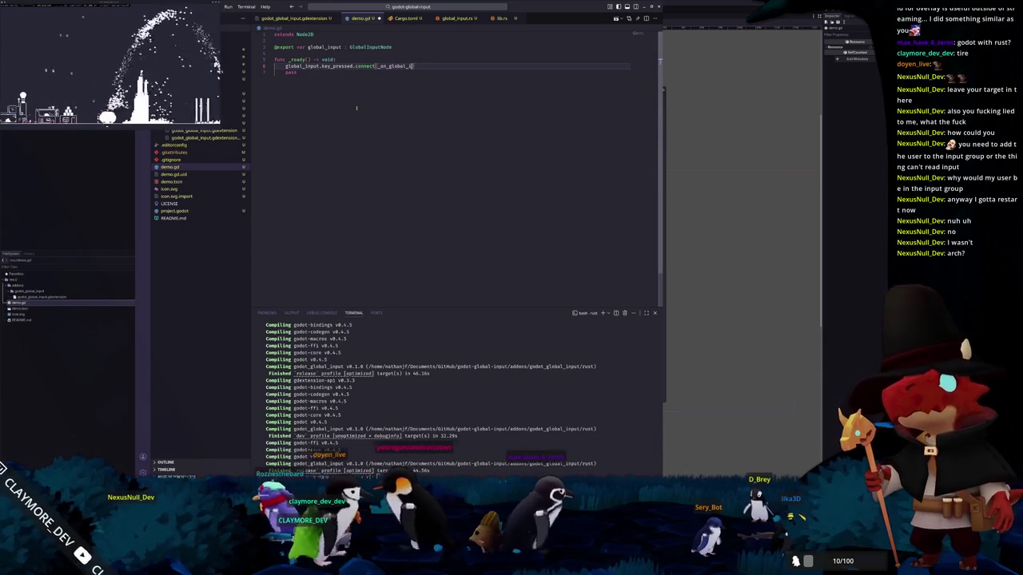
text(_key_pressed)
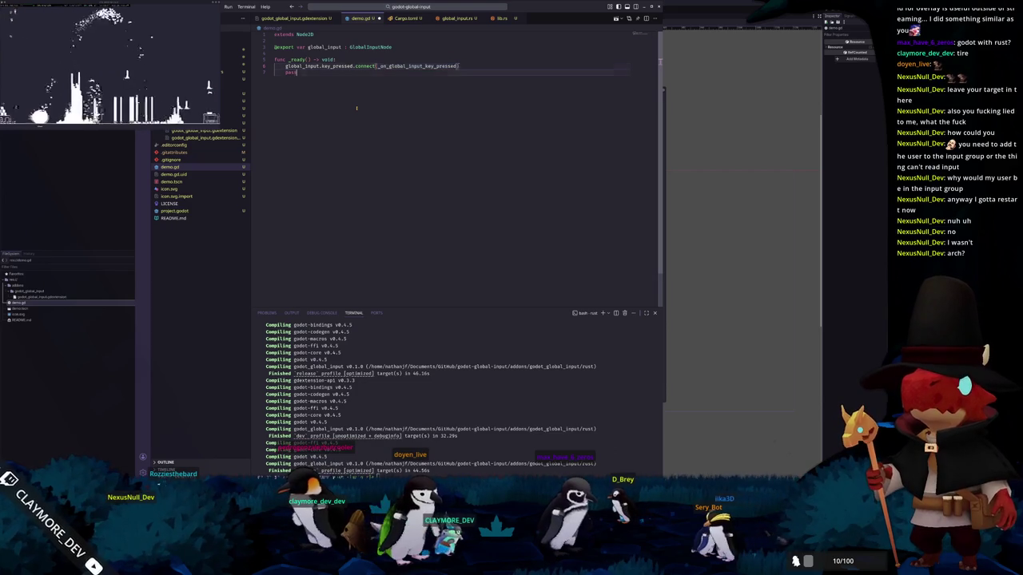
key(BackSpace)
Add func _on_global_input_key_pressed() -> void: and begin a print message about the key and window focus
key(Return)
text(func _on_global_input_key_pressed() -> void:)
key(Return)
text(print("A)
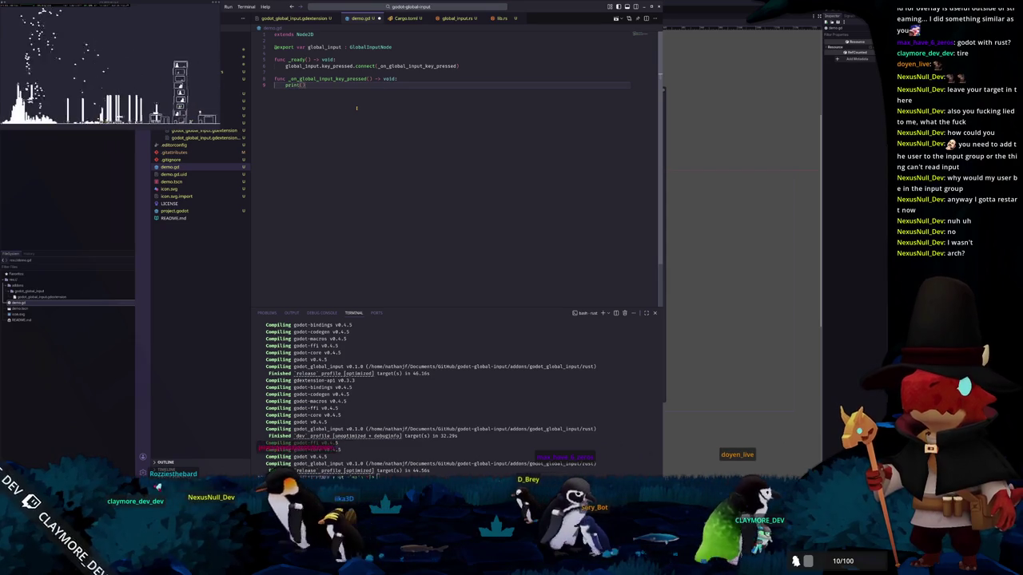
text( key has been pressed and)
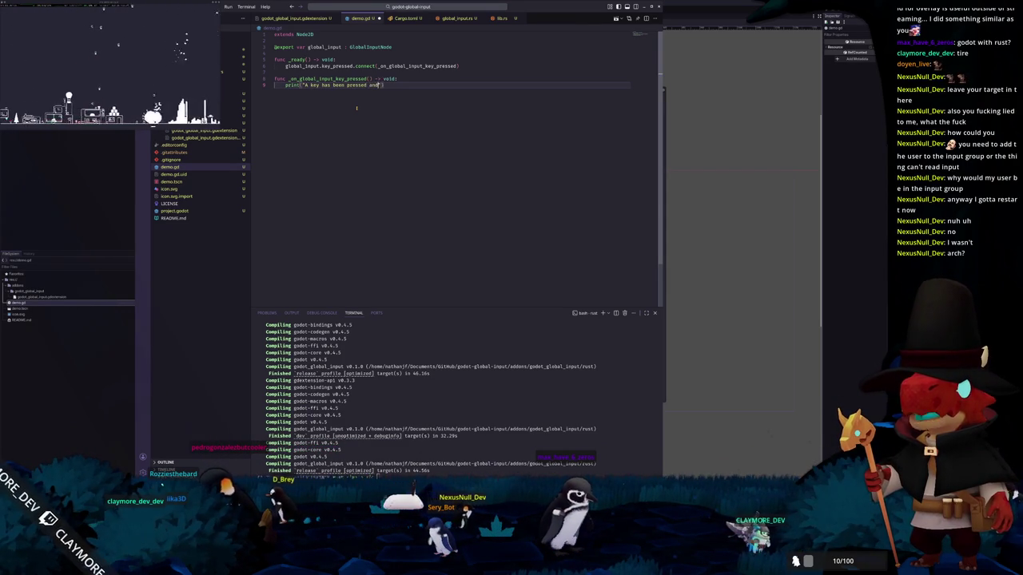
text(dow is )
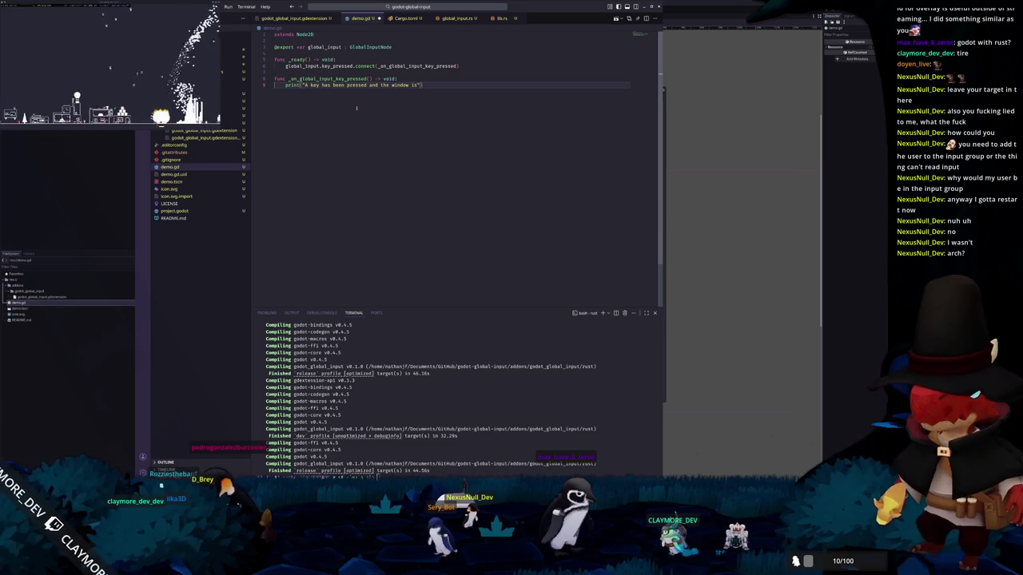
text(%s)
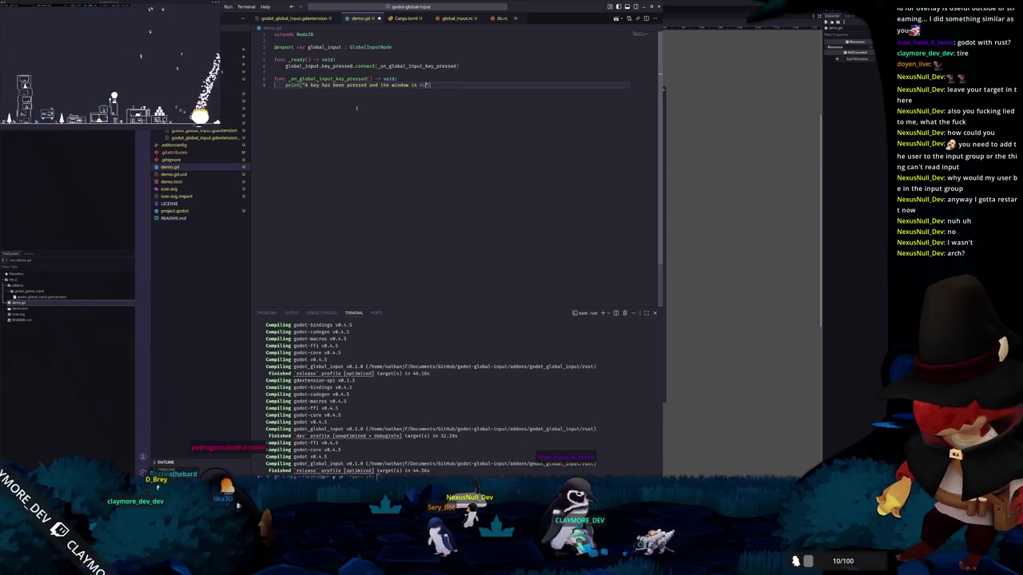
text(" % )
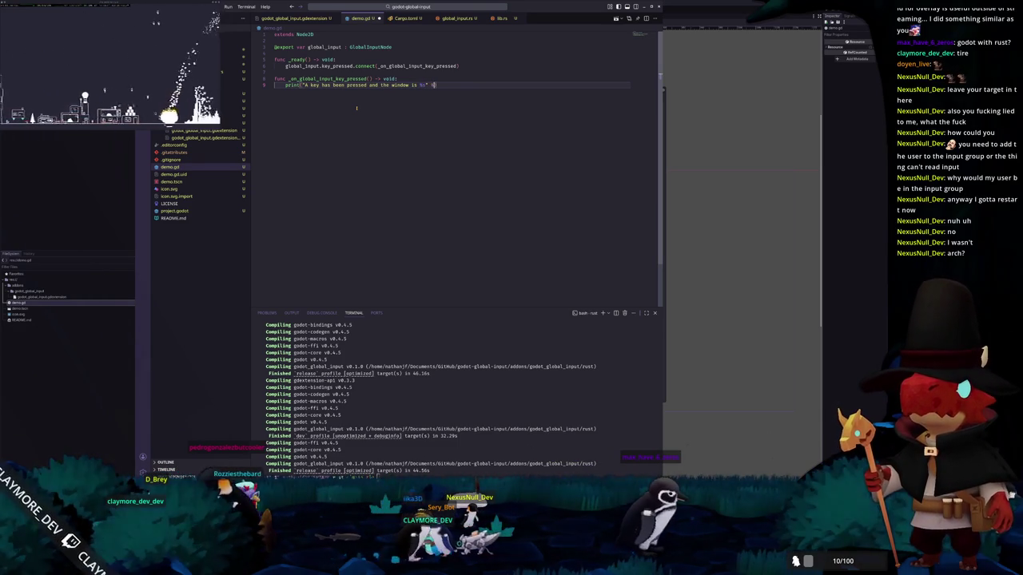
text(()
text(focus)
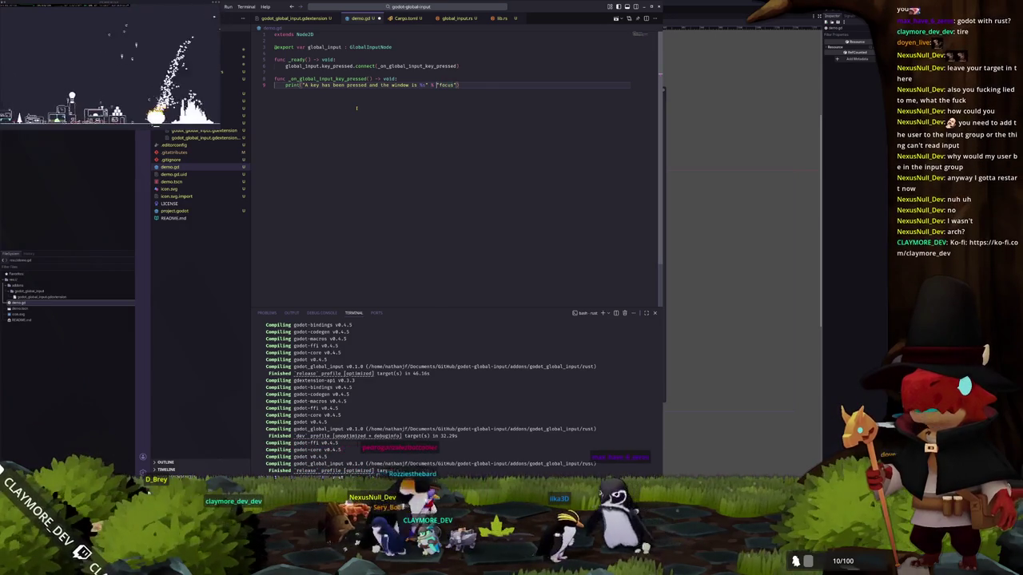
text(])
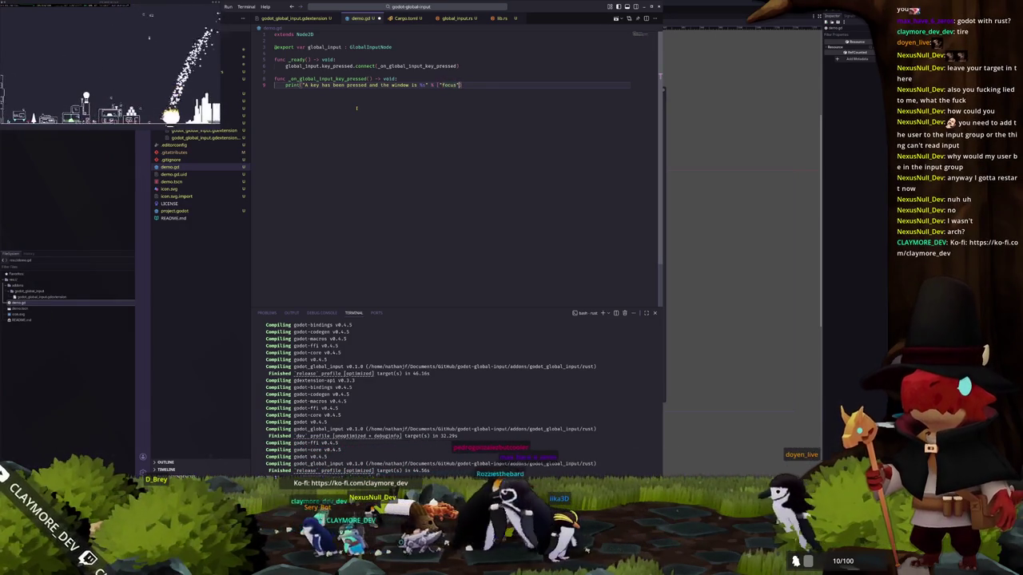
text(ed)
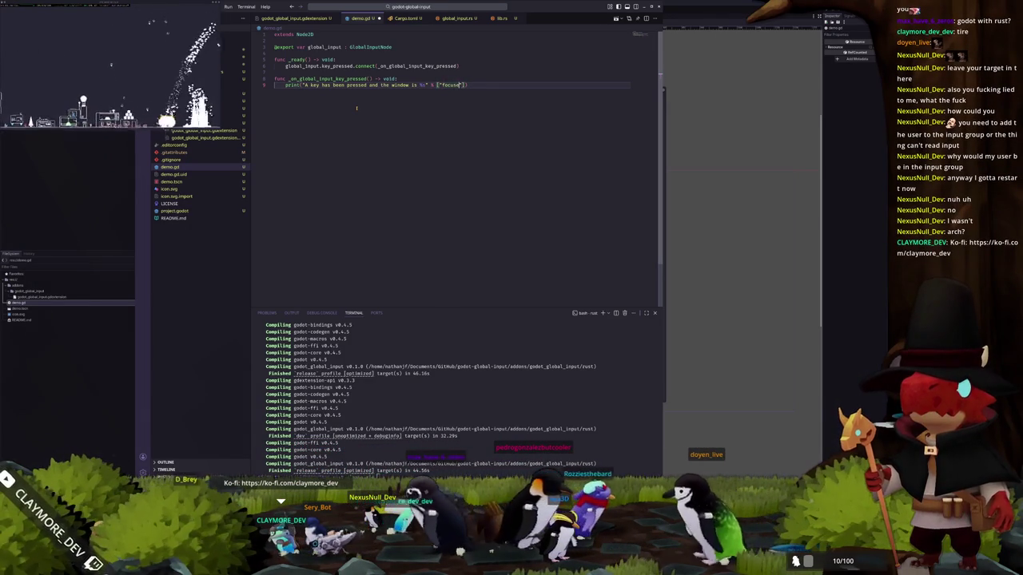
text(d" if)
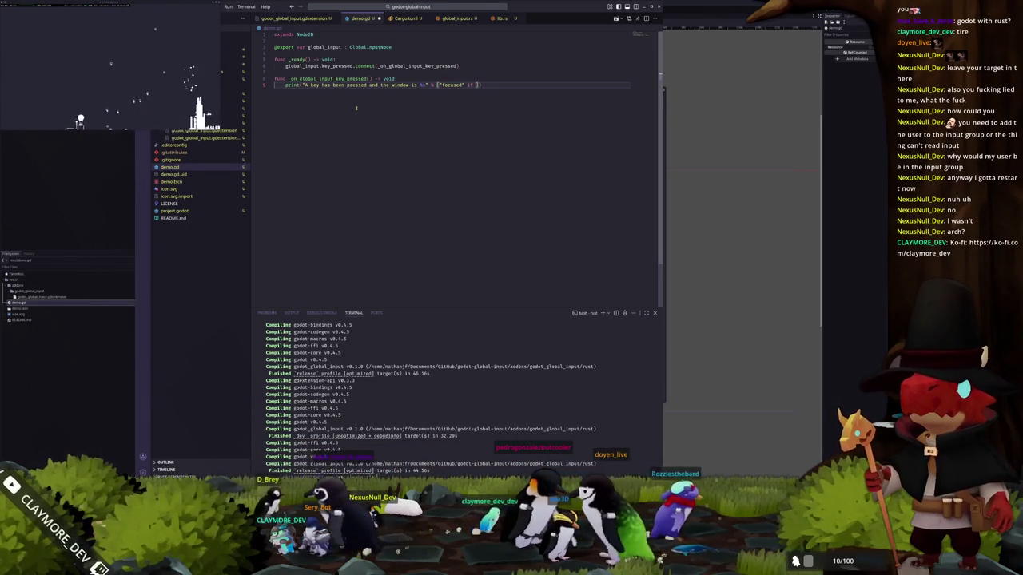
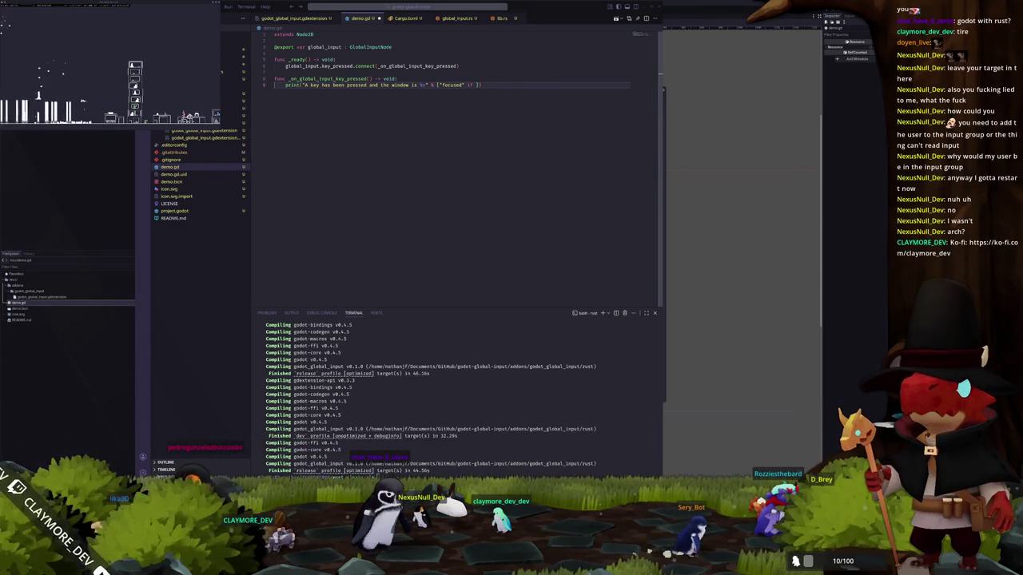
Paste the window focus handler code and move the key_pressed connect line beside the focus connects in _ready
click(344, 149)
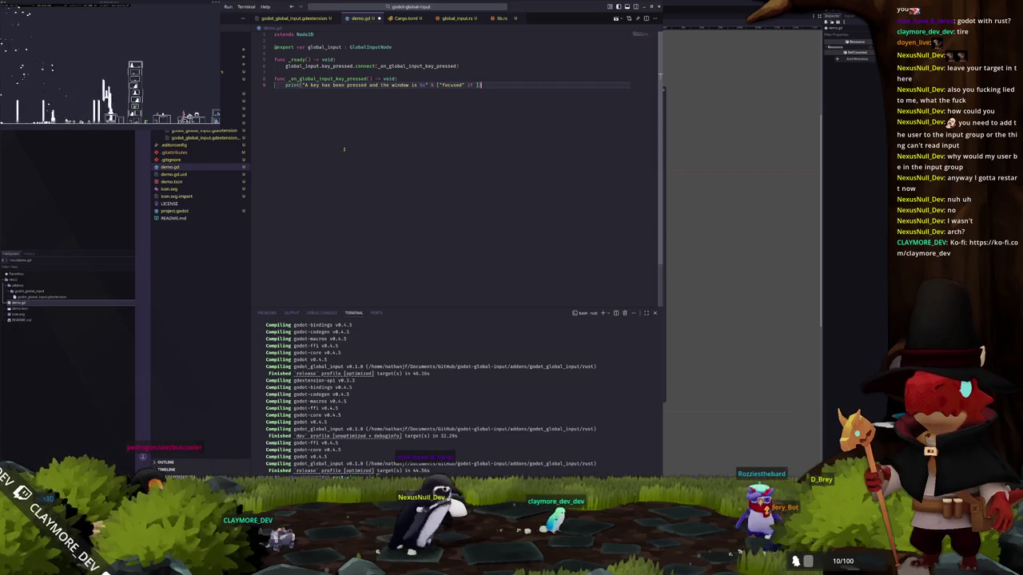
key(Up)
key(Up)
key(Up)
key(Return)
key(Return)
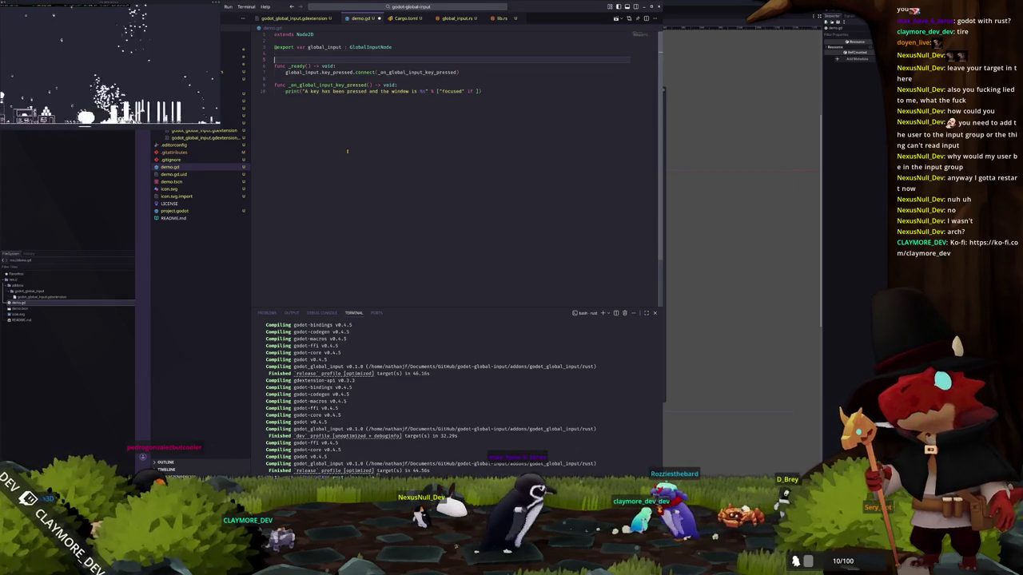
text(func _ready(): 	get_viewport().focus_entered.connect(_on_window_focus_in) 	get_viewport().focus_exited.connect(_on_window_focus_out)  func _on_window_focus_in(): 	print("Window has gained focus.")  func _on_window_focus_out(): 	print("Window has lost focus."))
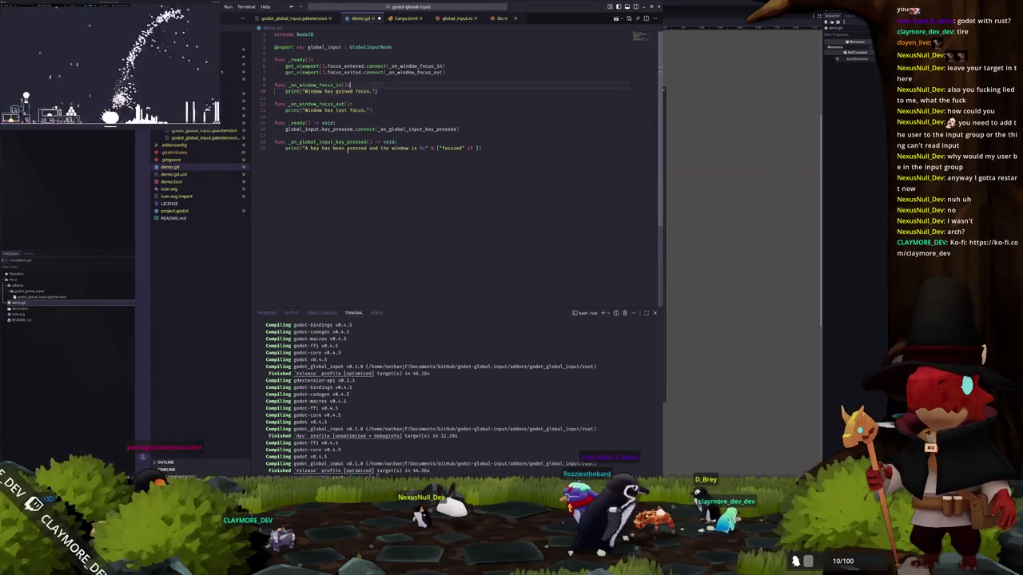
key(Down)
key(Down)
key(Down)
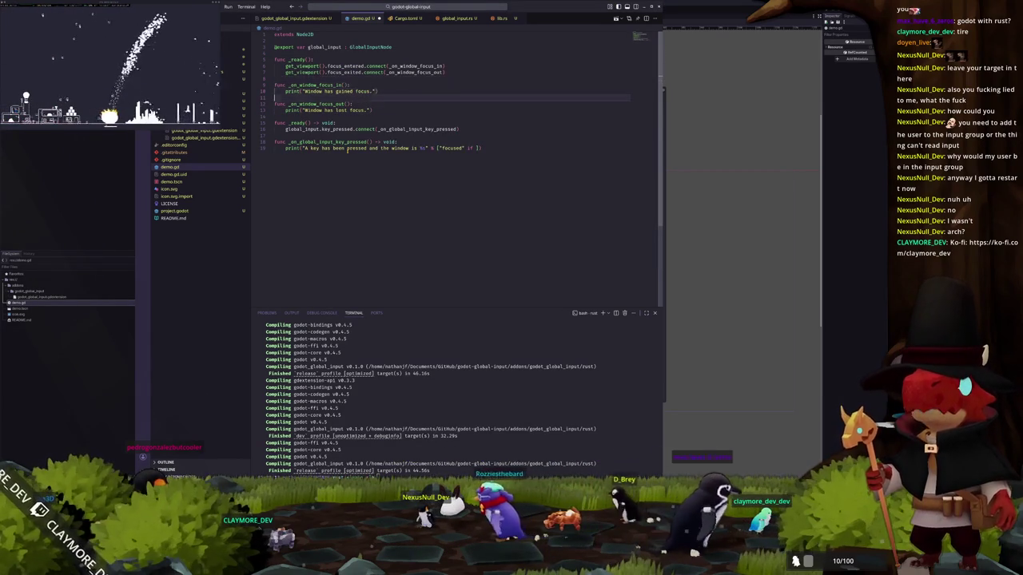
key(Down)
key(Down)
key(Down)
key(Down)
key(Down)
key(ctrl+x)
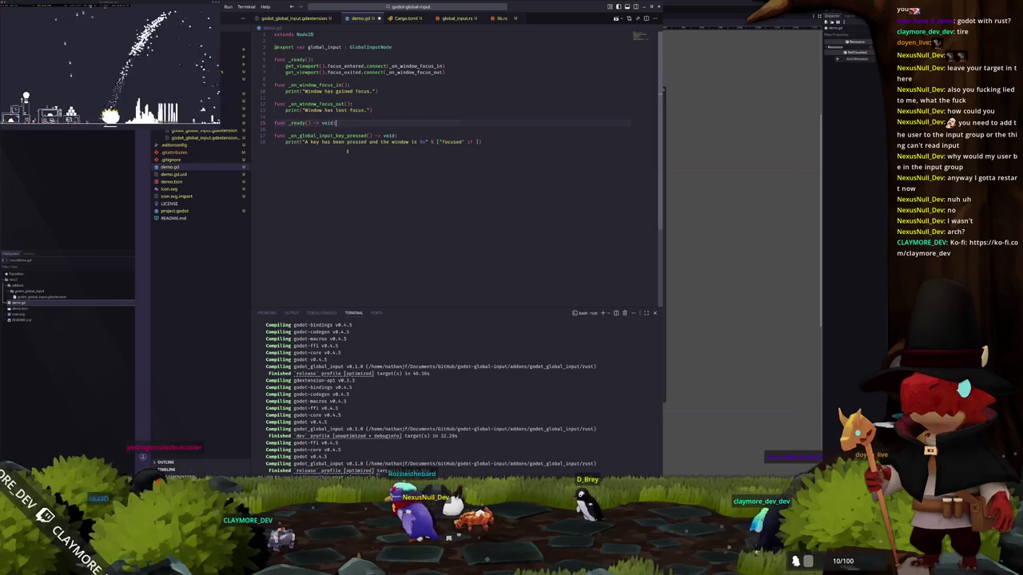
key(Up)
key(Up)
key(Up)
key(Up)
key(Up)
key(Up)
key(ctrl+v)
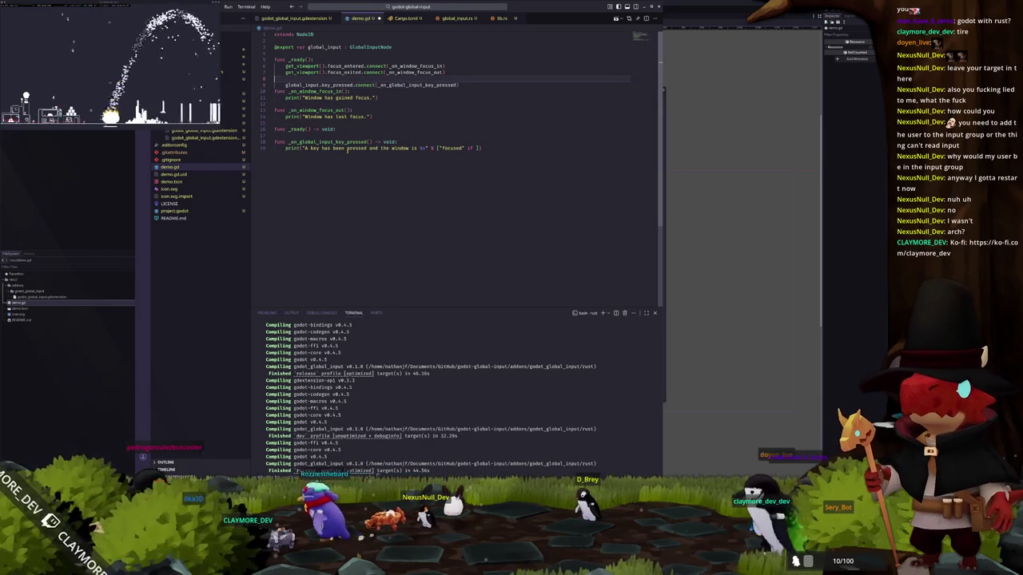
key(alt+Down)
key(Down)
key(Down)
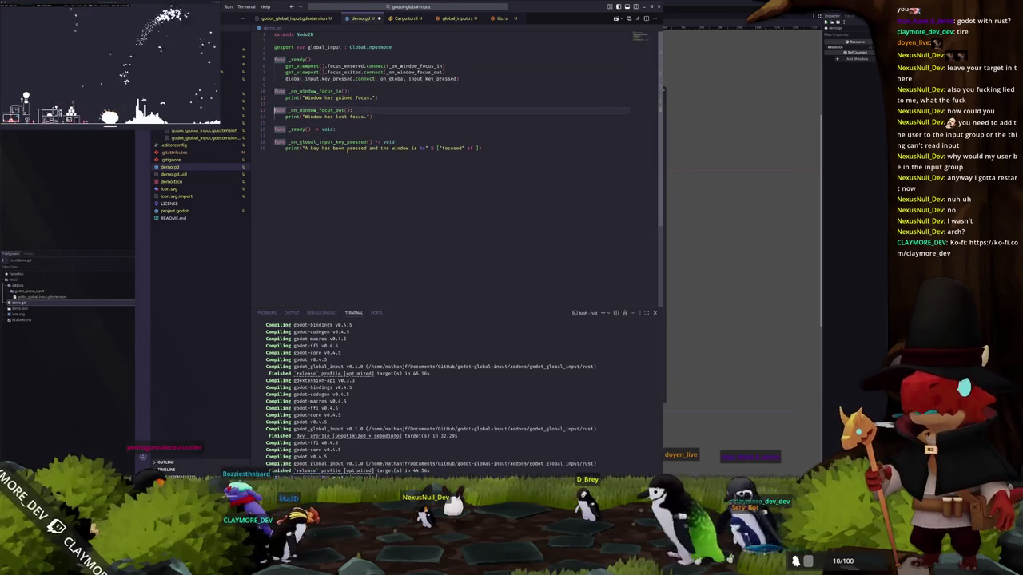
Declare a bool variable window_focus near the top of demo.gd
key(Up)
key(Up)
key(Up)
key(Return)
key(Return)
key(Up)
text(var window_focus)
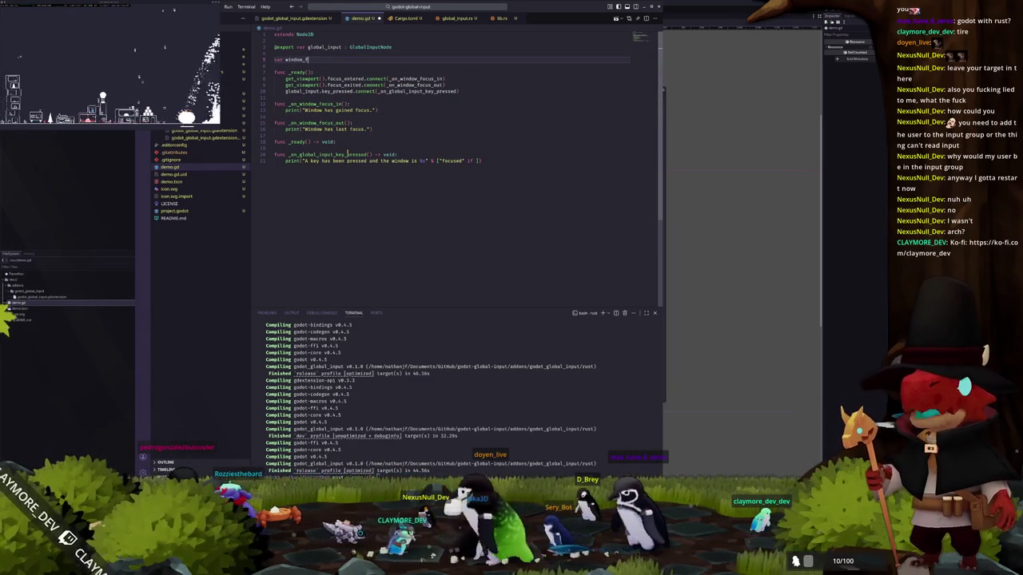
text( : bool = fa)
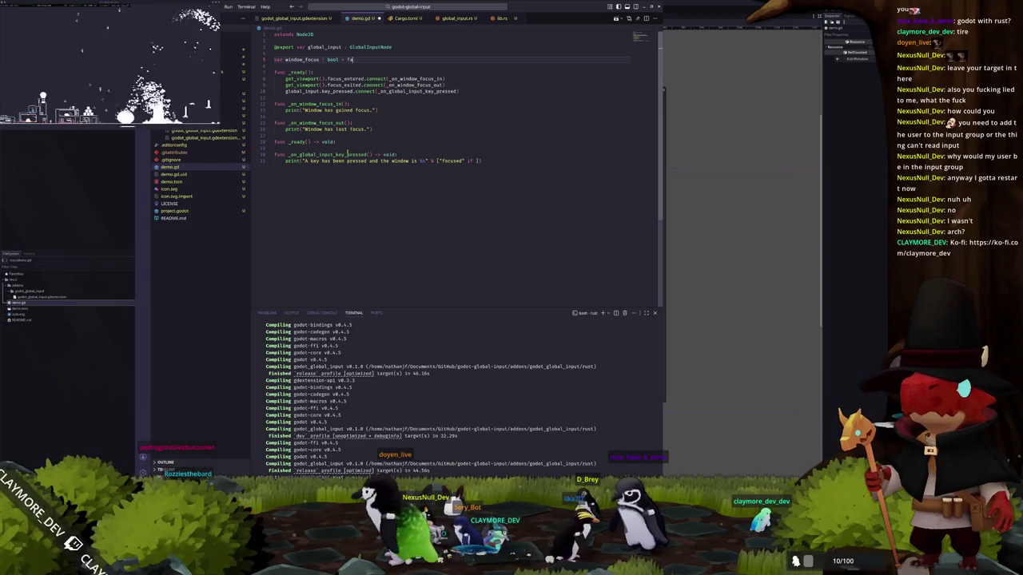
text(rue)
Set window_focus = true in the focus-in handler and remove its gained-focus print line
click(279, 85)
key(Down)
key(Down)
key(Down)
key(Return)
text(w)
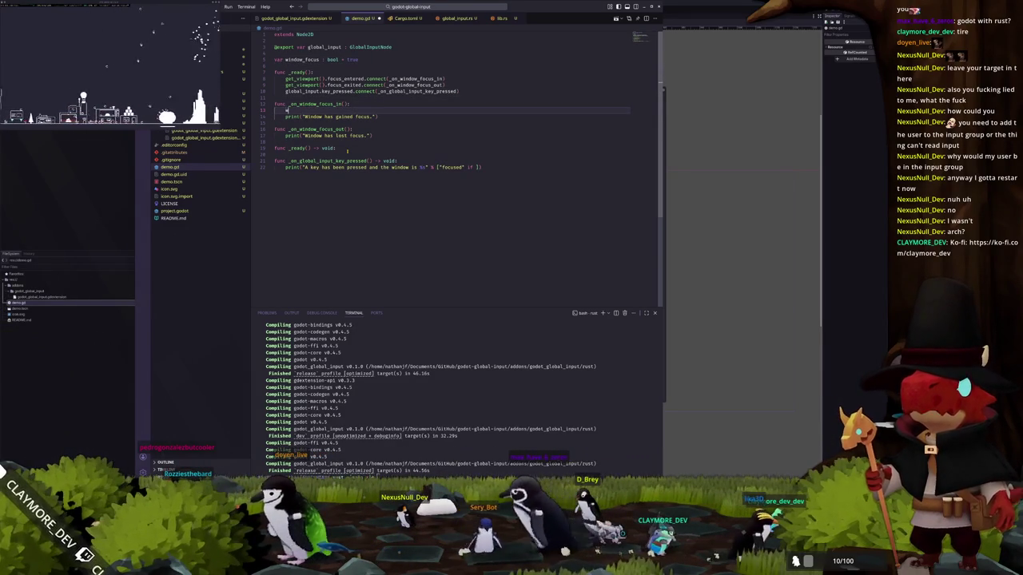
text(indow_focus = true)
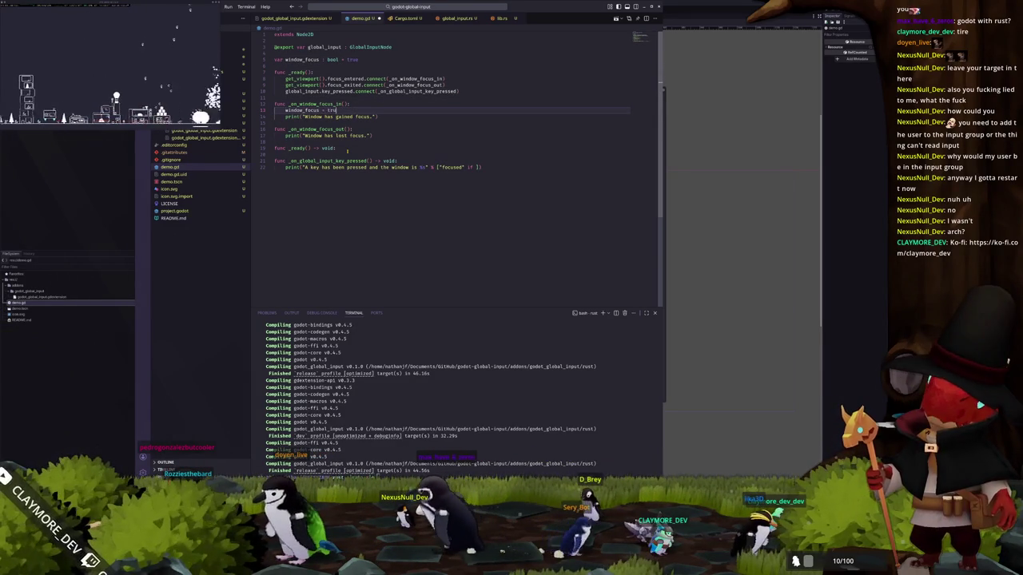
key(ctrl+shift+k)
key(Down)
key(Down)
Set window_focus false on focus loss, delete the leftover prints and empty _ready, and print 'focused' or 'not focused'
key(Return)
text(window_focus = false)
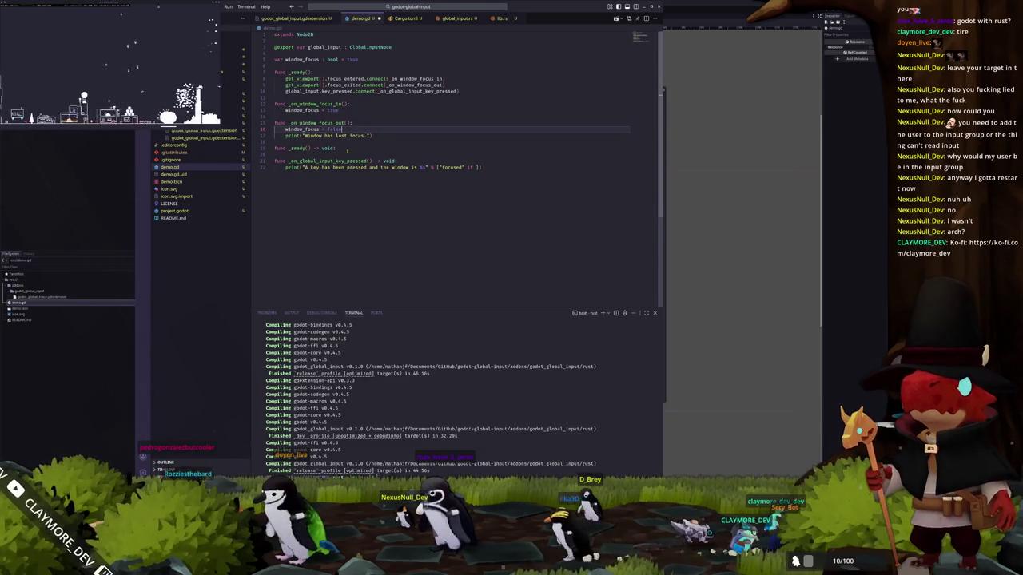
key(Down)
key(ctrl+shift+k)
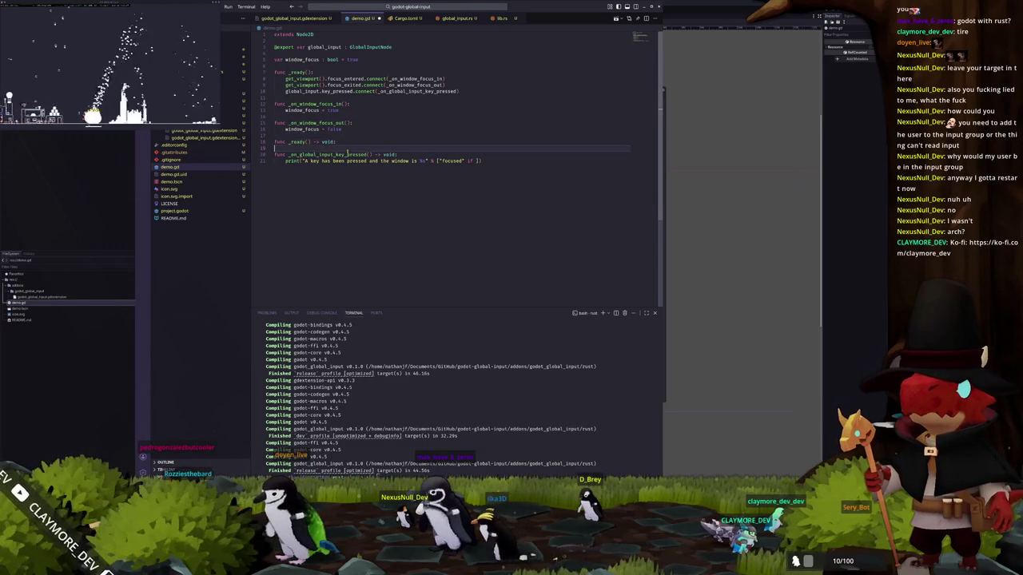
key(ctrl+shift+k)
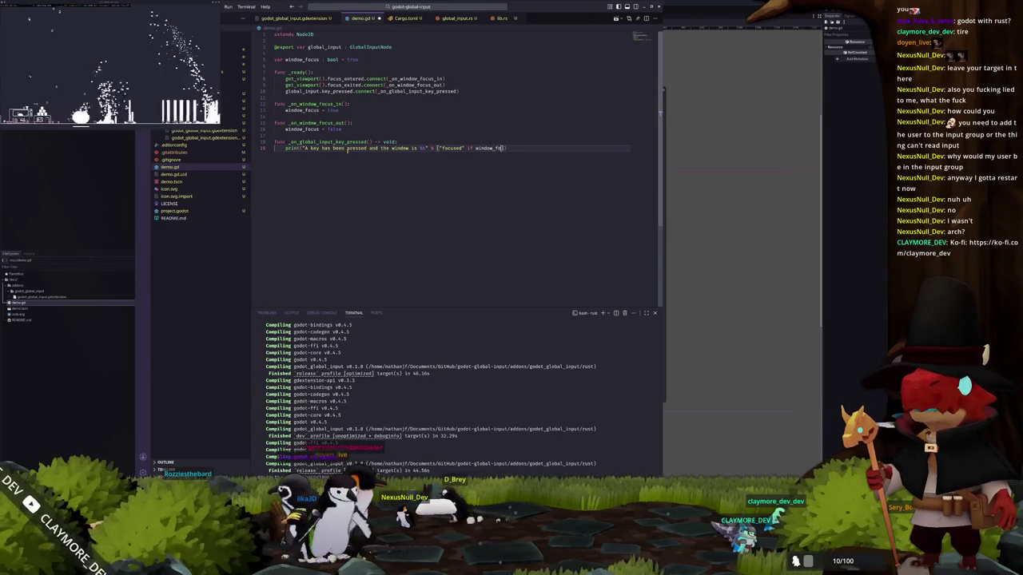
text(else "u)
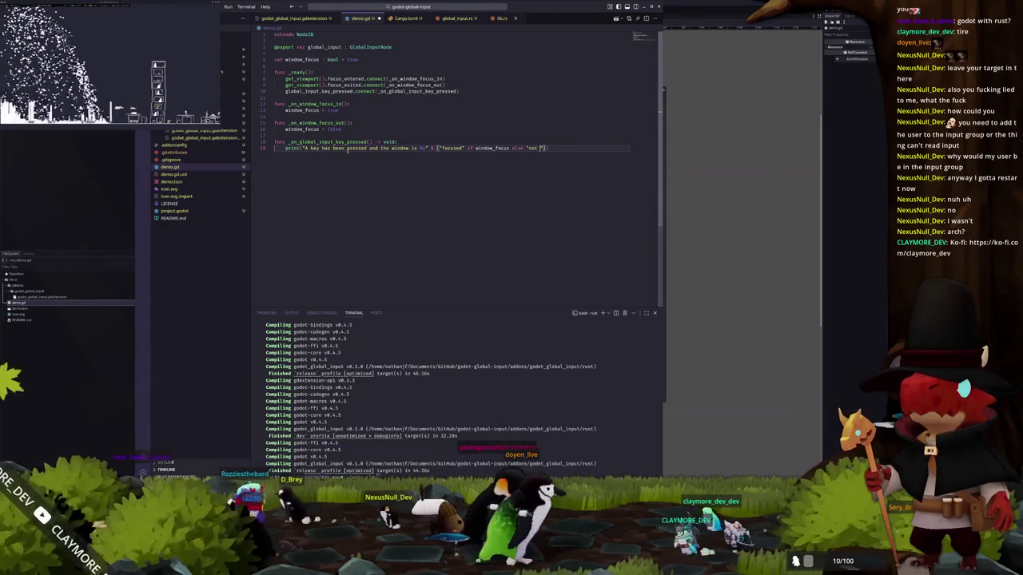
text(focused)
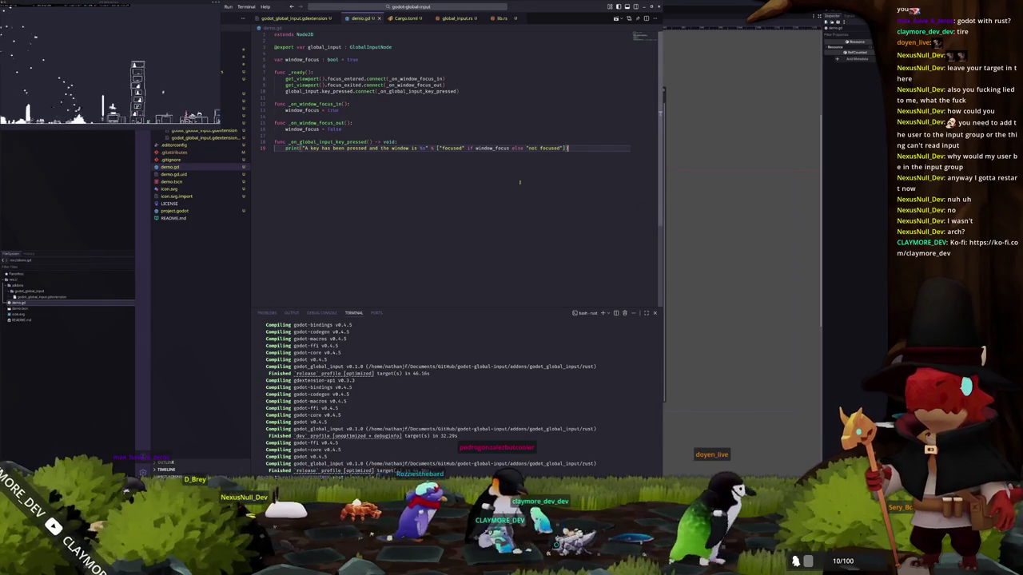
click(694, 199)
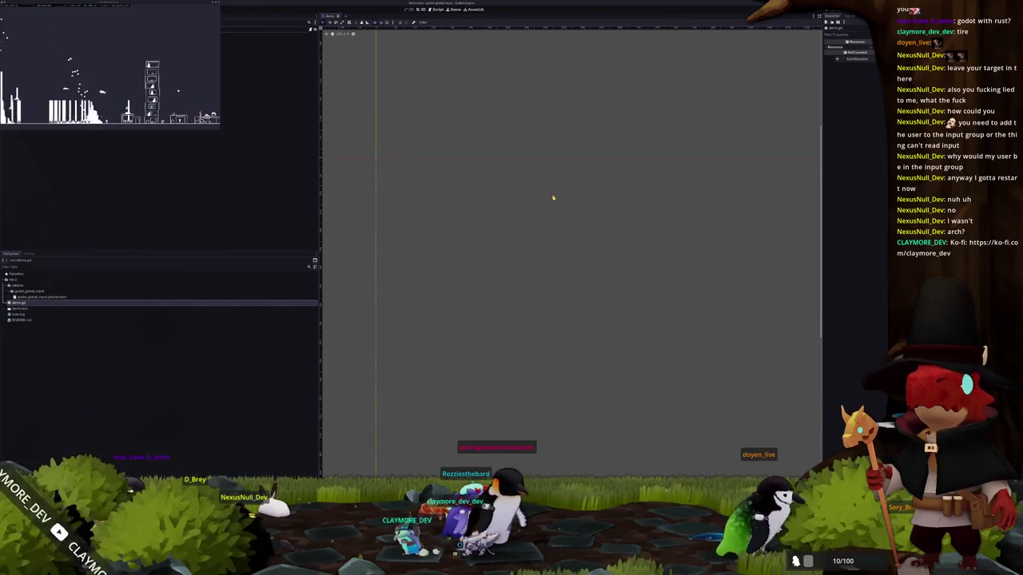
Test-run the project with the current scene as main scene, then stop it
key(F5)
click(475, 255)
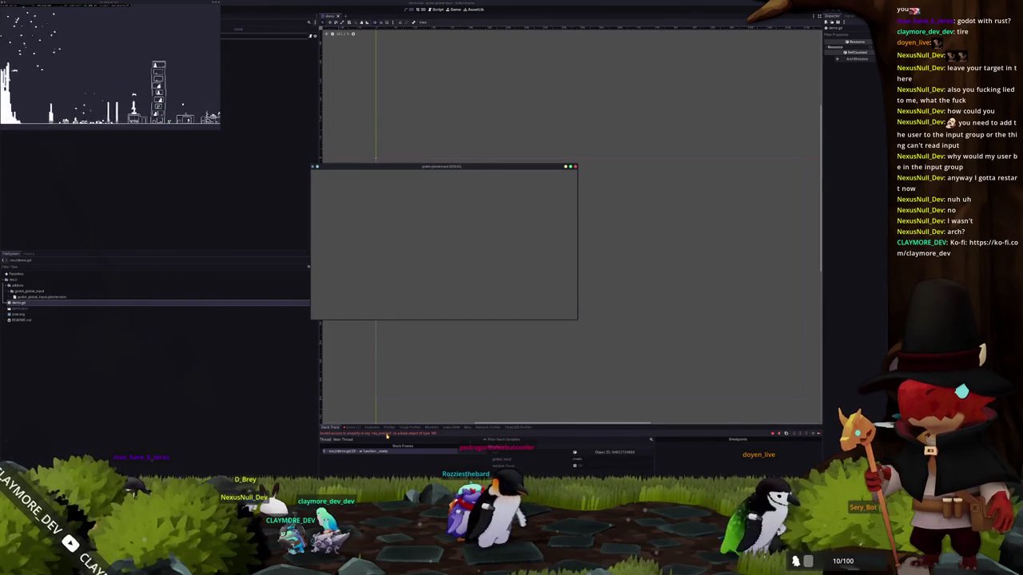
key(F8)
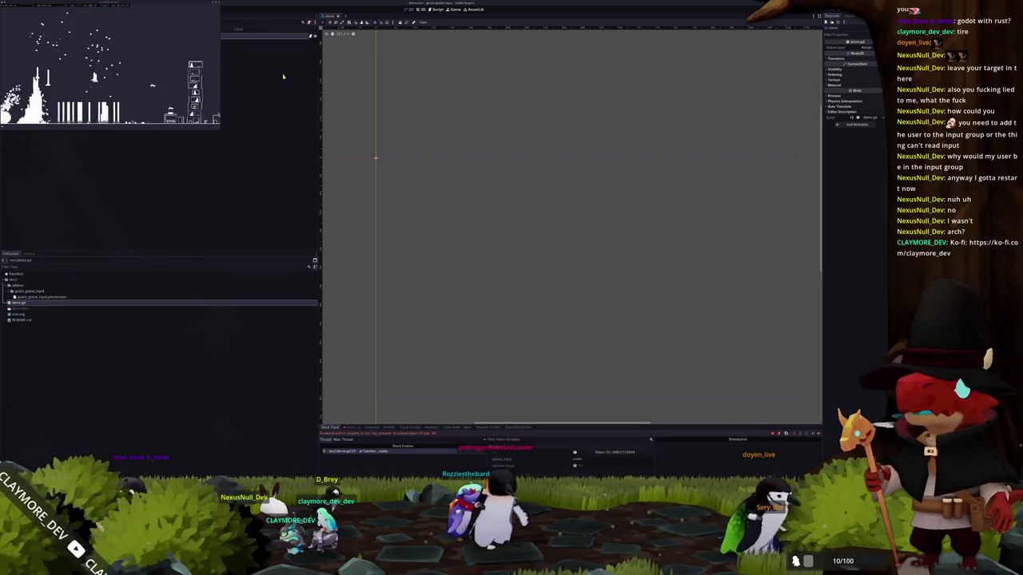
Assign GlobalInputNode to the global input field, run the game again, and stop it
click(867, 49)
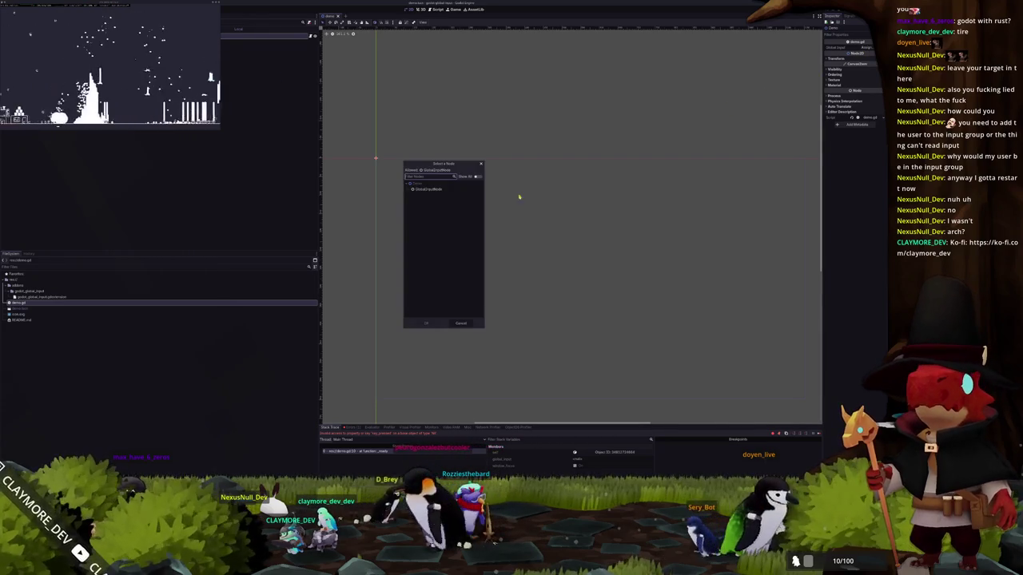
double_click(446, 190)
key(ctrl+j)
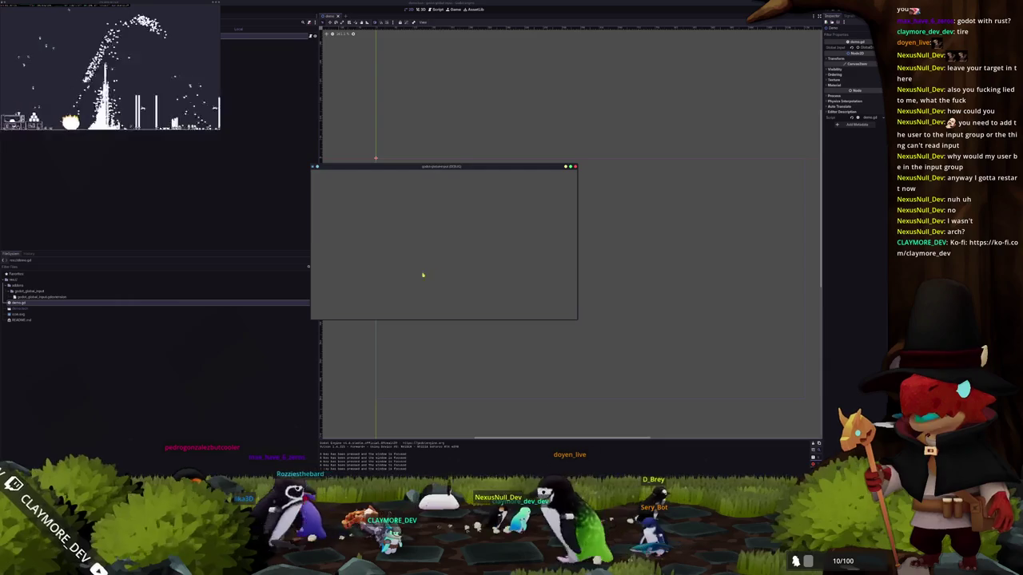
key(F8)
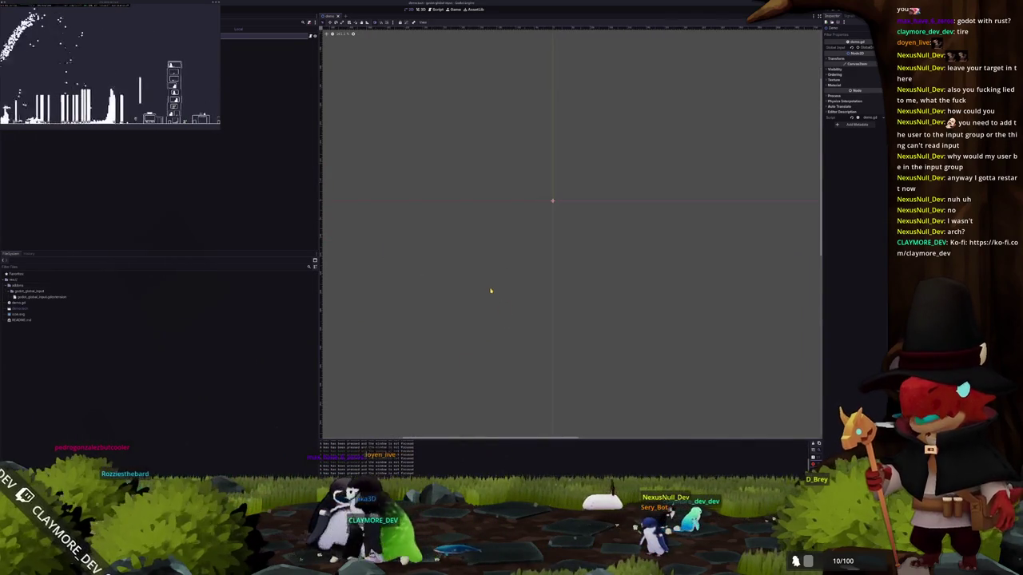
click(609, 101)
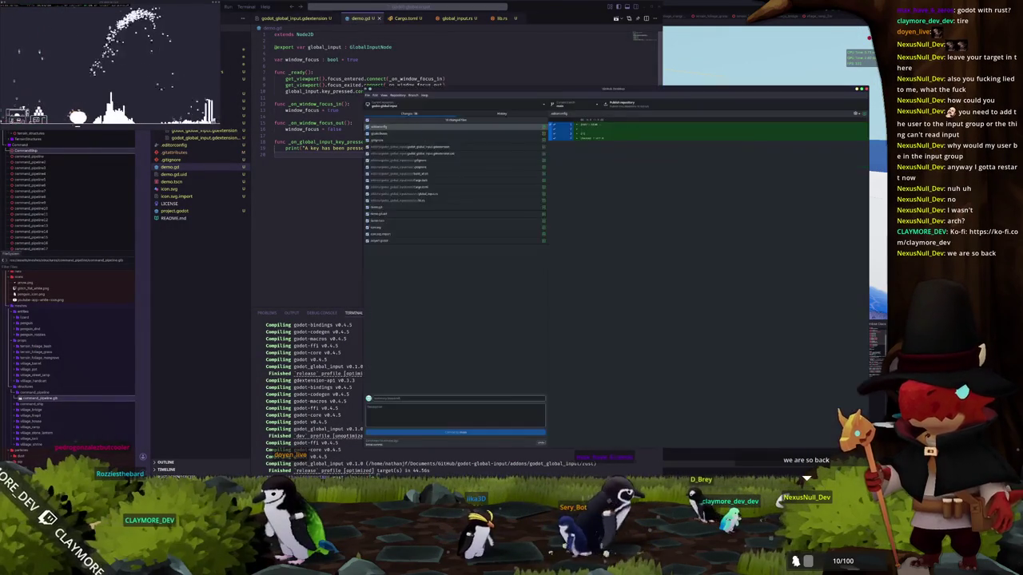
Open README.md from the VS Code Explorer
click(169, 218)
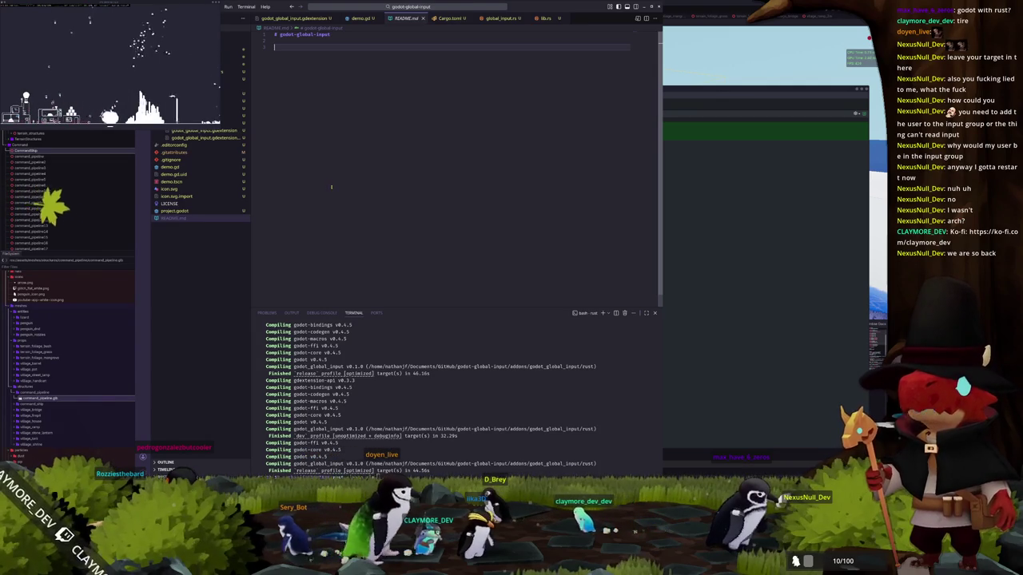
click(190, 204)
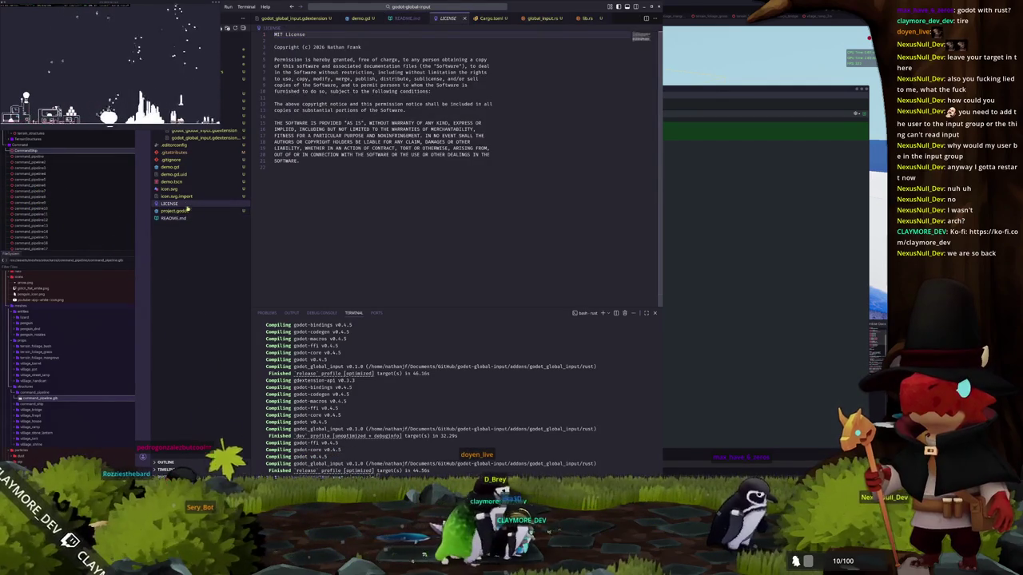
click(180, 211)
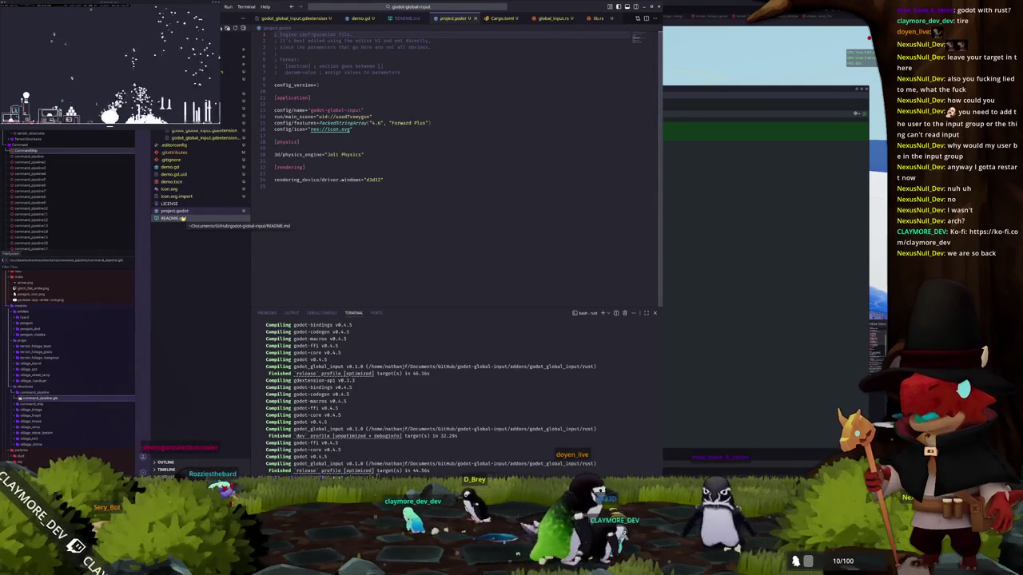
click(183, 218)
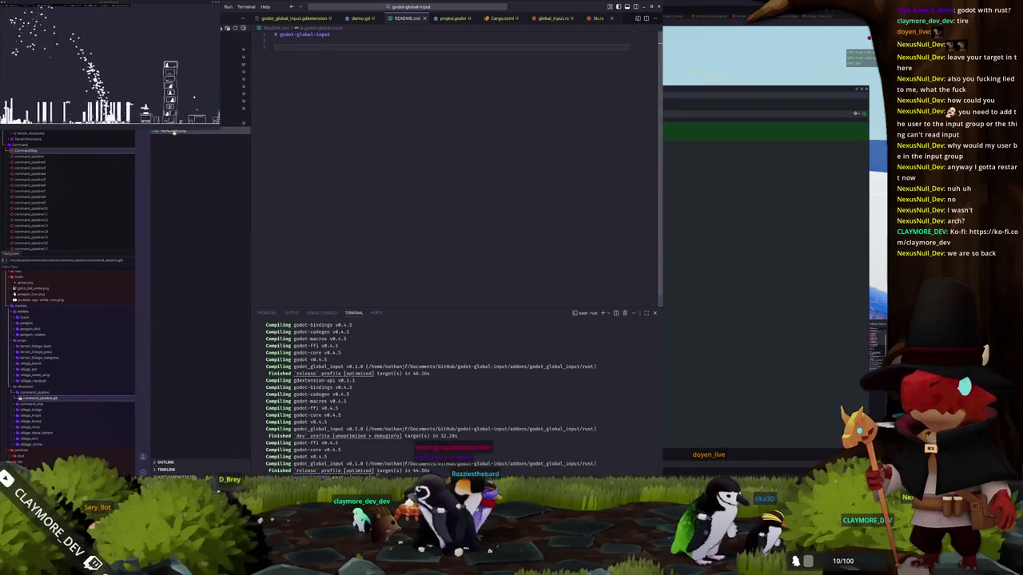
right_click(187, 155)
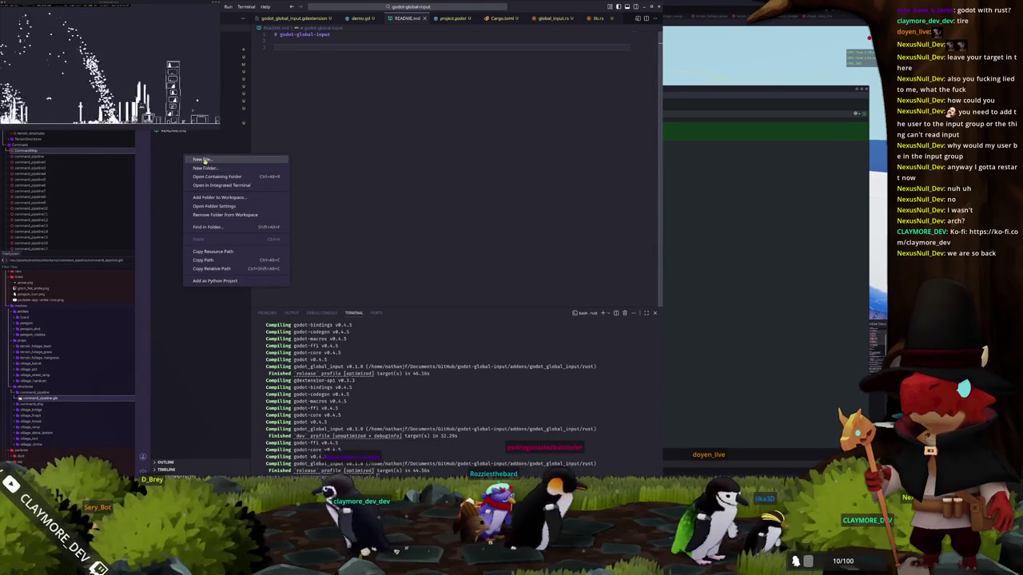
click(205, 163)
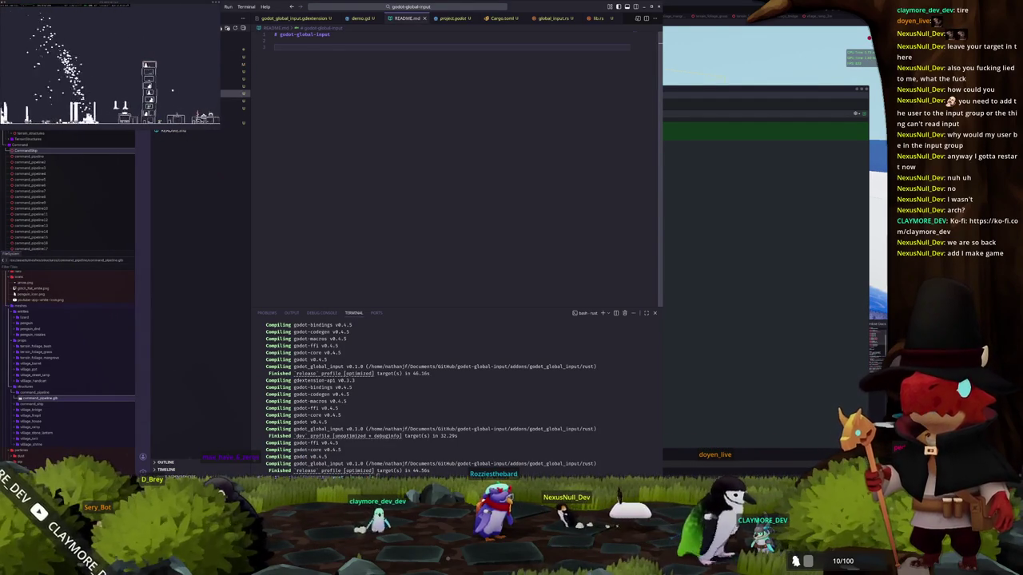
click(171, 159)
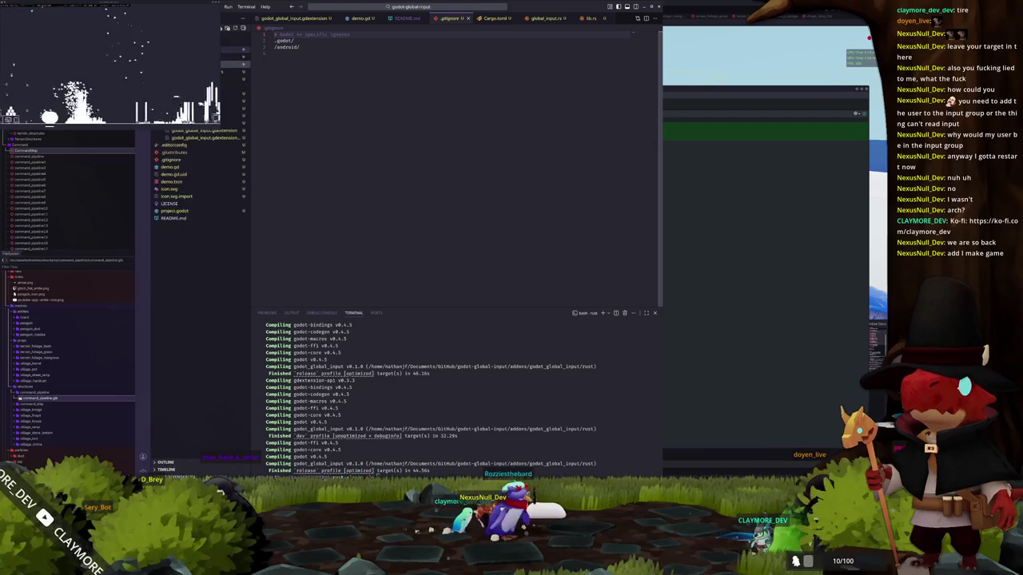
Add an addons/godot_global_input/rust/target/ line to the .gitignore
click(279, 69)
key(Return)
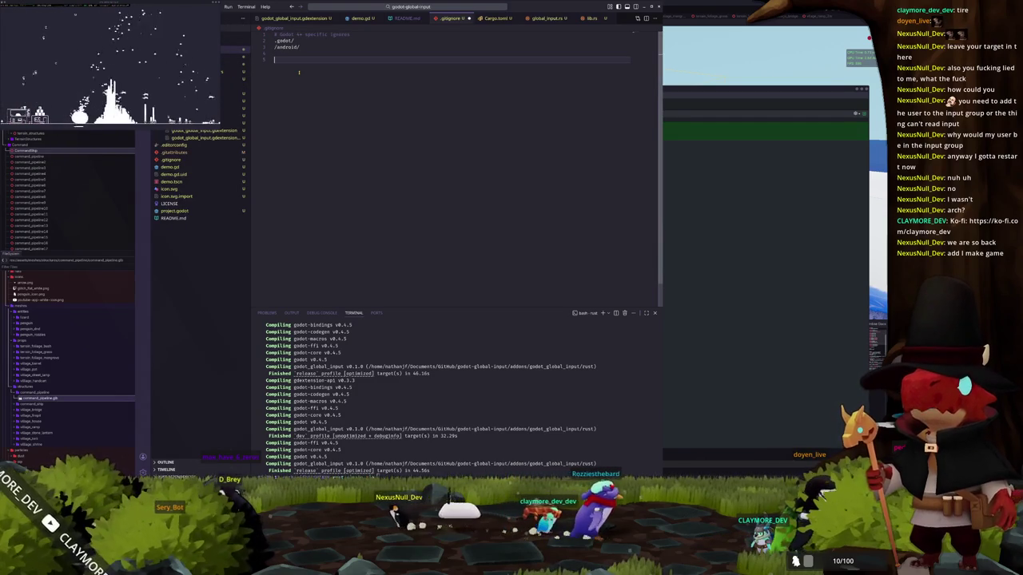
text(/ddons/godot_global_input/)
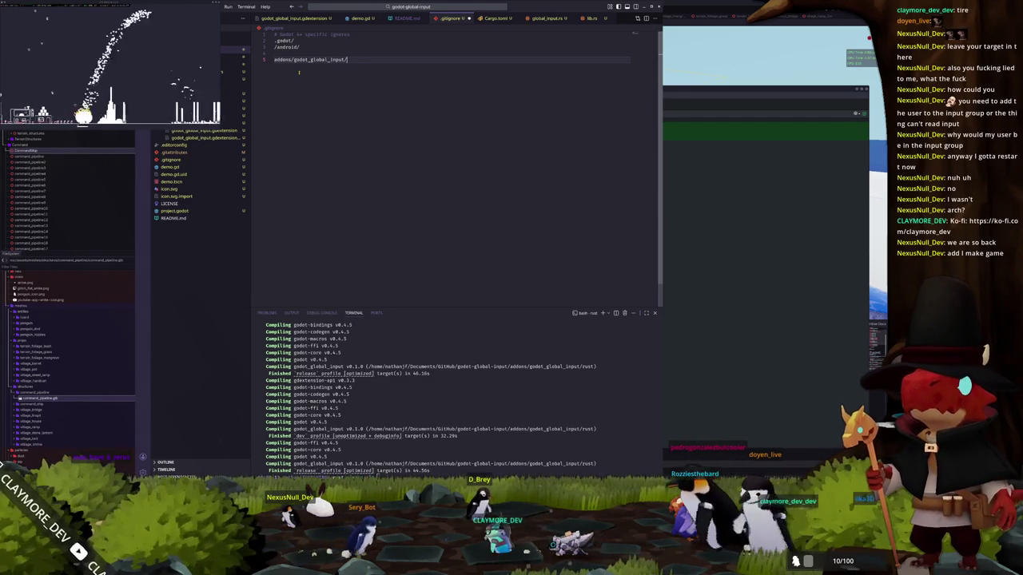
text(rust/target/)
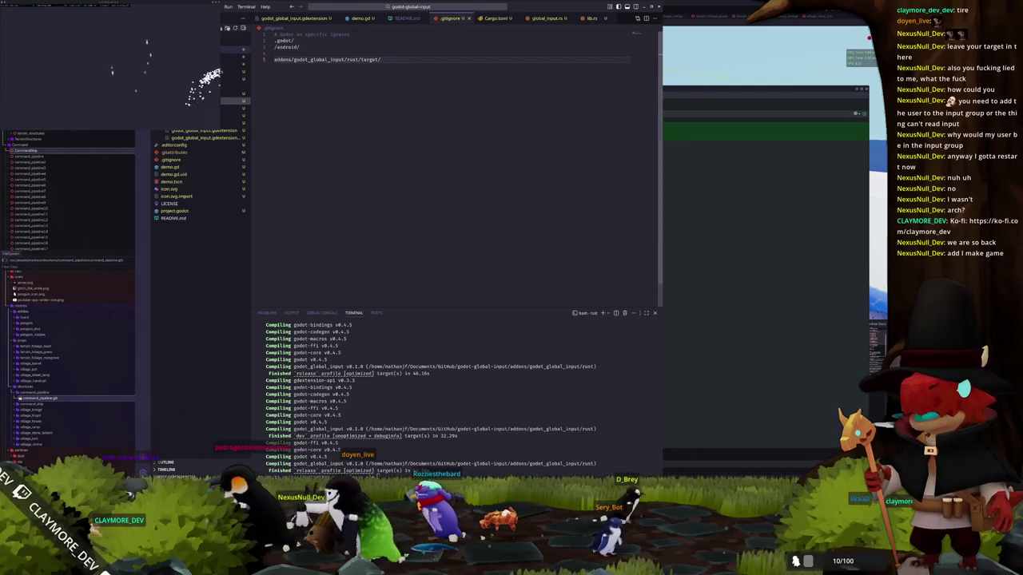
Delete the rust target line from the root .gitignore and review the rust .gitignore and build_all.sh
click(171, 159)
drag(380, 59, 281, 59)
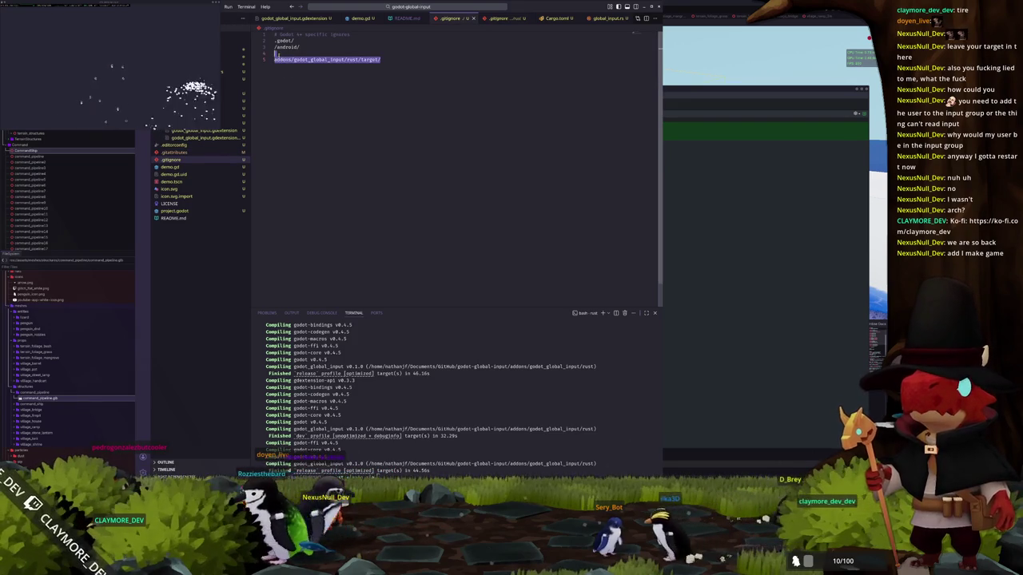
key(BackSpace)
key(BackSpace)
key(BackSpace)
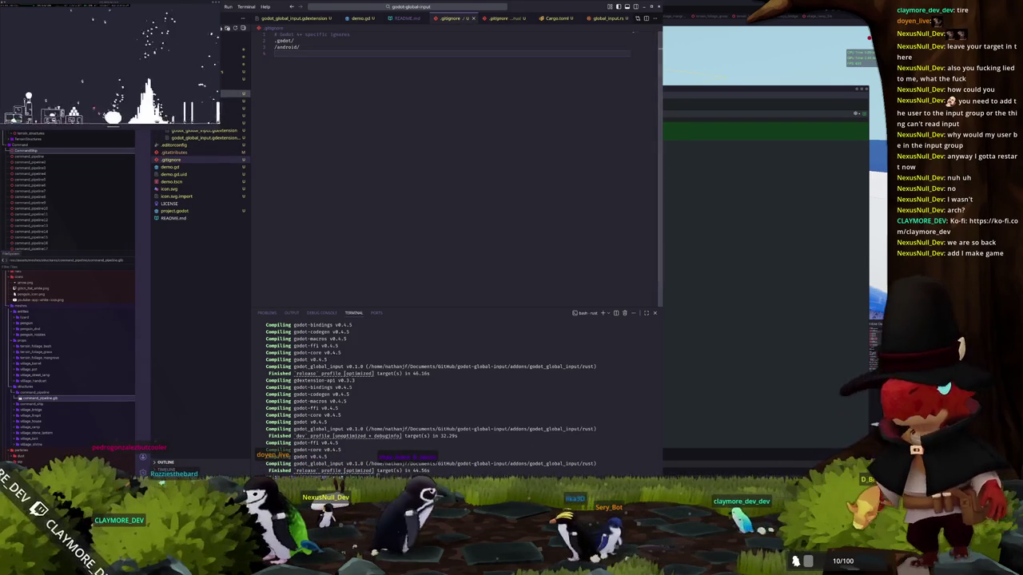
key(ctrl+Tab)
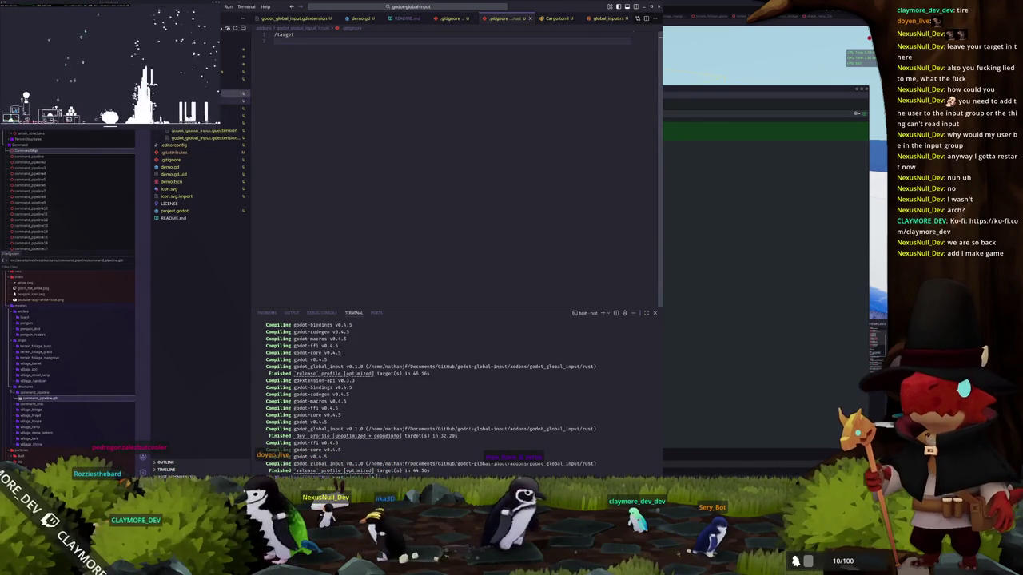
key(ctrl+Tab)
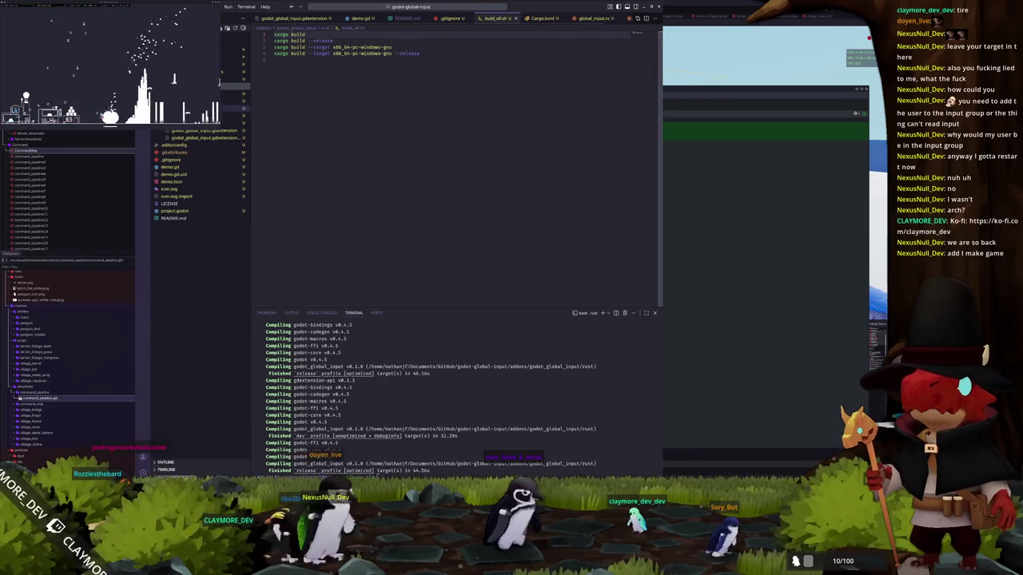
click(290, 82)
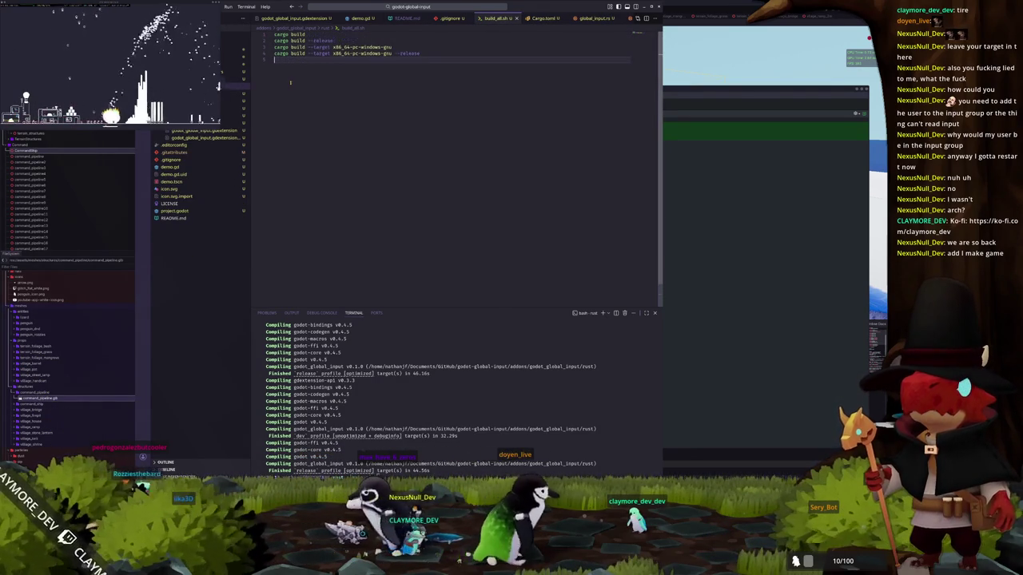
click(173, 217)
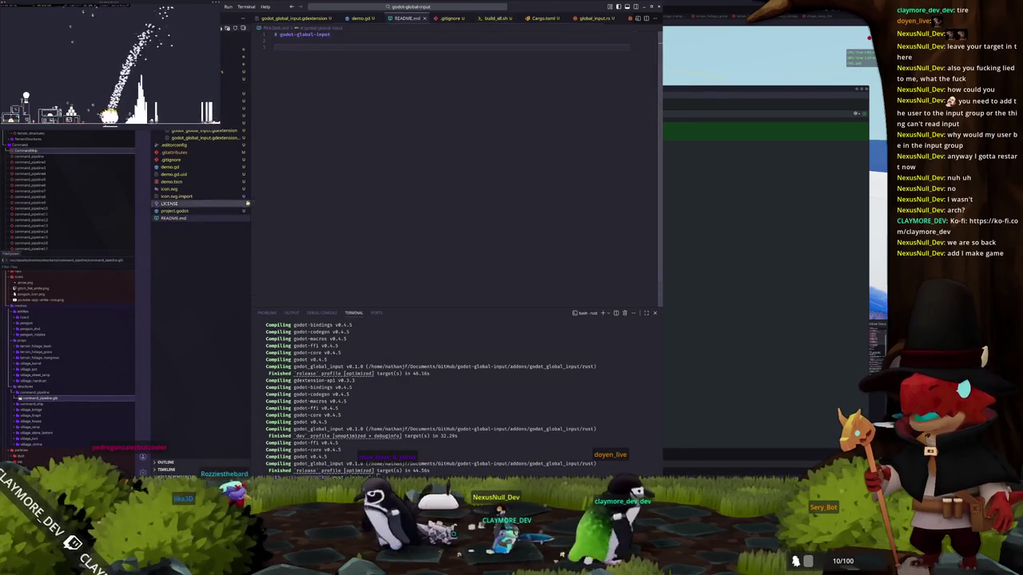
Write the purpose paragraph about notifying key presses on the keyboard, and save README.md
text(#)
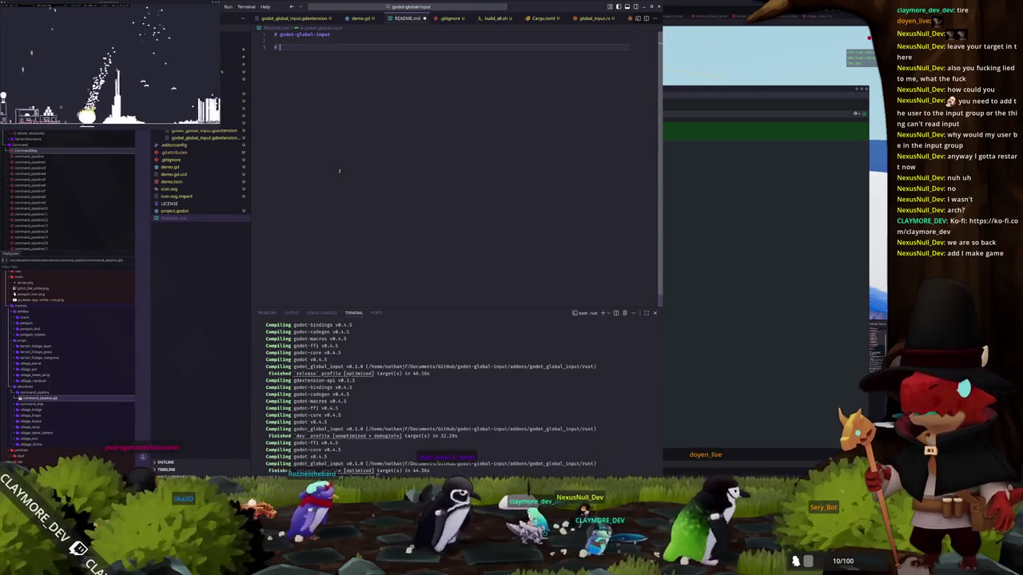
key(BackSpace)
text(The purpo)
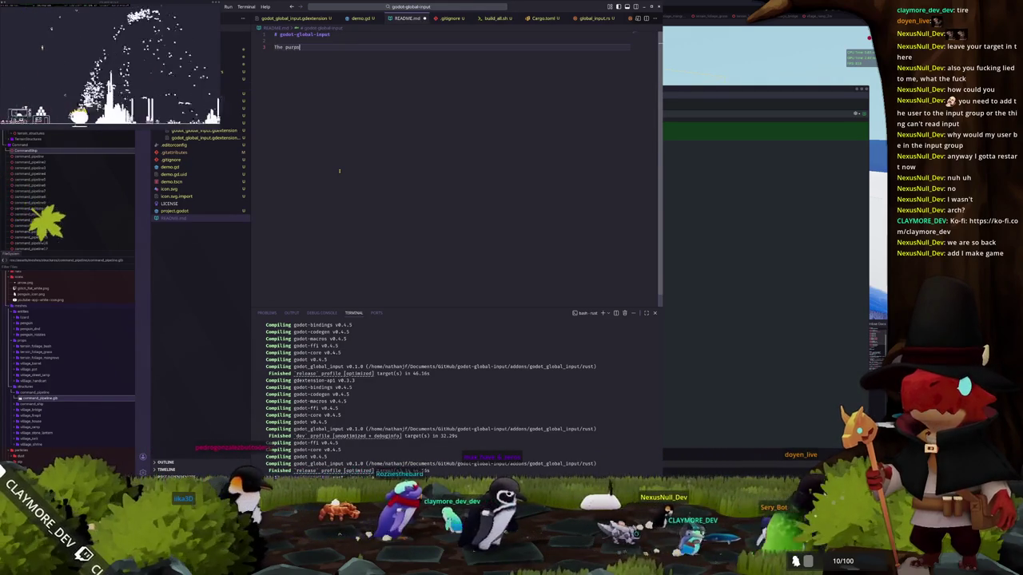
text(se of this addon is )
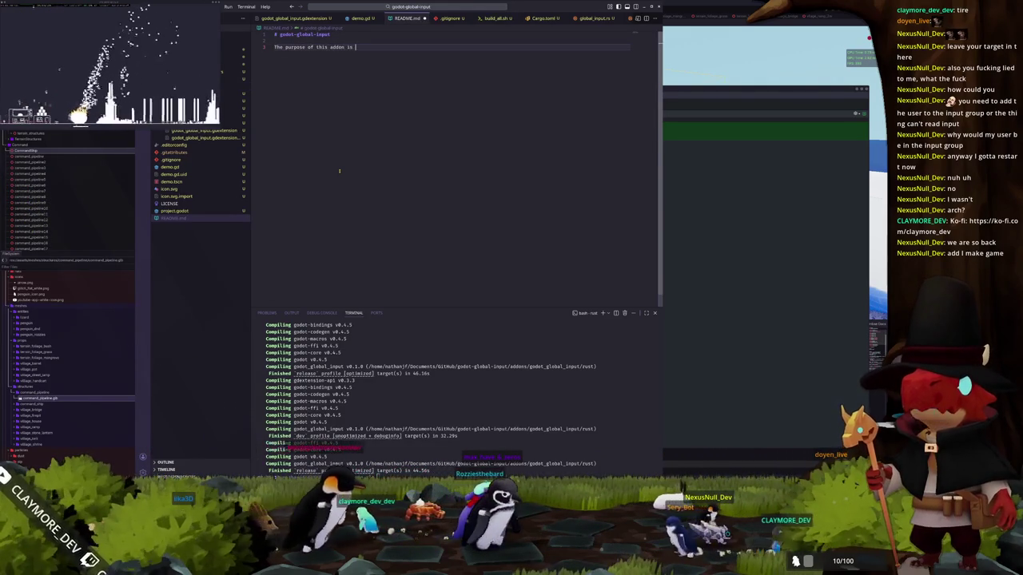
text(to provide a method for notifyin)
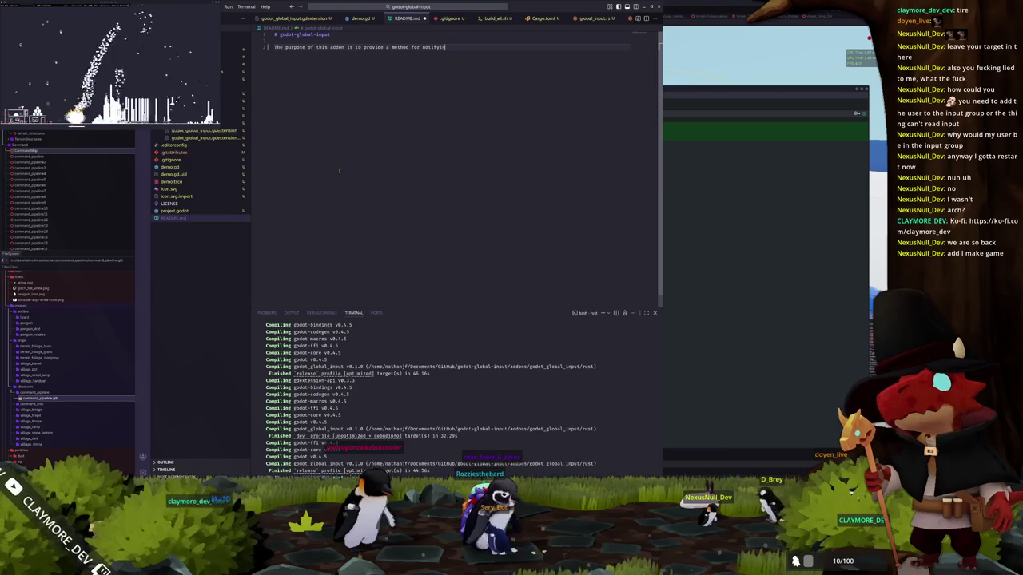
text(g when a key on the keyboard has been )
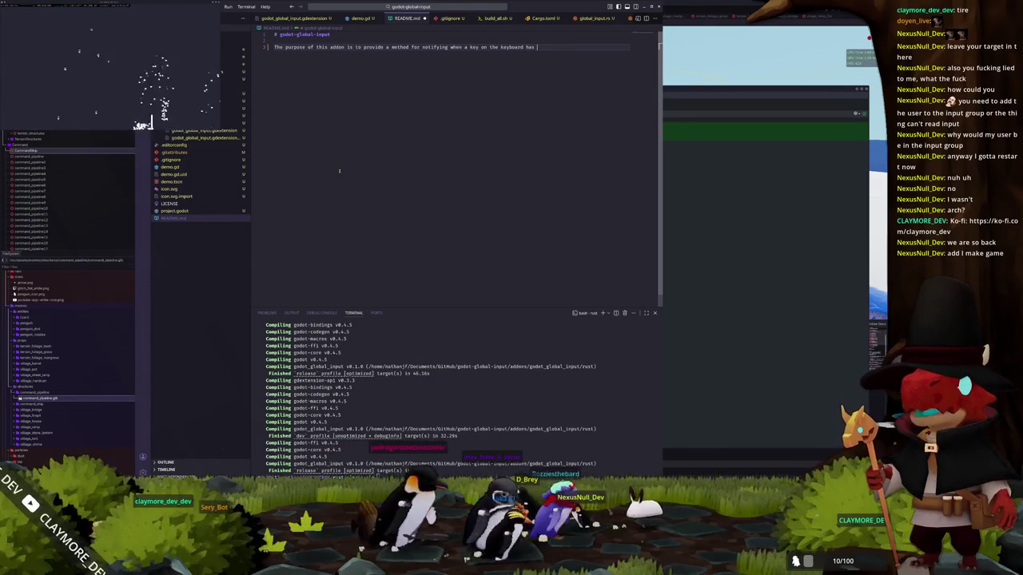
text(pressed while the window of the application is not curren)
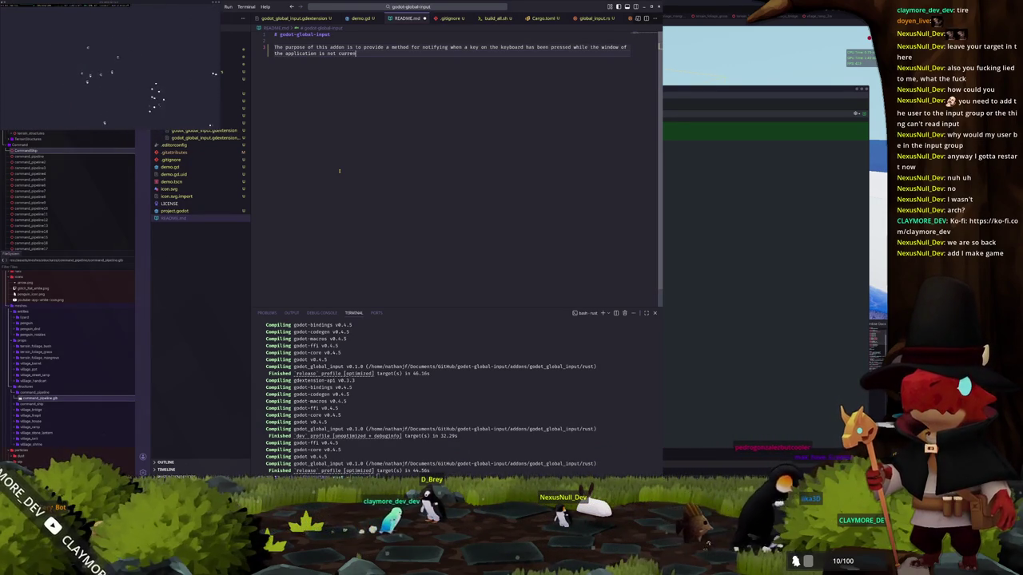
text(tly focused.  This can)
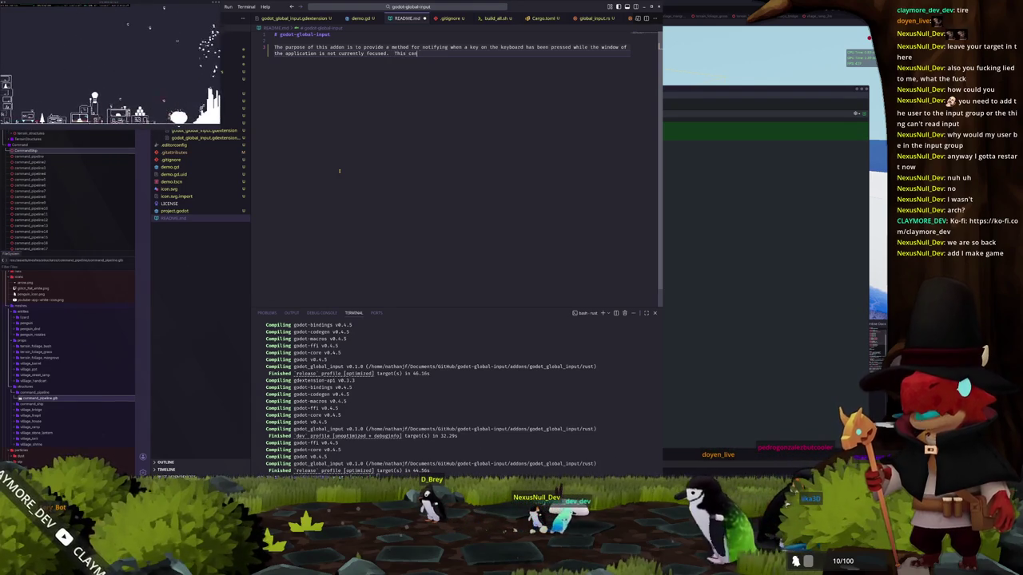
text( be helpful for interactive )
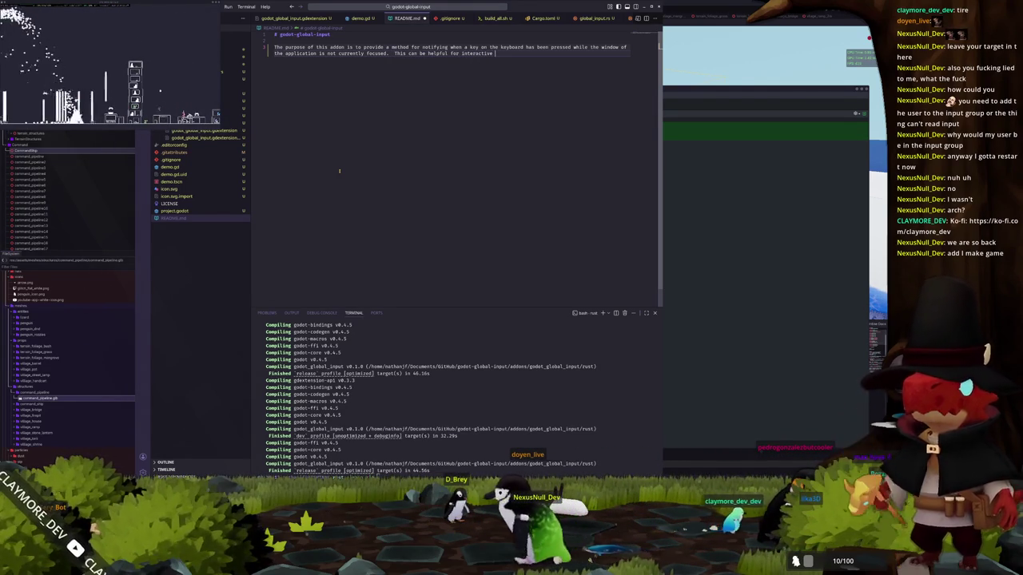
text(applications such as vtuber models and)
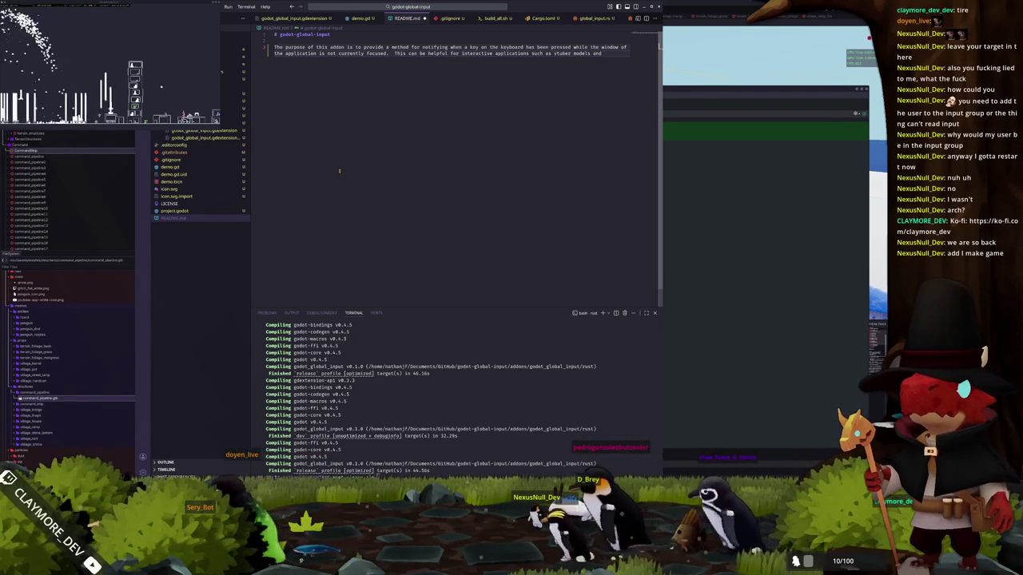
key(BackSpace)
key(BackSpace)
key(BackSpace)
text(.)
key(ctrl+s)
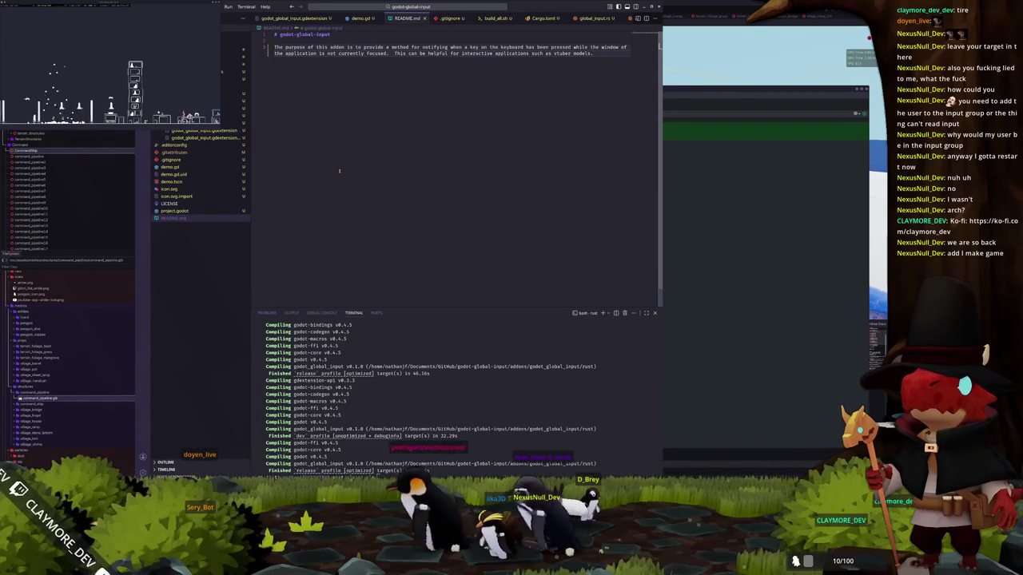
Rework the sentence ending, add the bongo cat example, and start a '## Compilation instructions' heading
text(W)
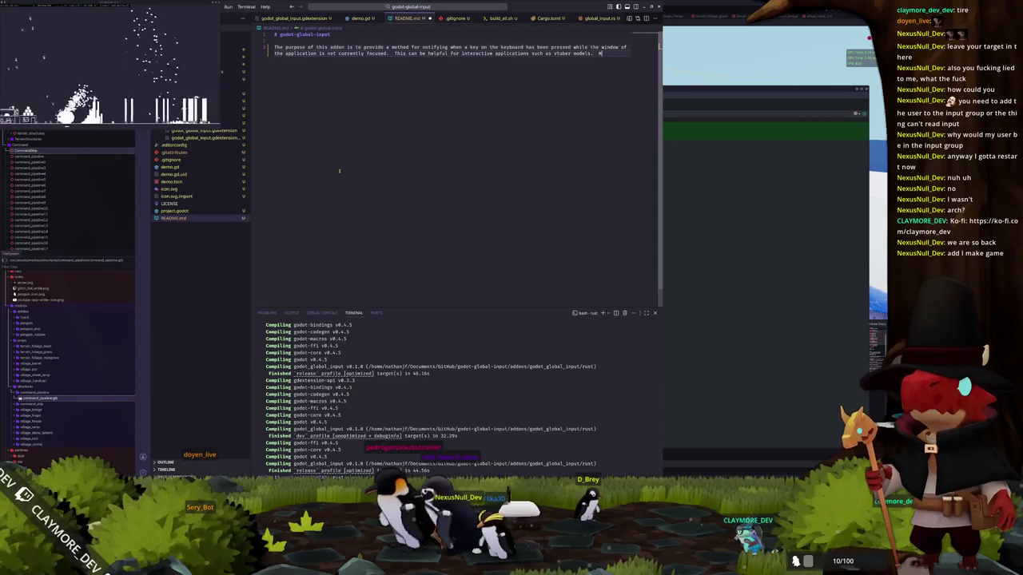
key(BackSpace)
key(BackSpace)
key(BackSpace)
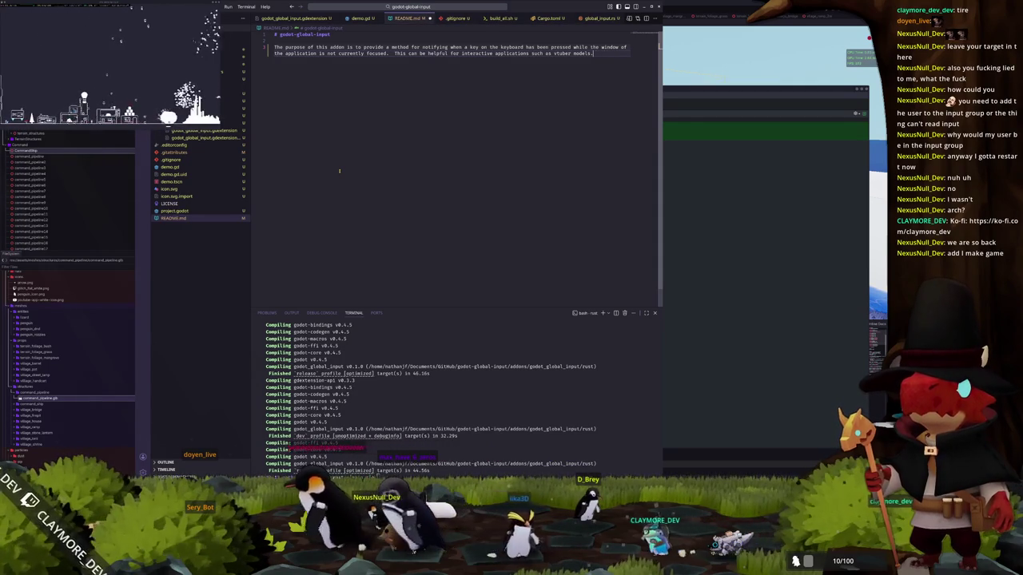
key(ctrl+shift+Left)
text(that interact with objects when use)
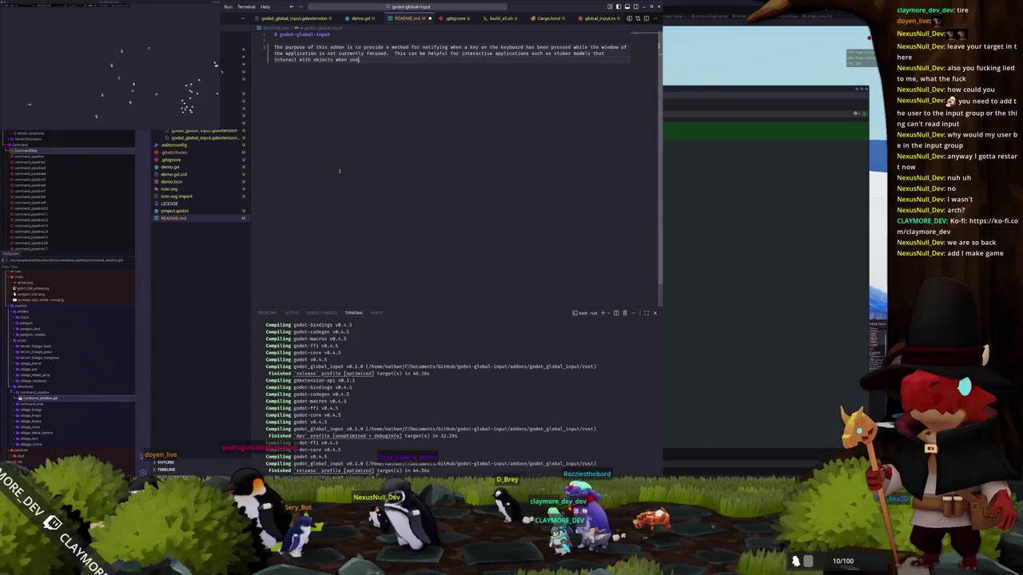
text(r input is given with another application focused.)
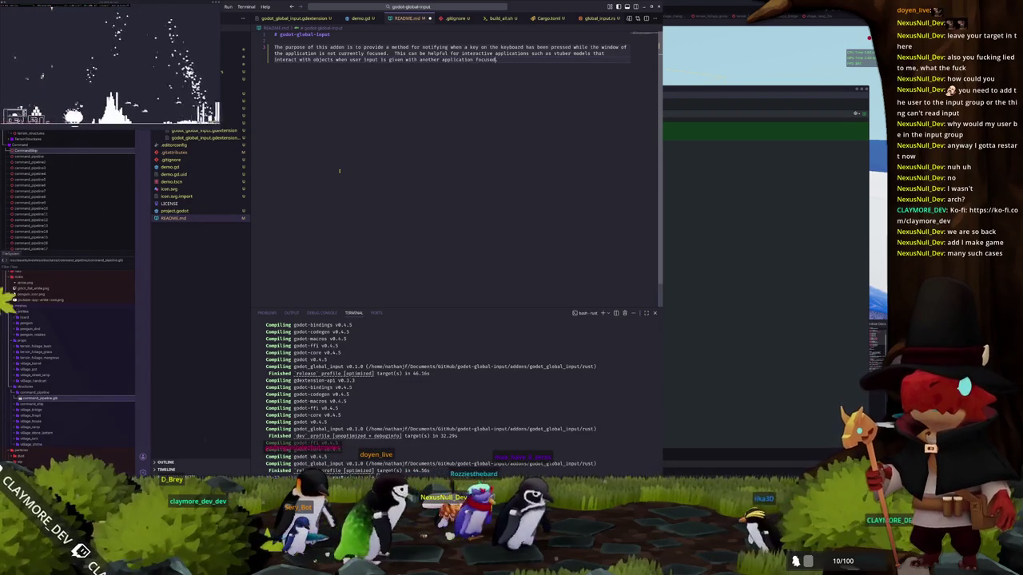
key(ctrl+s)
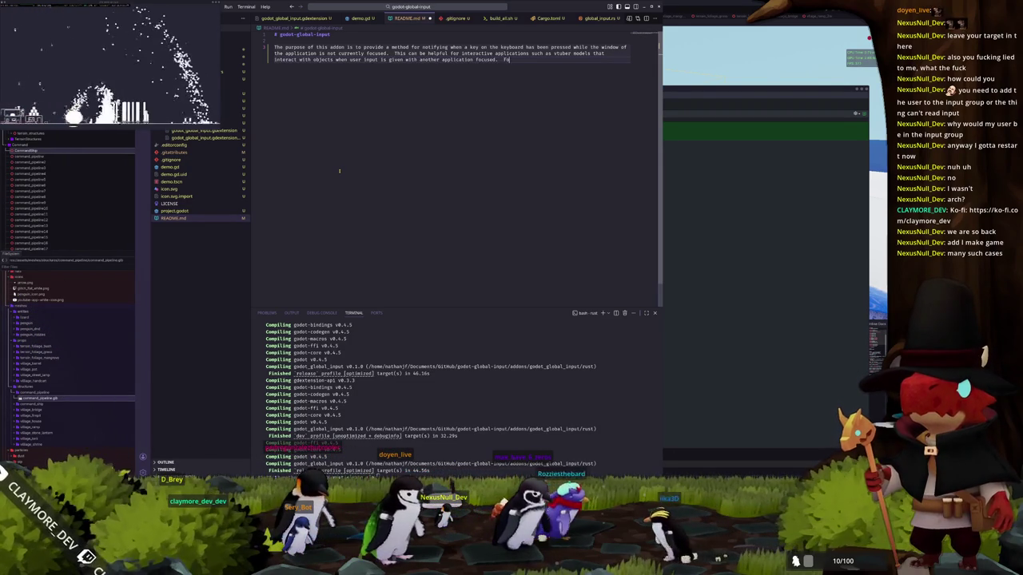
text(ample, bongo cat hittin)
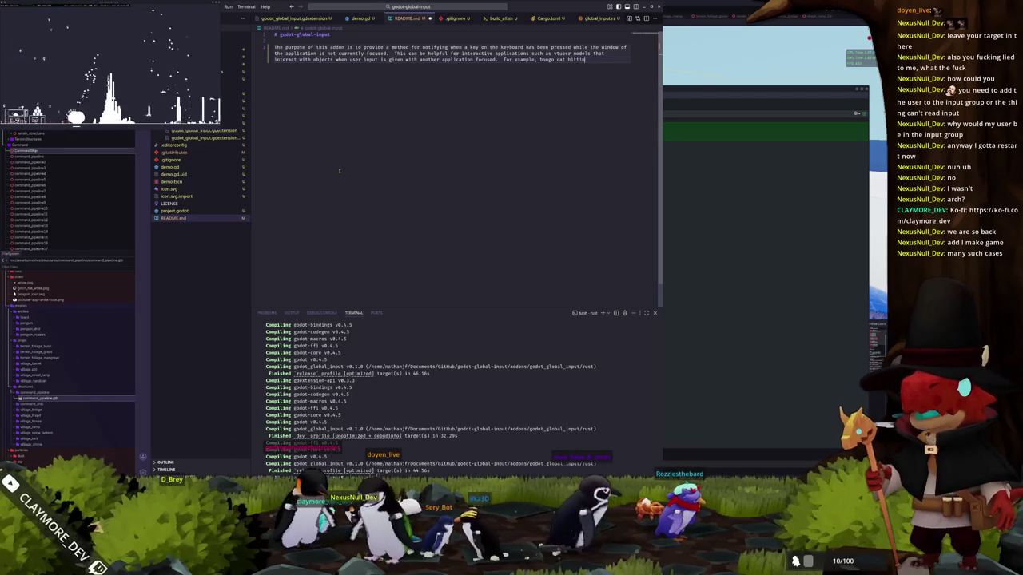
text(g their keyboard )
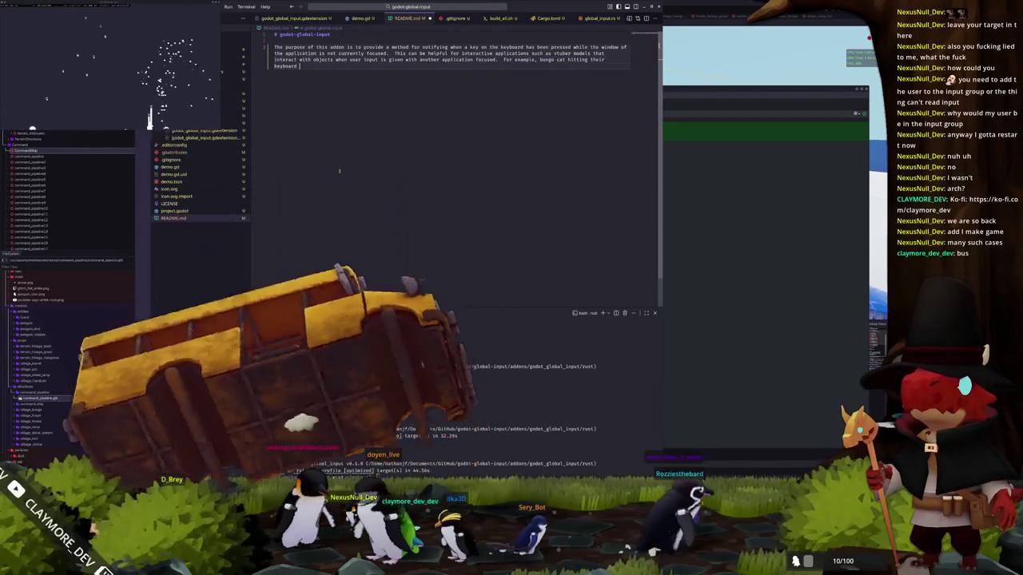
text(while the user i)
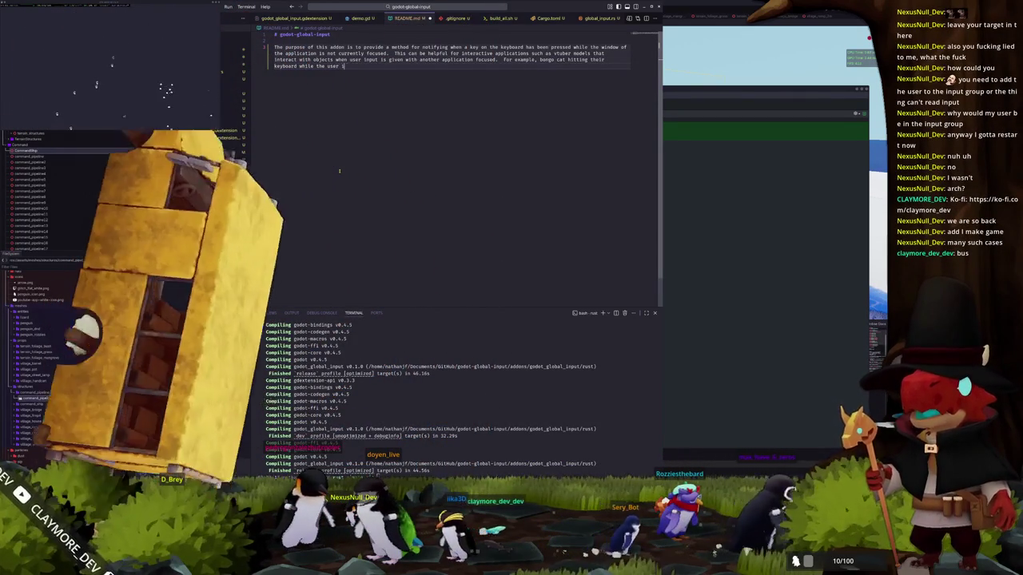
text(s play)
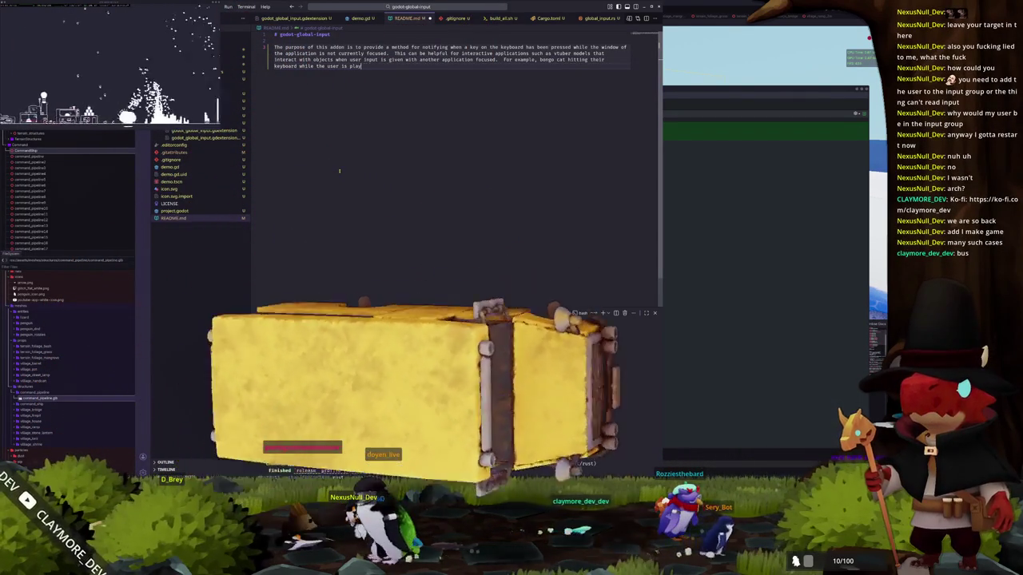
text(ing a game.)
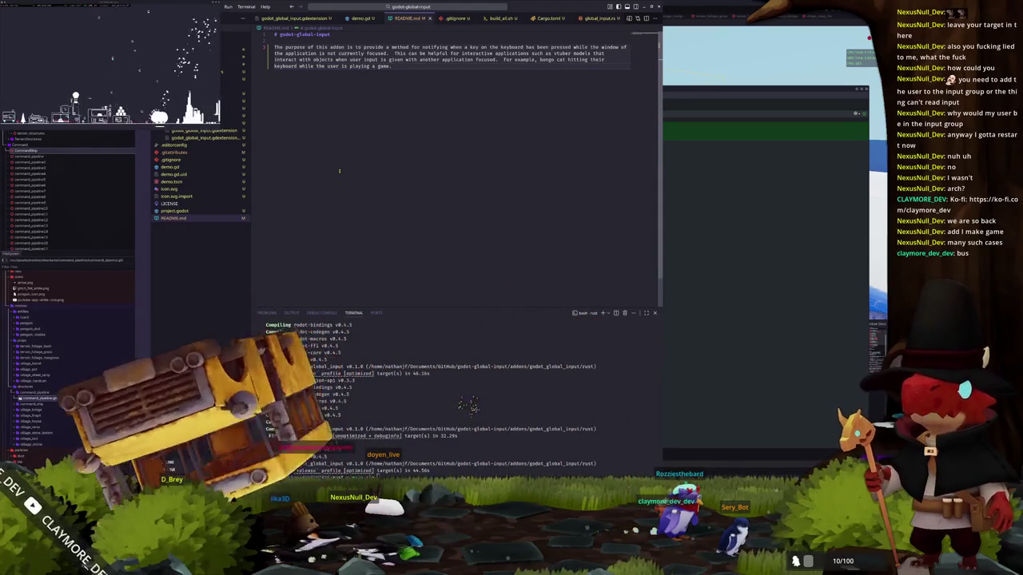
key(Return)
key(Return)
text(##)
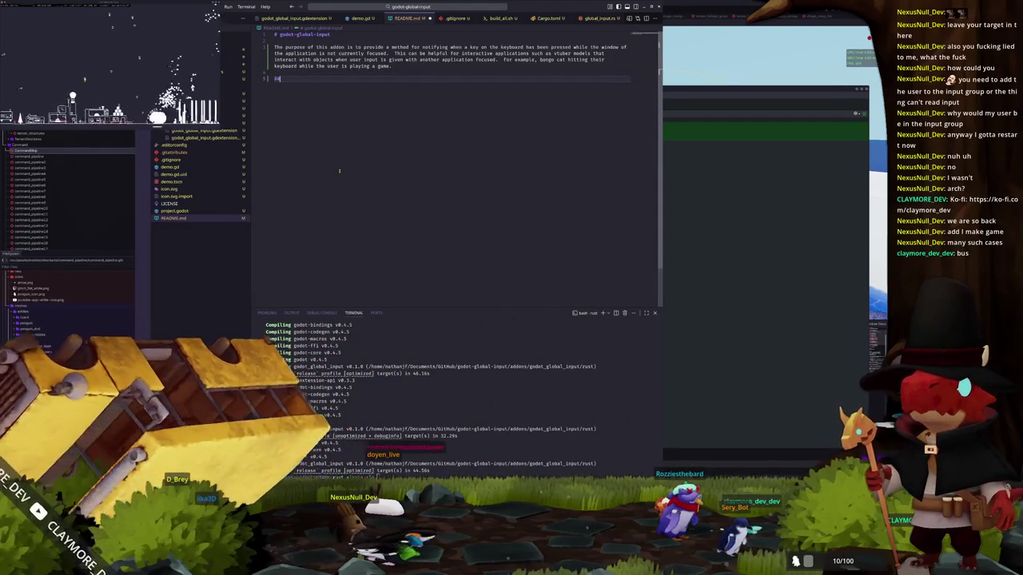
text( Compilation )
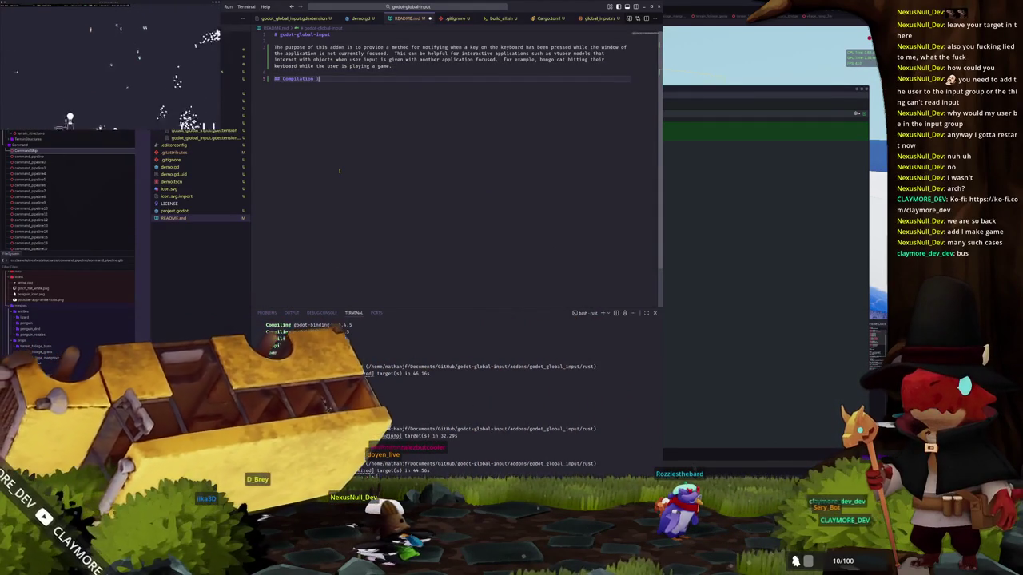
text(instructions)
Draft a first step line under Compilation instructions and show the Markdown preview beside the editor
key(Return)
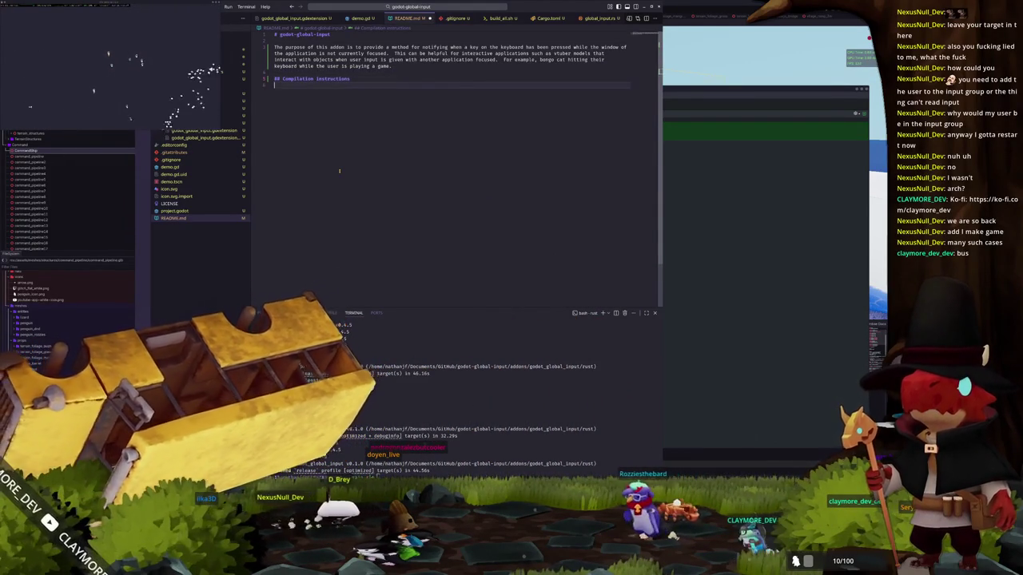
key(Return)
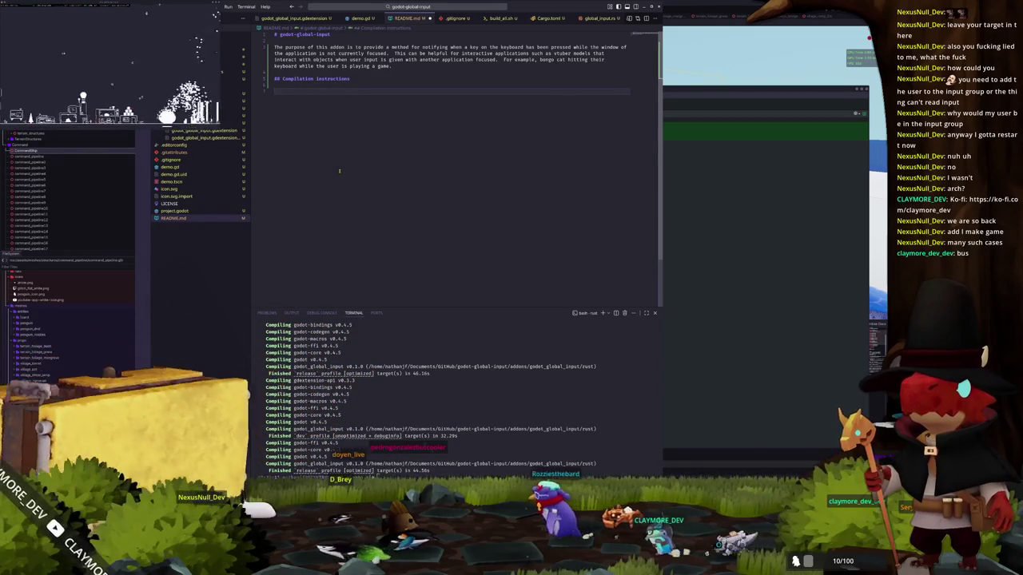
text(#navigation to )
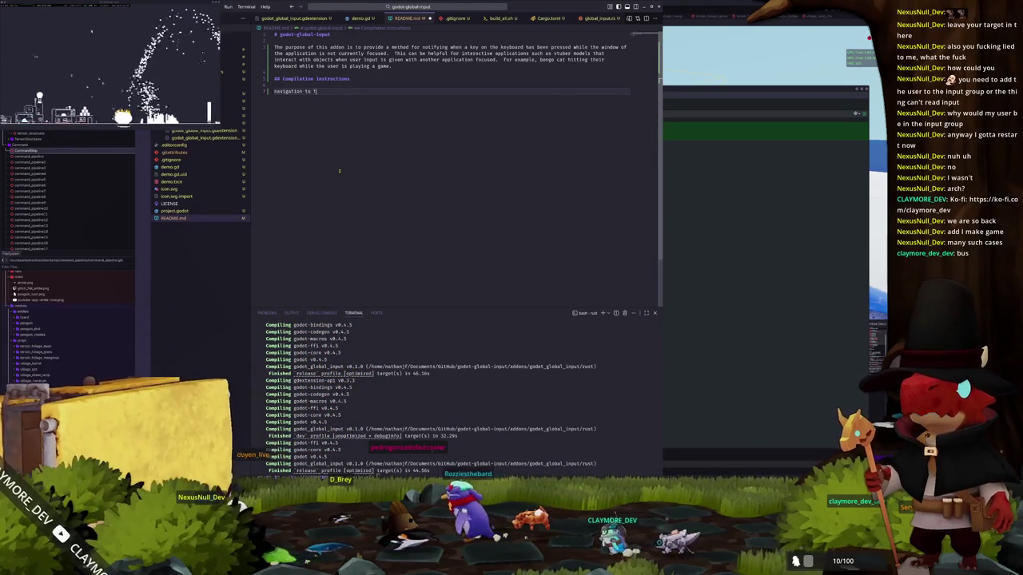
text(the correct direct)
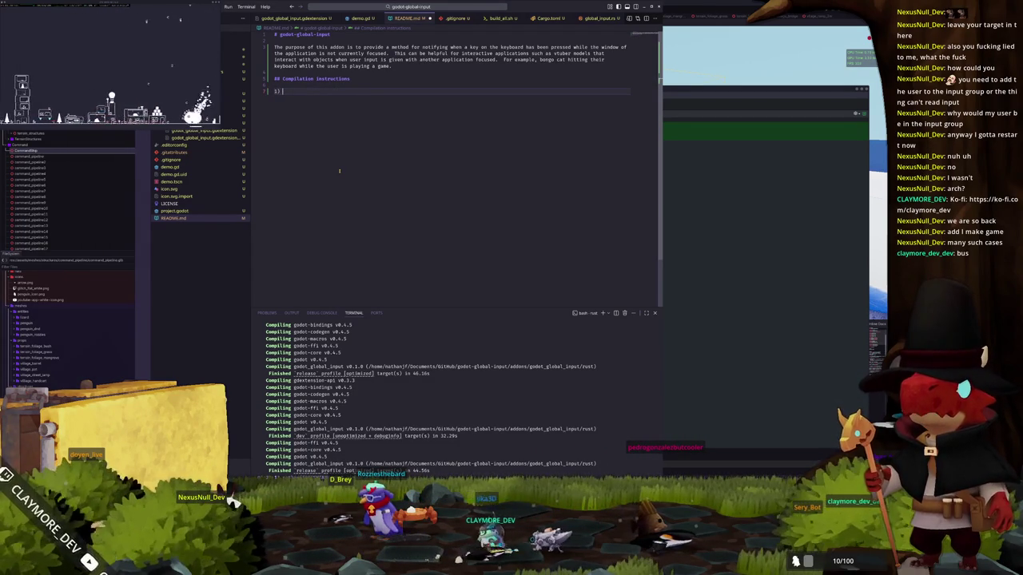
click(629, 18)
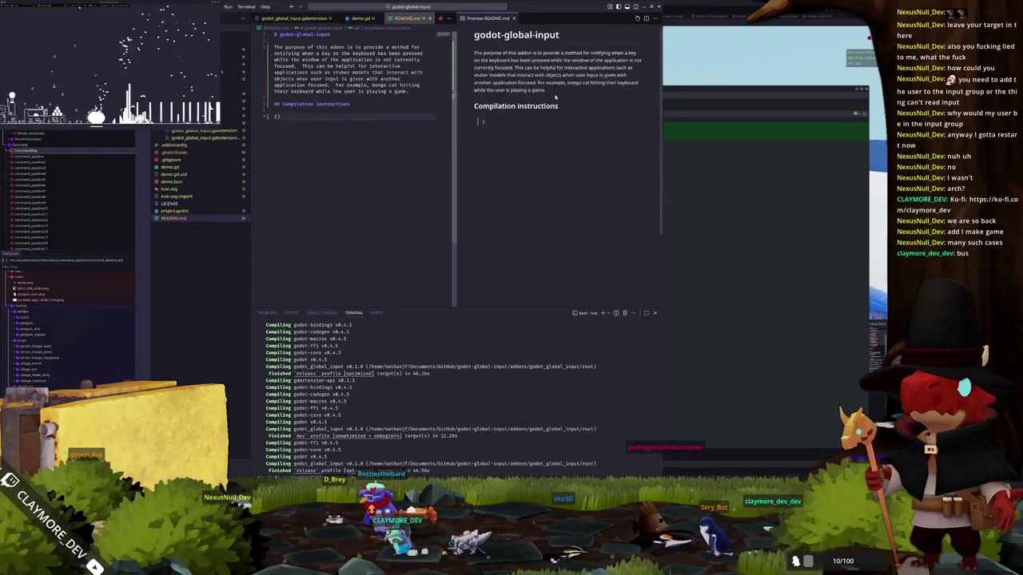
Write step 1 as 'navigation to the rust directory in the addon folder at:' and open a code block with res://addons
click(344, 124)
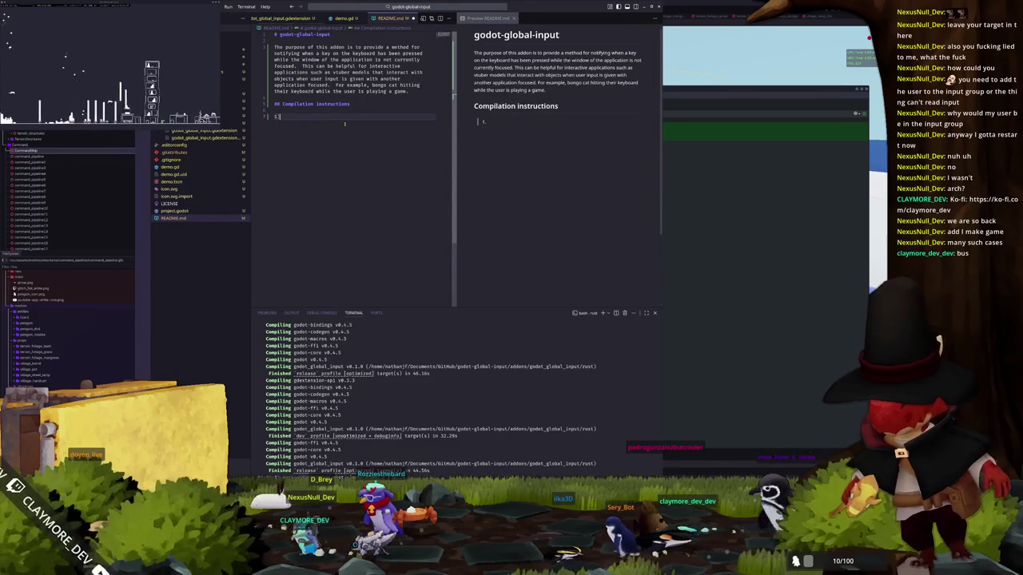
text(.)
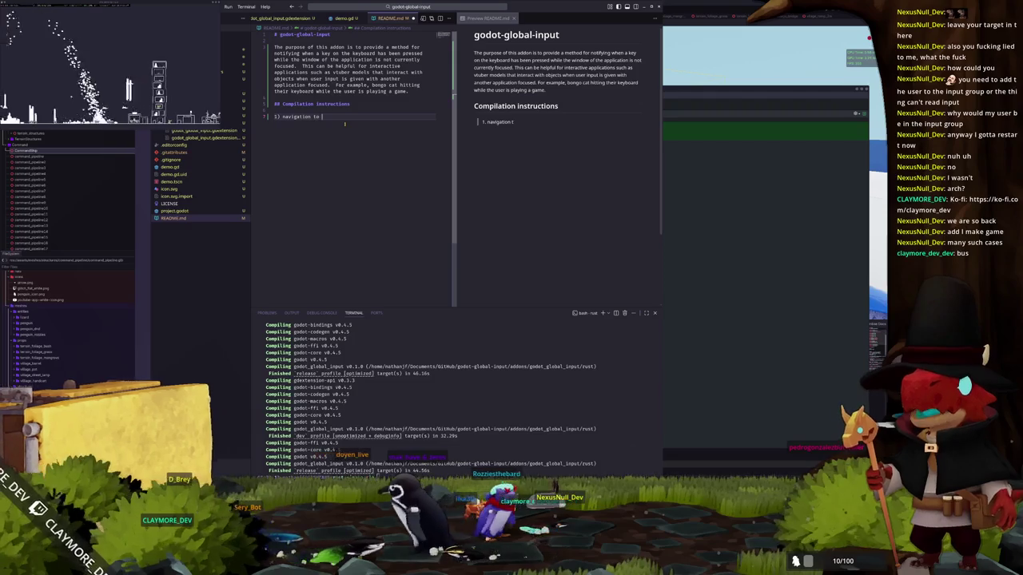
text(to the rust directory)
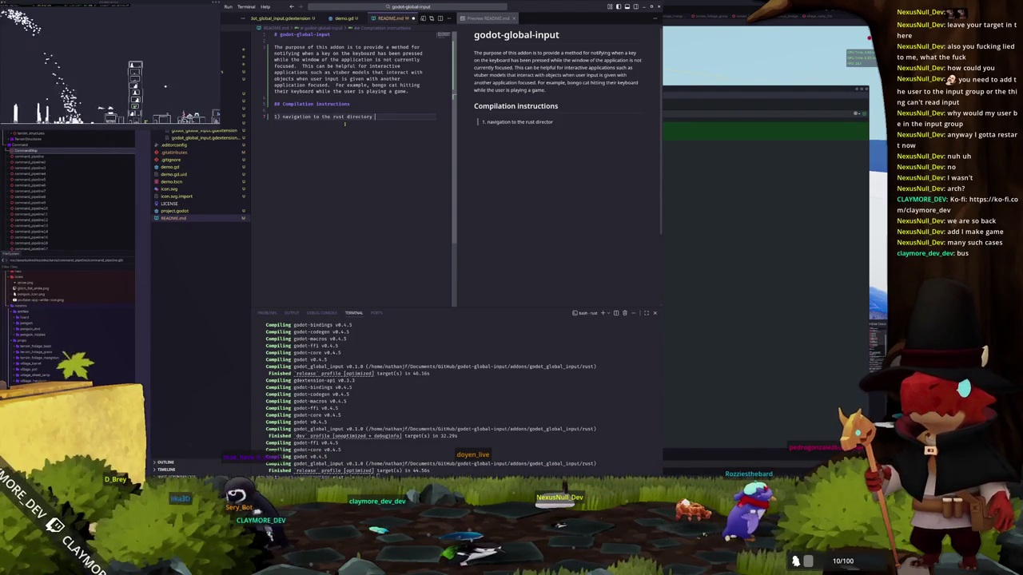
text(the addon folder)
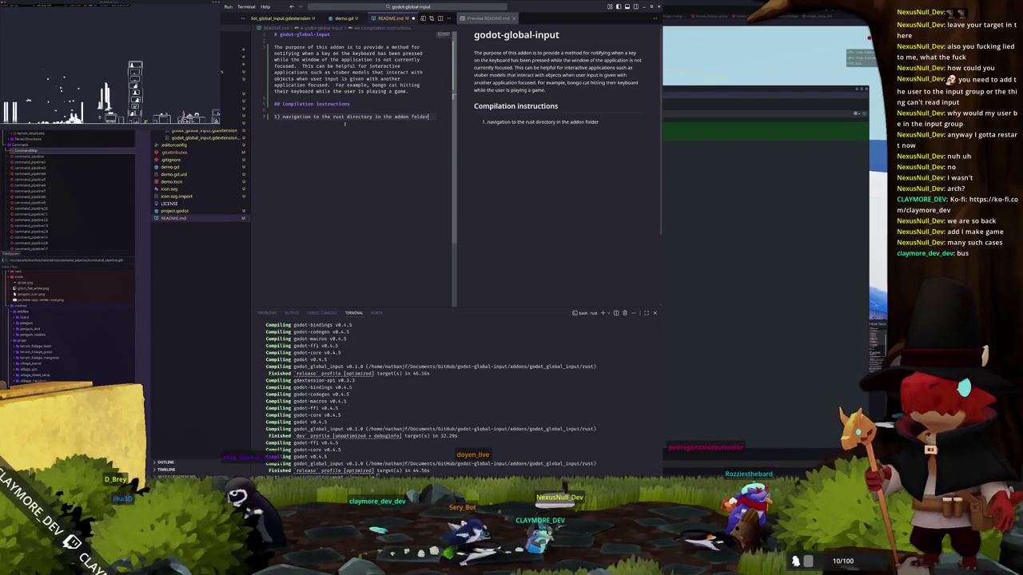
text( at)
key(Return)
key(Return)
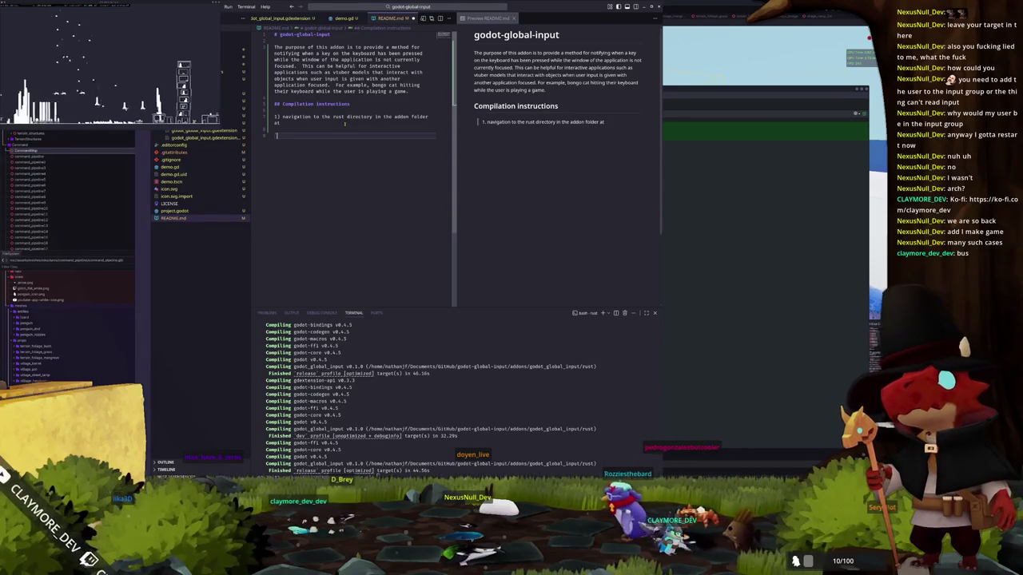
text(```)
key(Tab)
text(:)
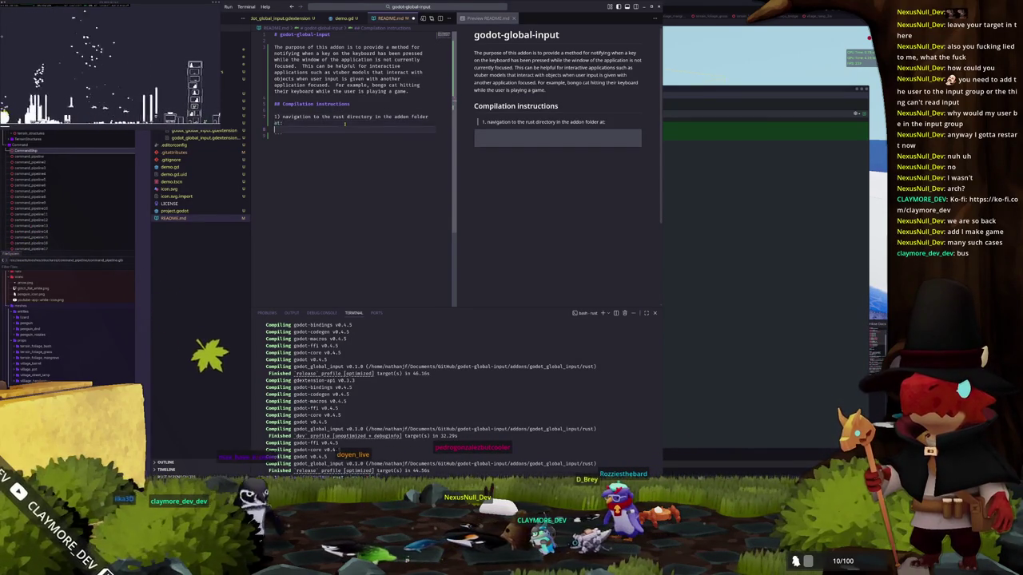
key(Return)
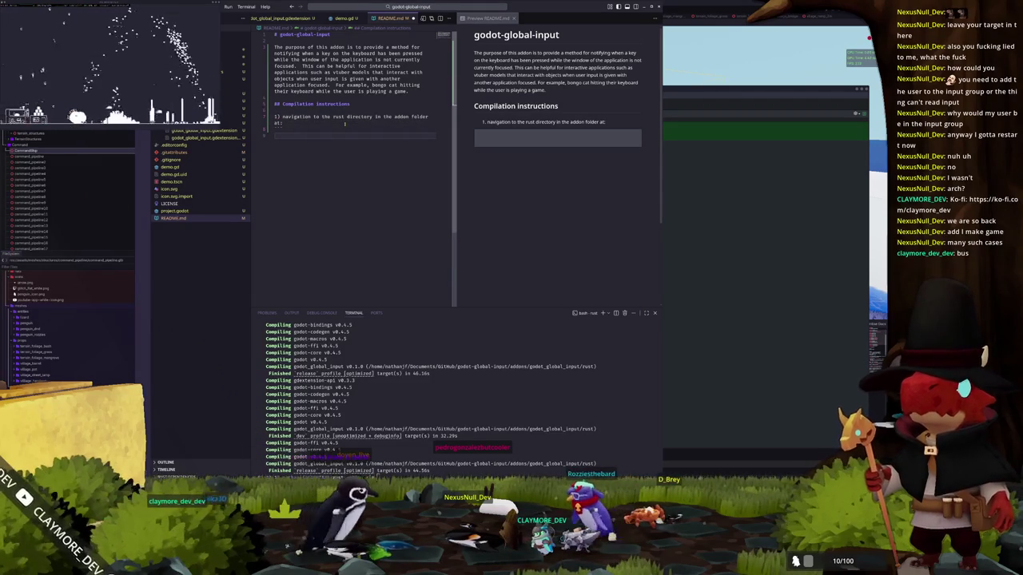
text(res)
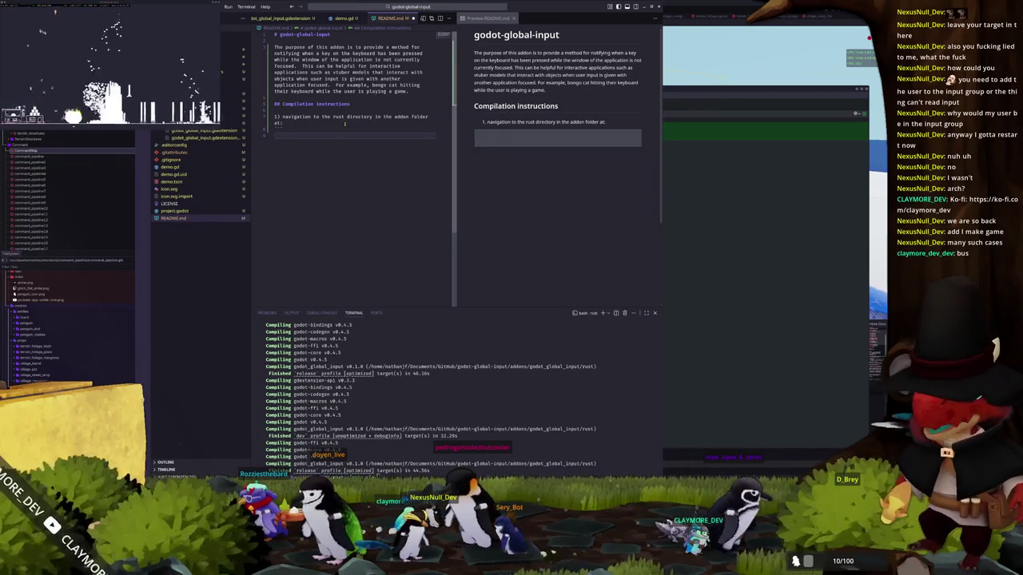
text(res://addons)
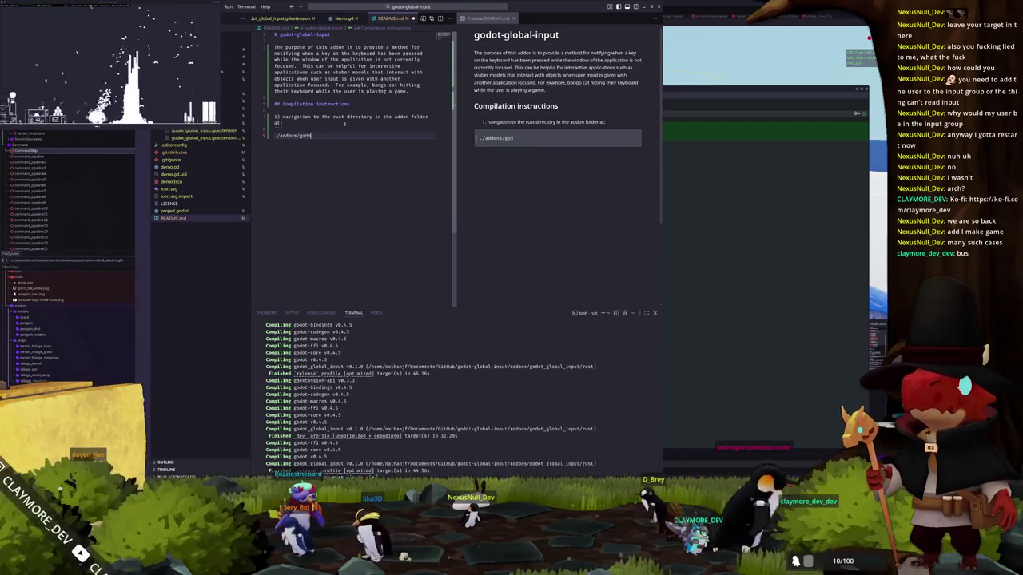
Complete the code-block path as ./addons/godot_global_input/rust/ and add two blank lines below it
text(_input/)
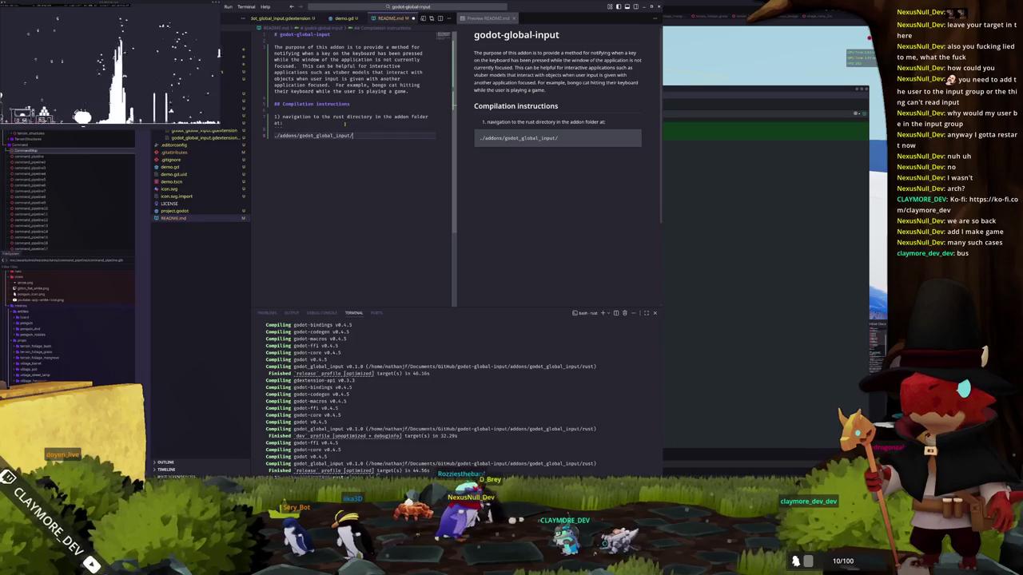
text(rust/)
click(344, 123)
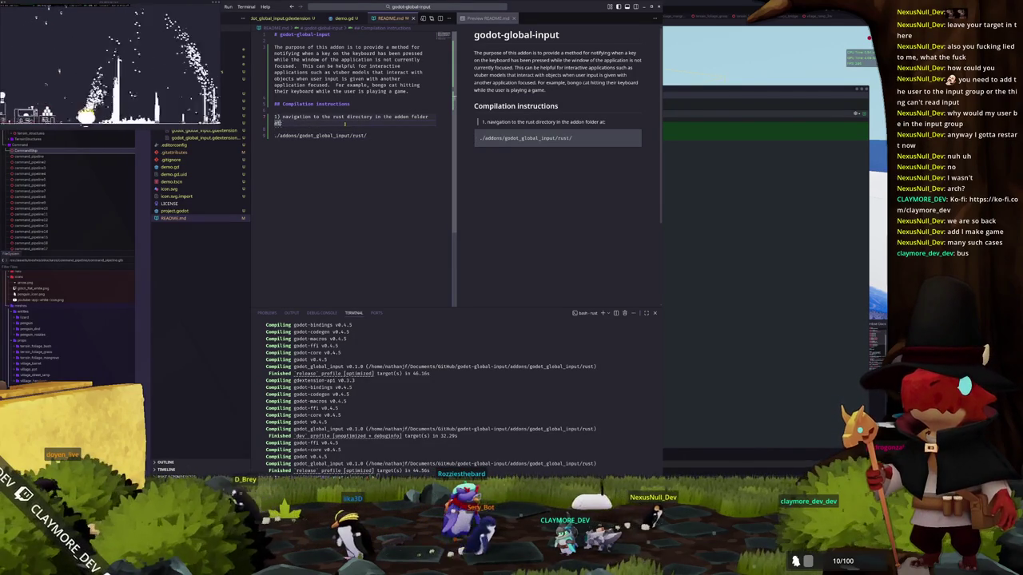
key(Down)
key(Down)
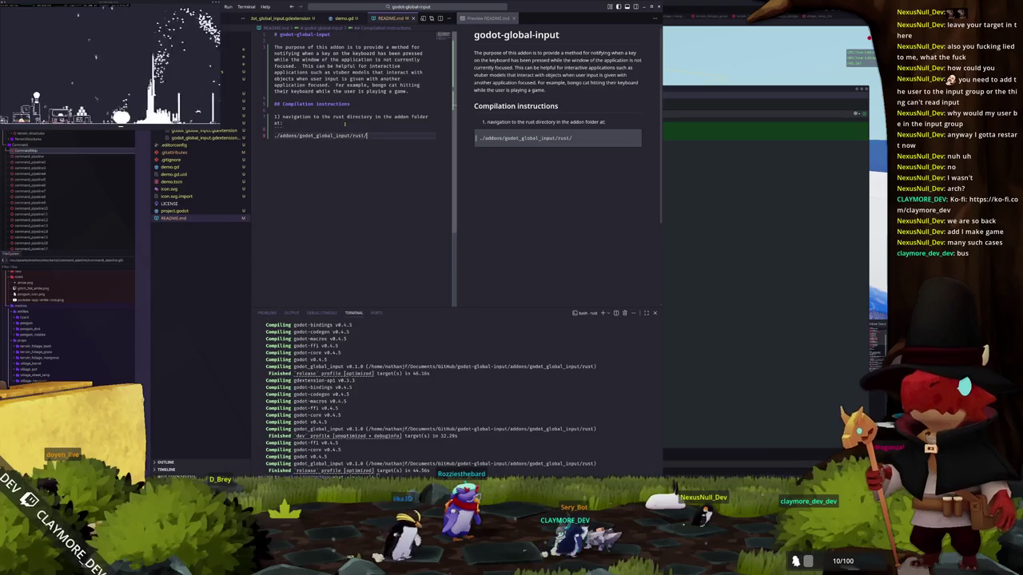
key(Return)
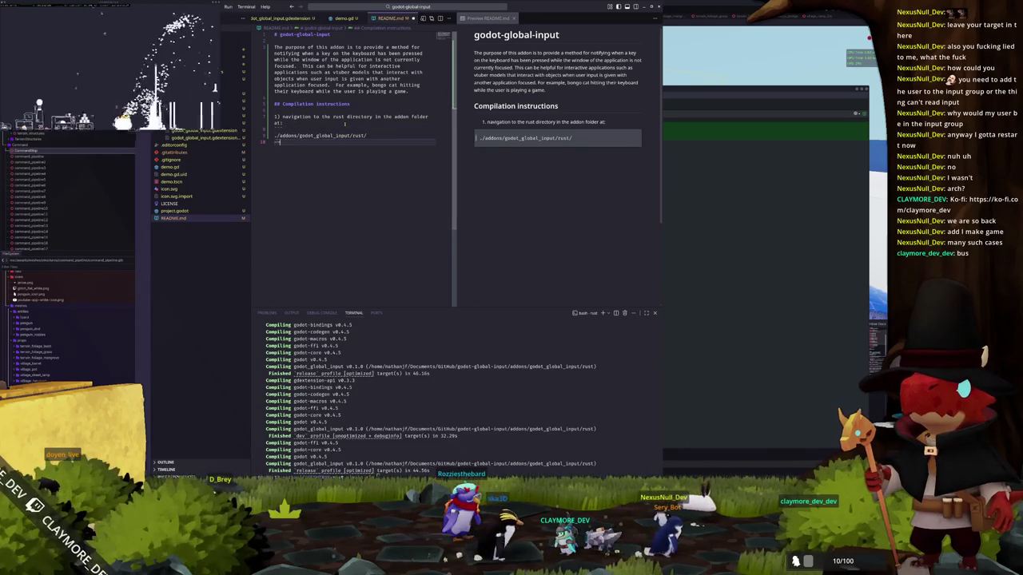
key(Return)
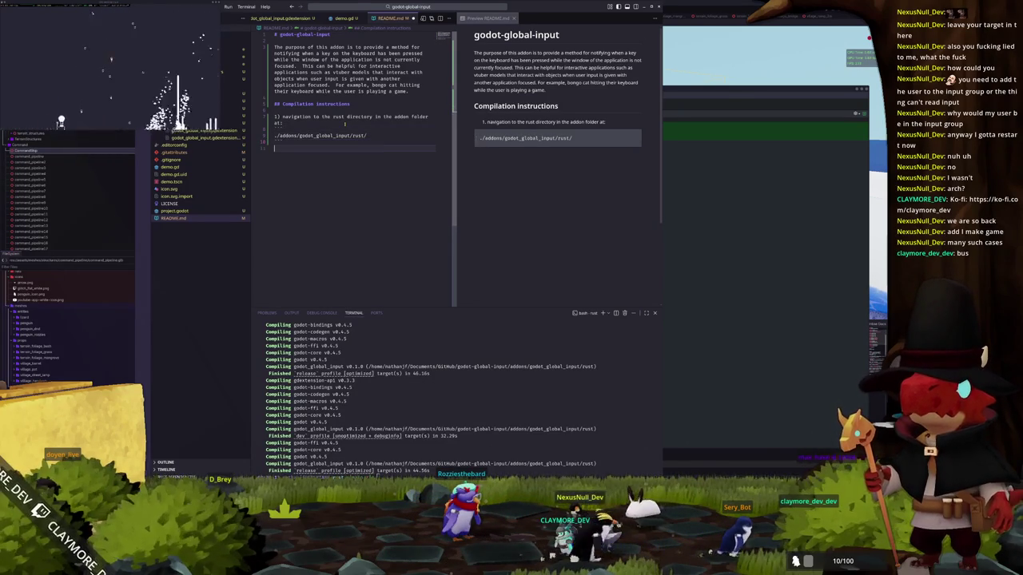
Start step 2: run ``cargo build`` or execute the ``build_all.sh`` shell script
text(2) Either run cargo)
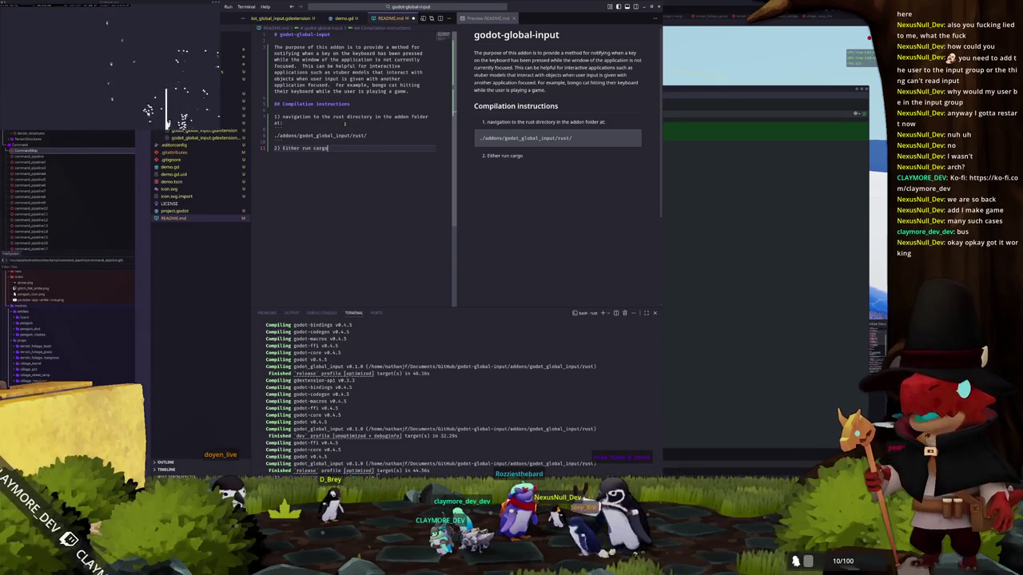
text(buil)
key(BackSpace)
key(BackSpace)
key(BackSpace)
text(``c)
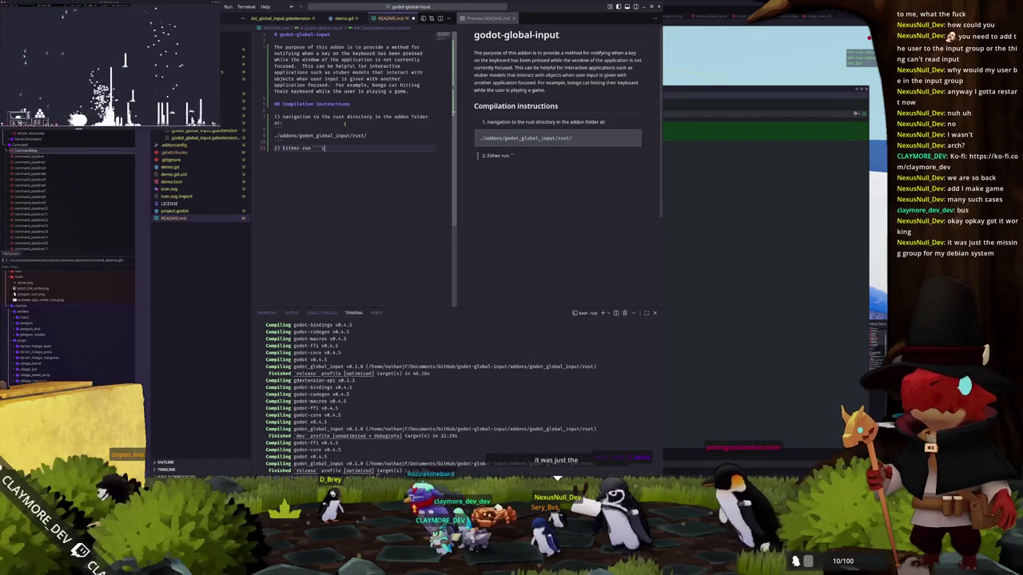
text(argo buil)
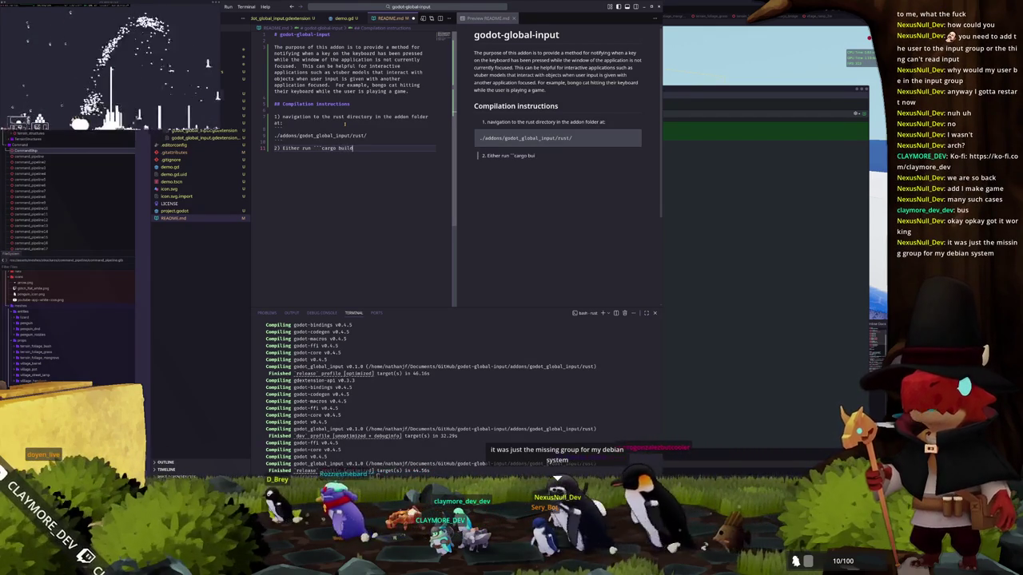
text(d``)
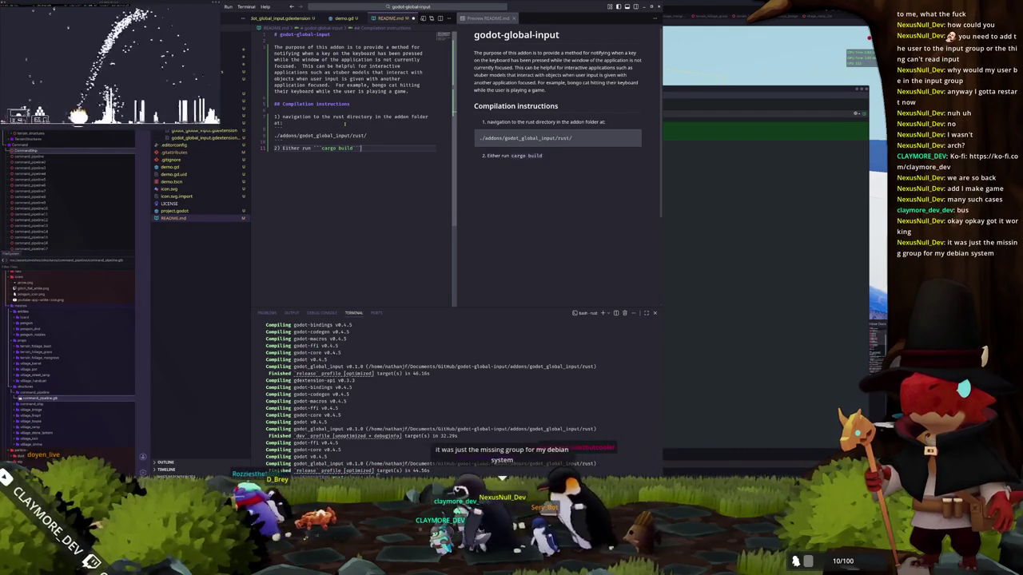
text( or execute the )
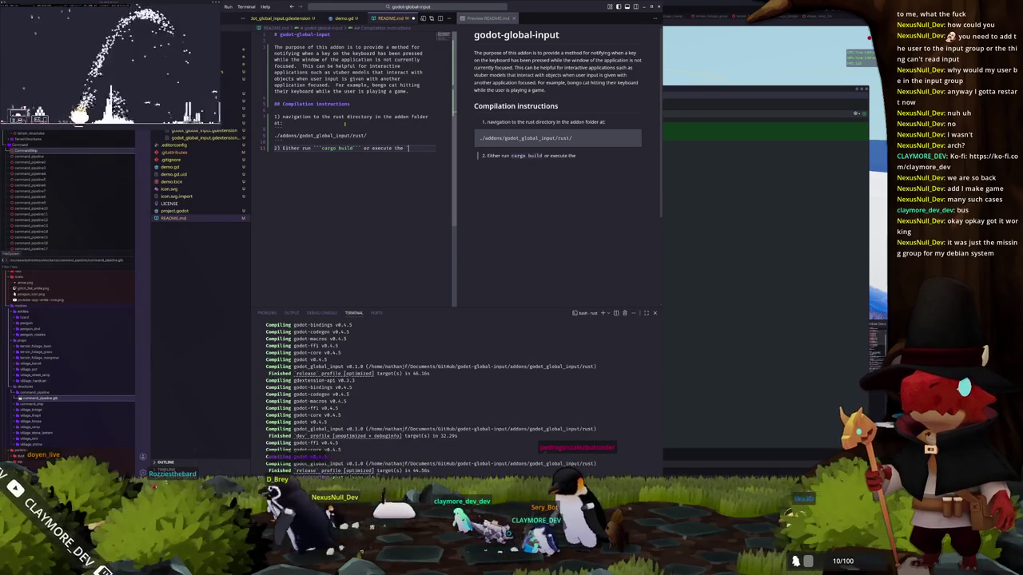
text(``build_all.sh)
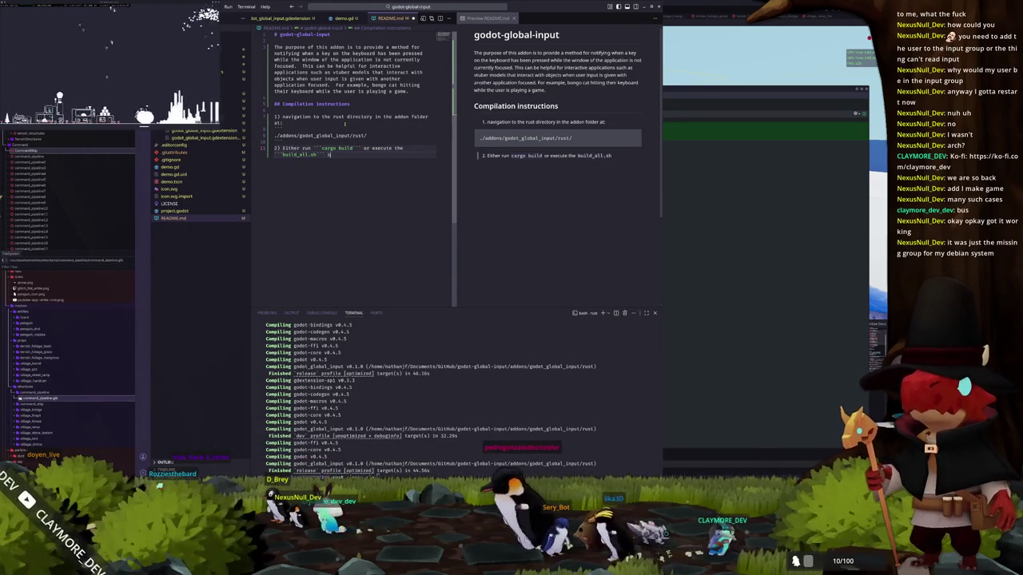
text(`` shell script.)
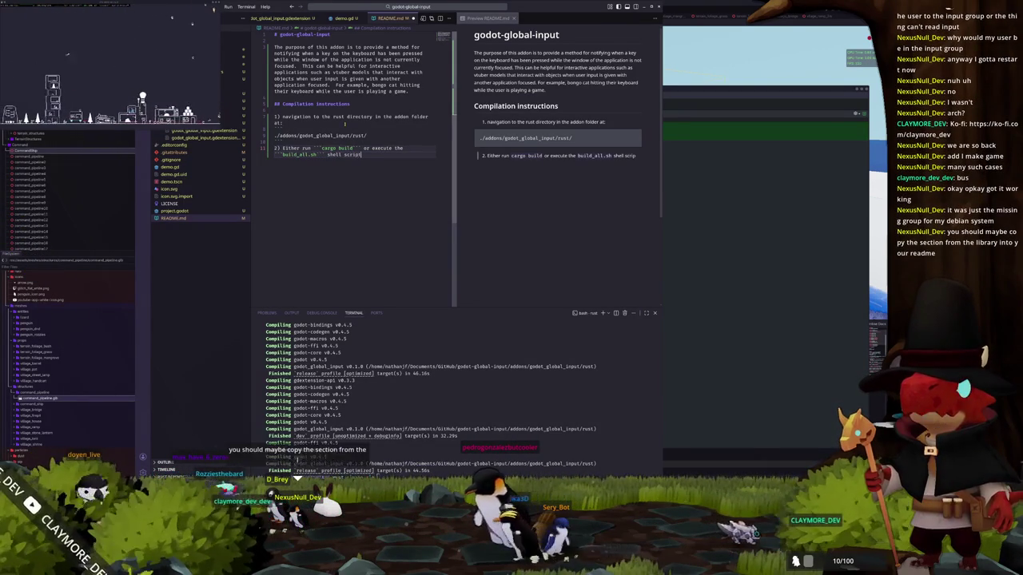
text( The)
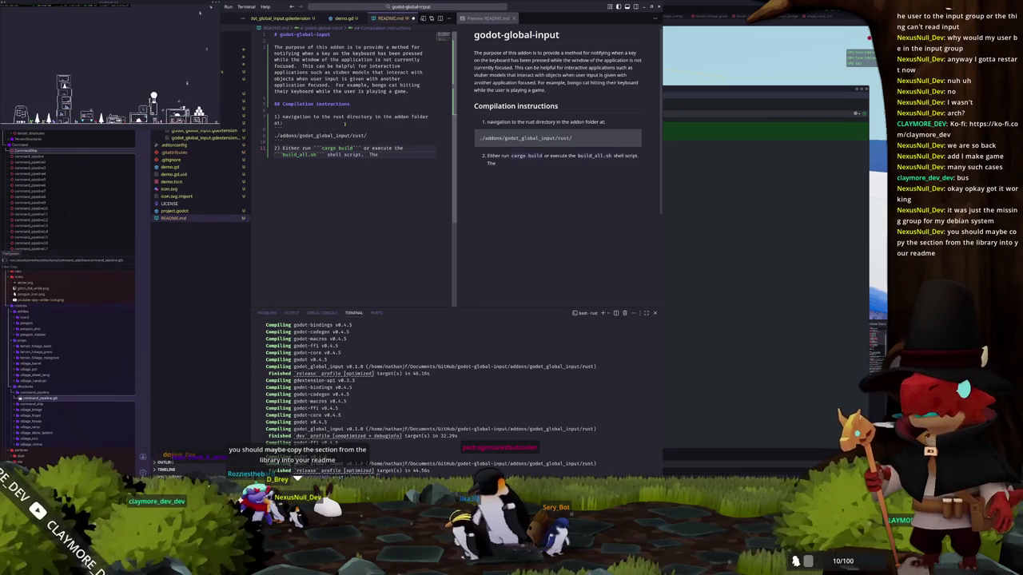
Explain cargo builds the current system target while the script builds the Windows and Linux release templates
key(BackSpace)
key(BackSpace)
key(BackSpace)
text(Carg)
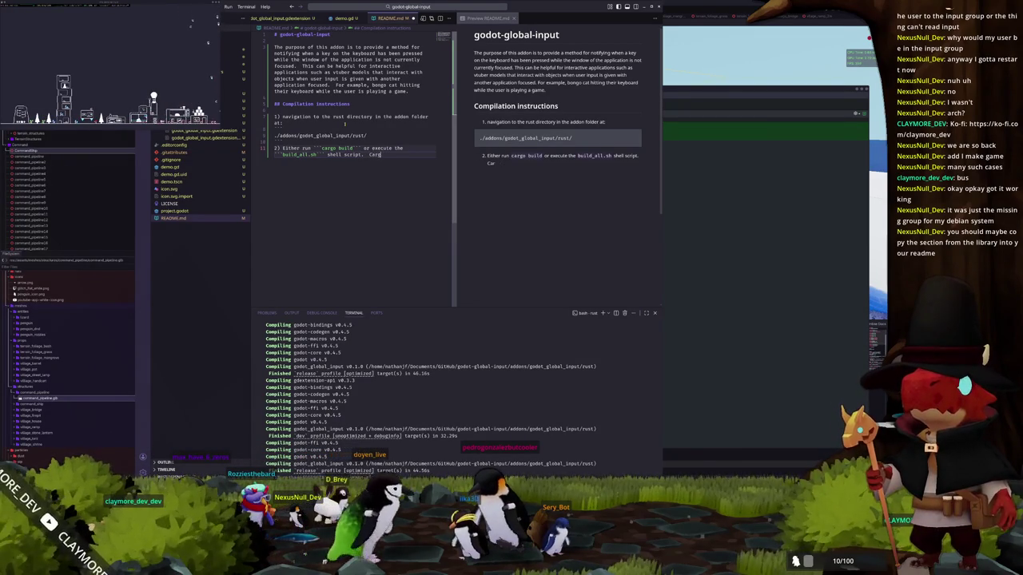
text(o will build )
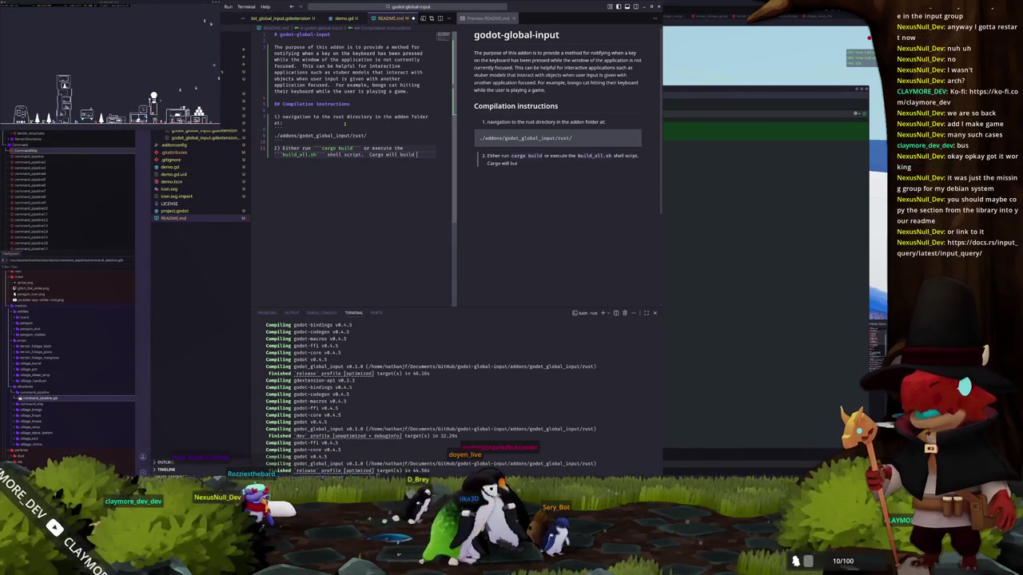
text(whatever the c)
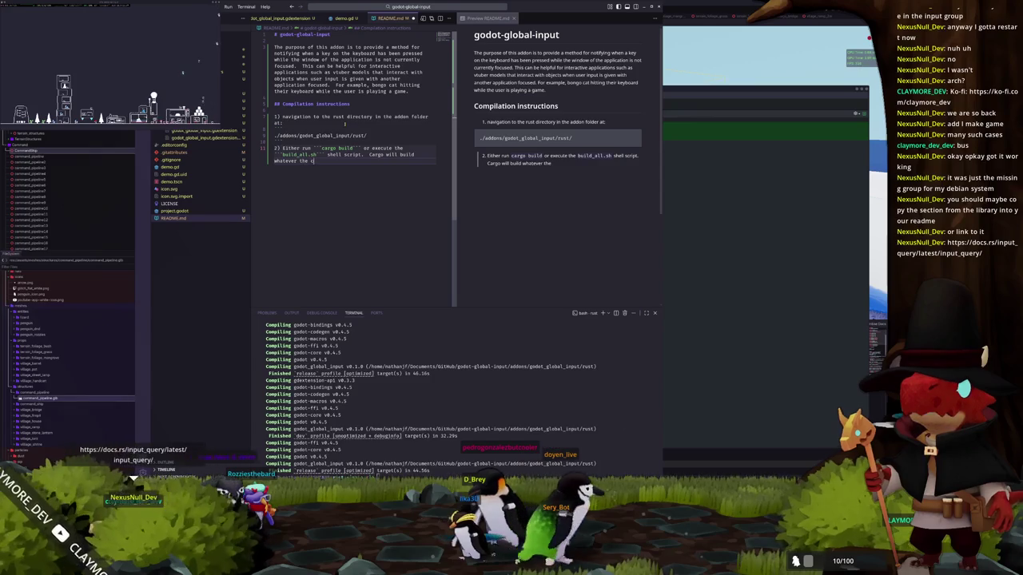
text(urrent system target i)
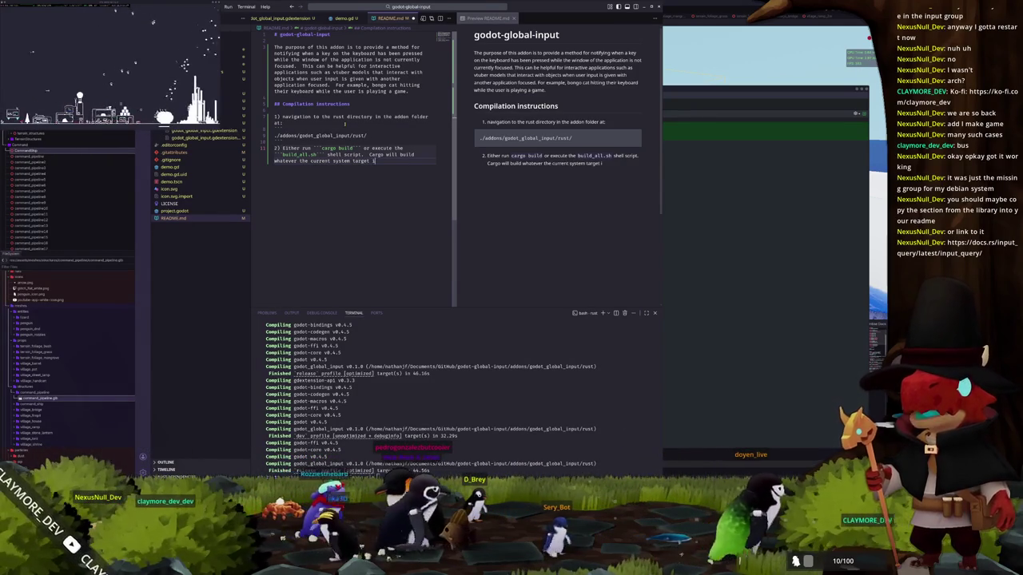
text(s and the b)
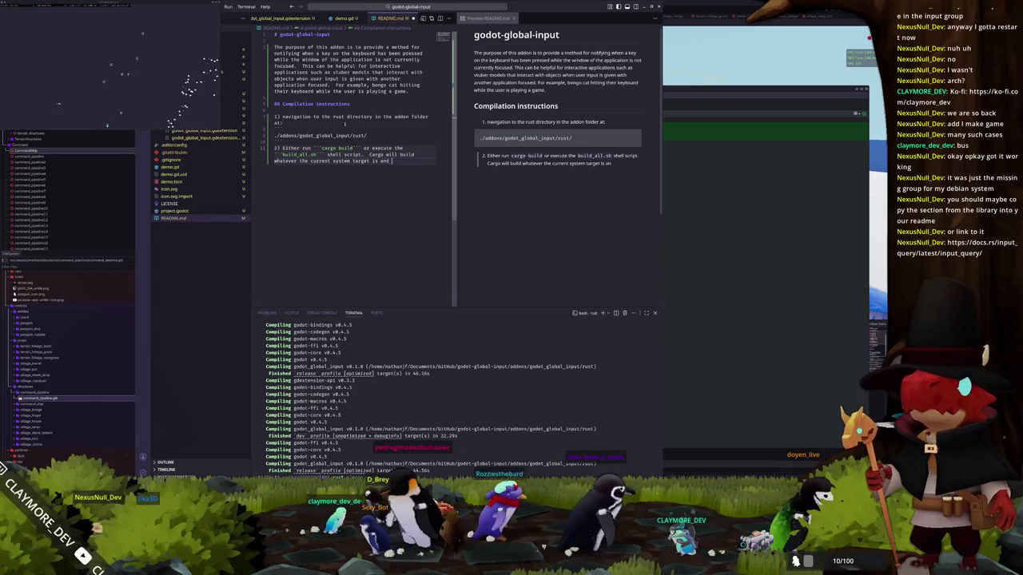
text(uild)
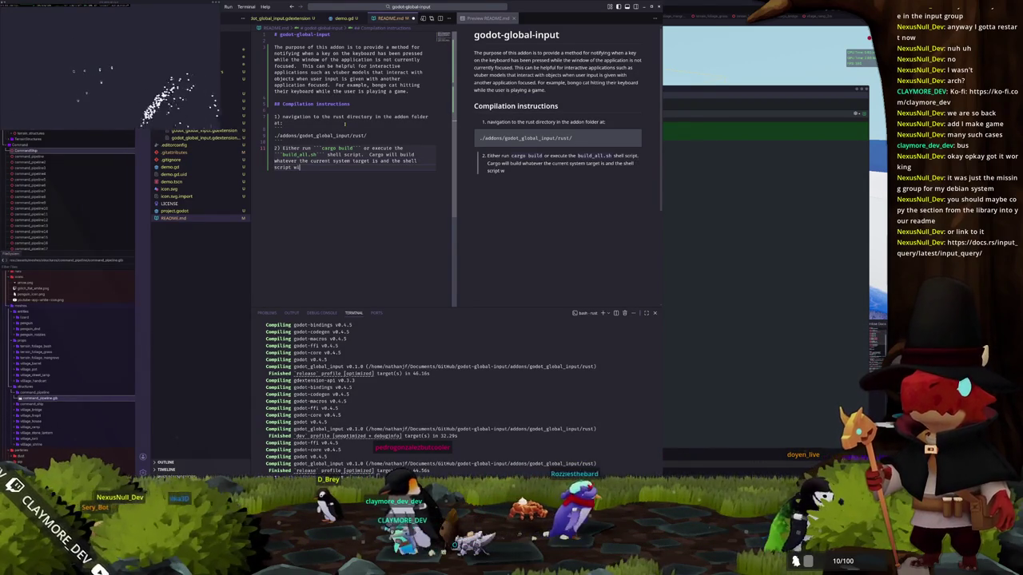
text(ld th)
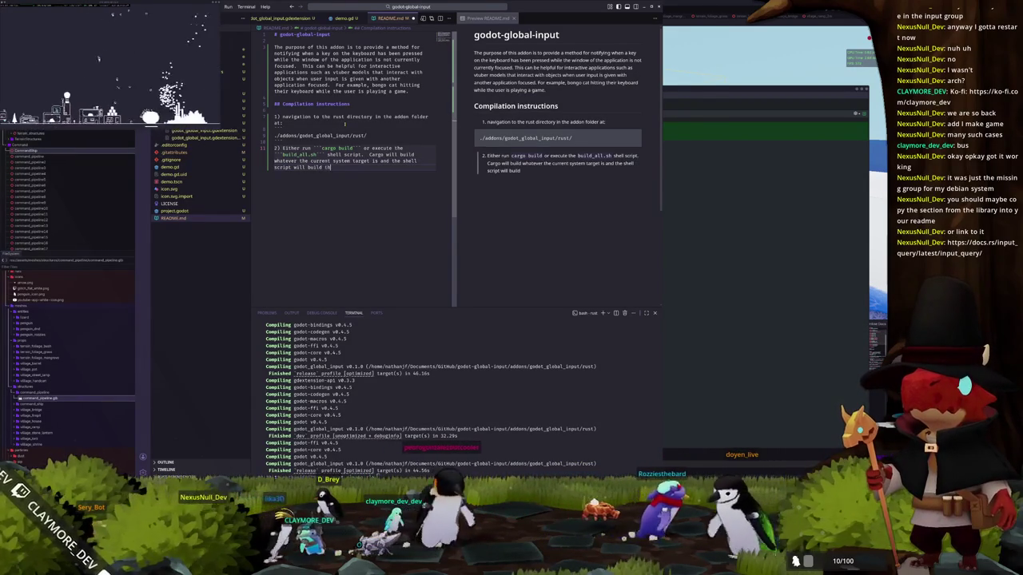
text(e windows and lin)
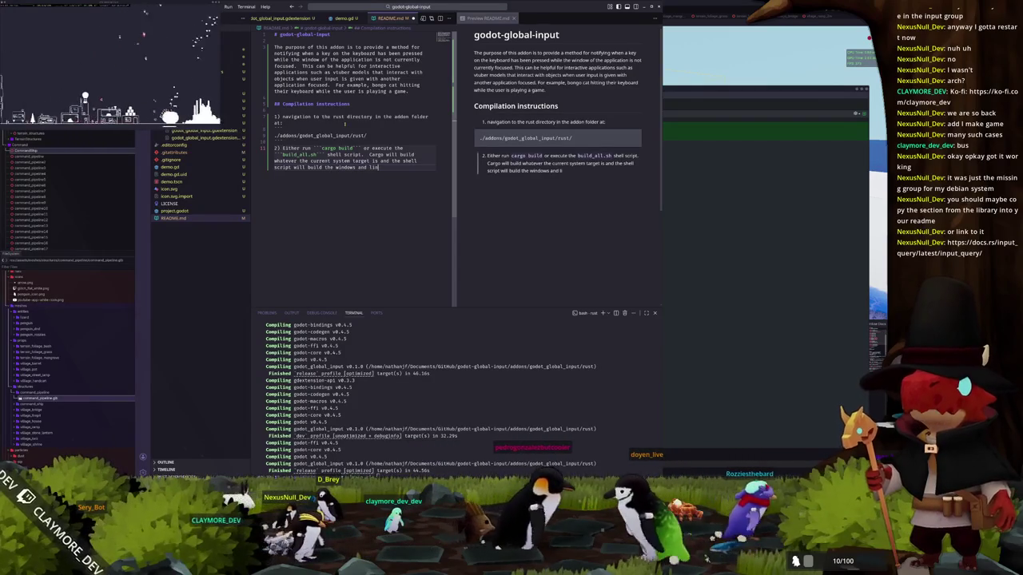
text(ux release temp)
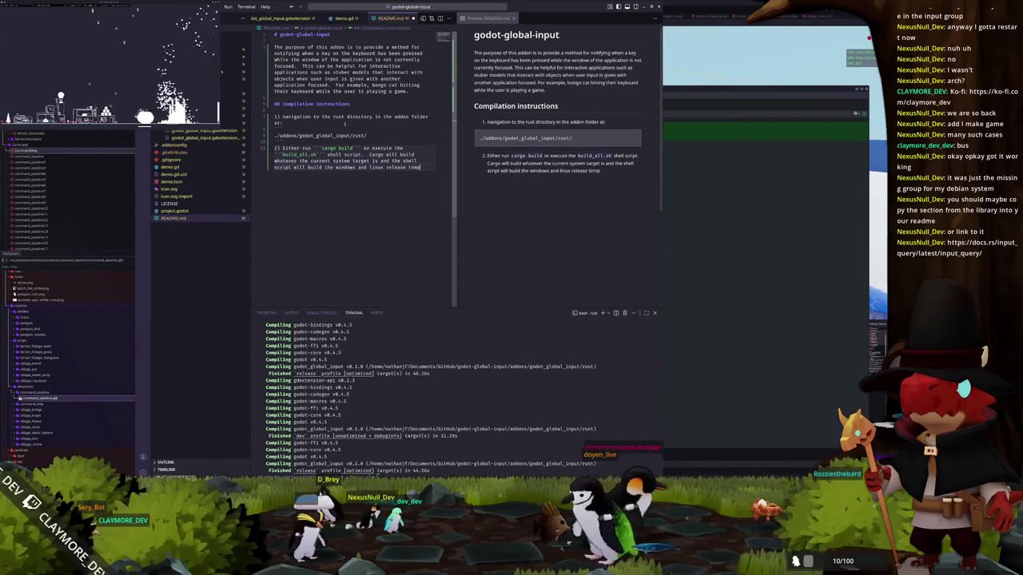
text(lates.)
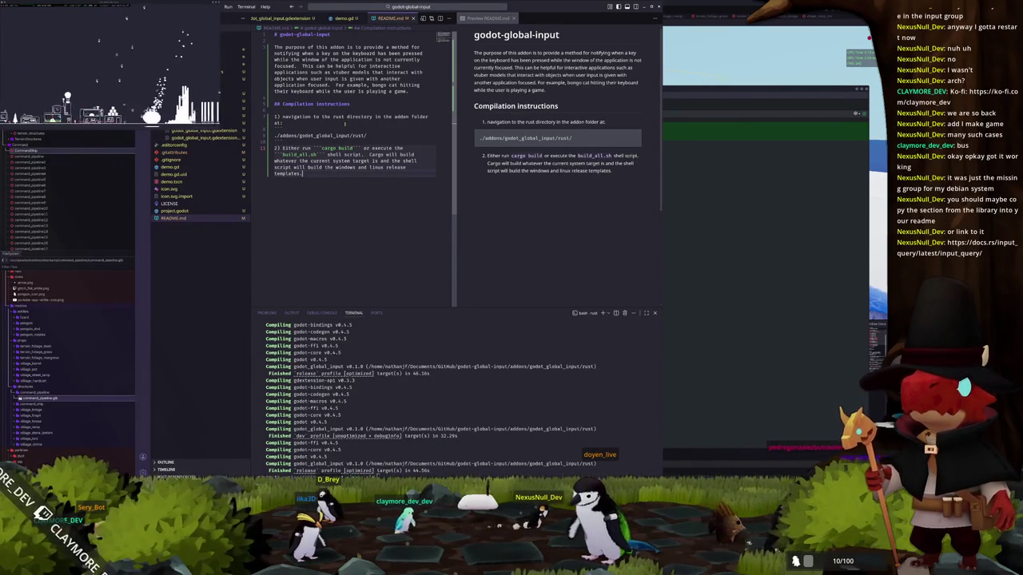
key(Up)
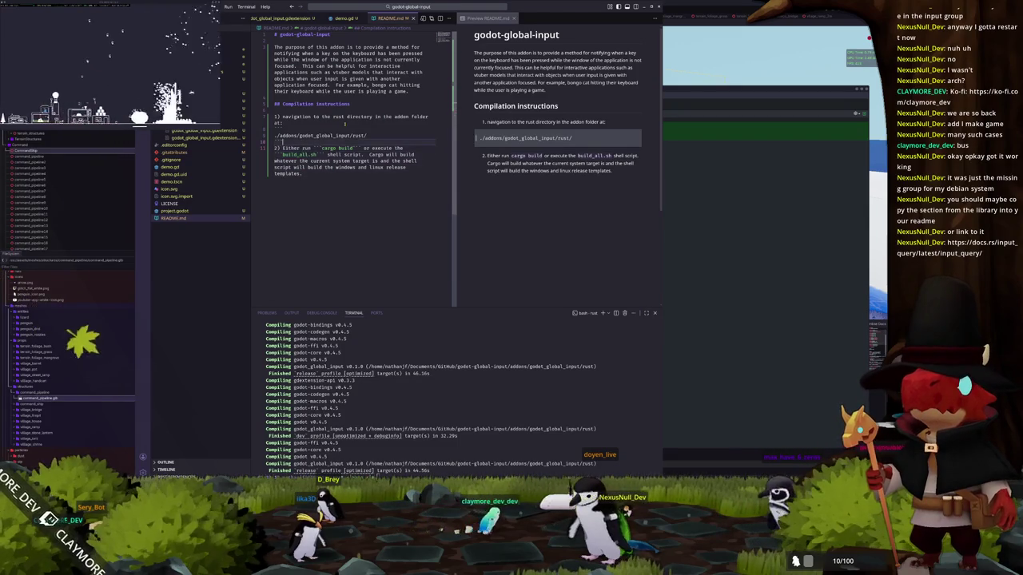
Change 'navigation' to 'Navigate' at the start of step 1
key(Down)
key(Down)
key(Down)
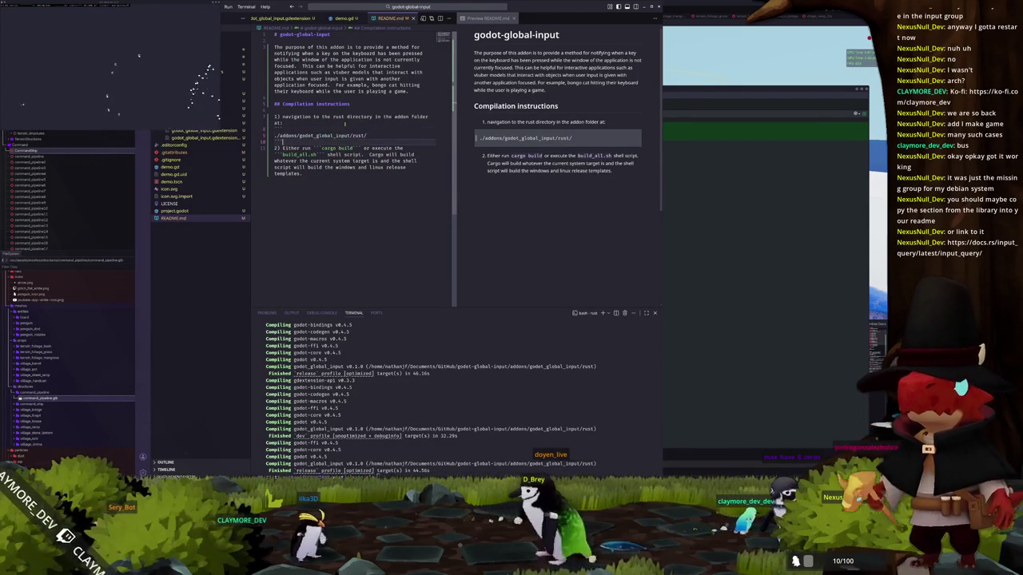
key(Down)
key(Up)
key(Up)
key(Up)
key(ctrl+shift+Right)
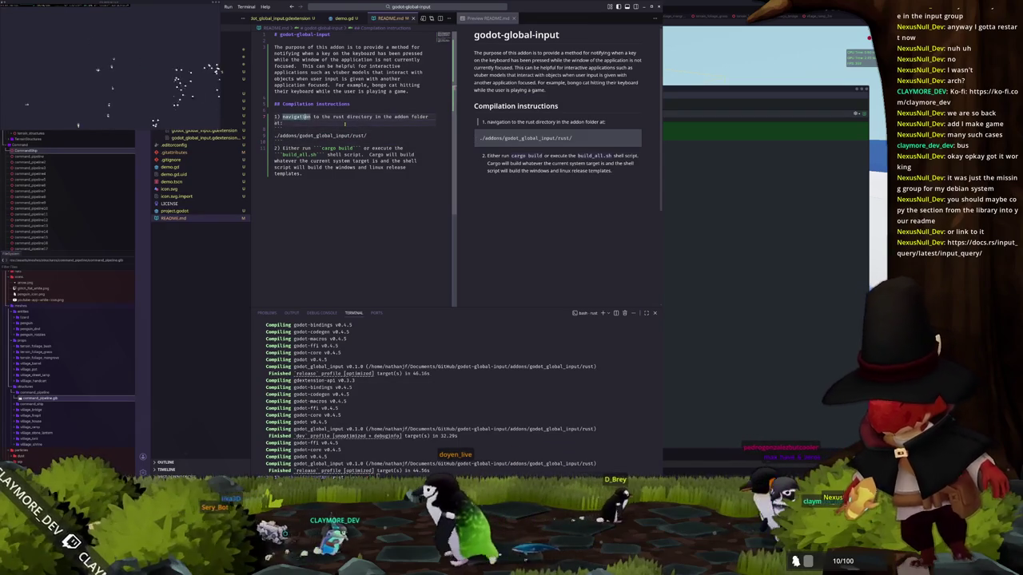
text(Navigate)
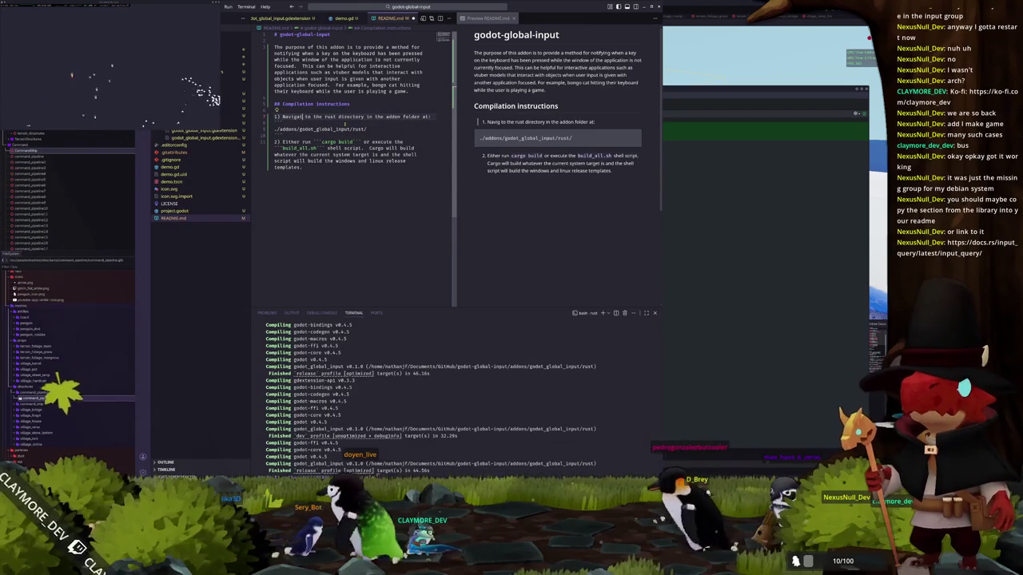
key(ctrl+Right)
key(ctrl+Right)
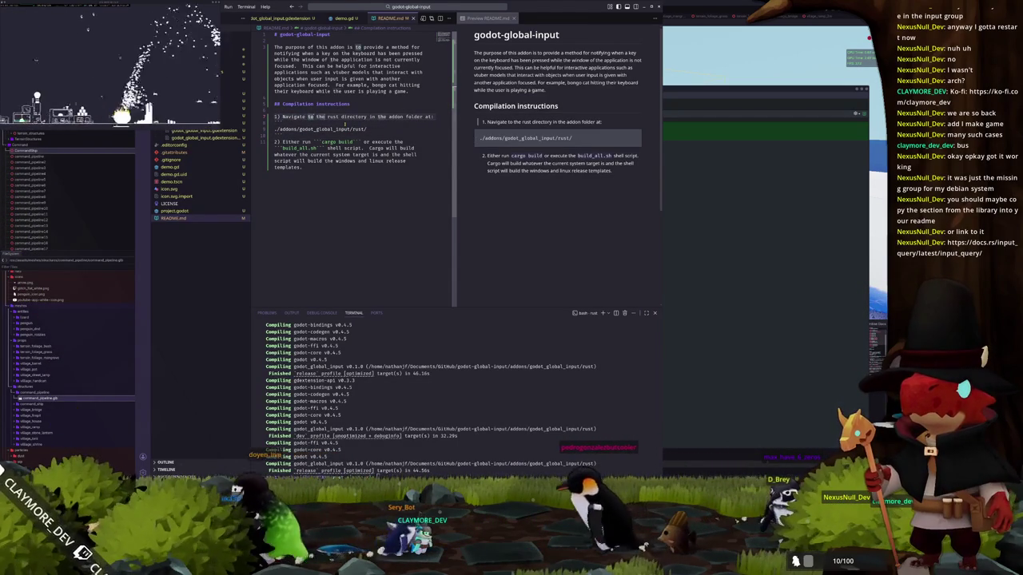
Remove the colon and blank lines so the path joins step 1, and start a new line after step 2
key(End)
key(BackSpace)
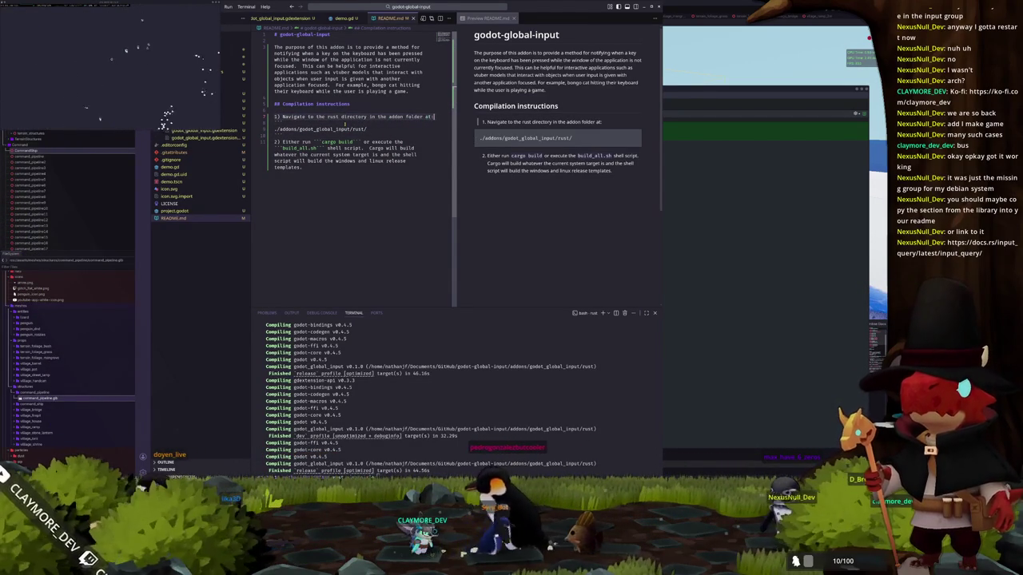
key(Tab)
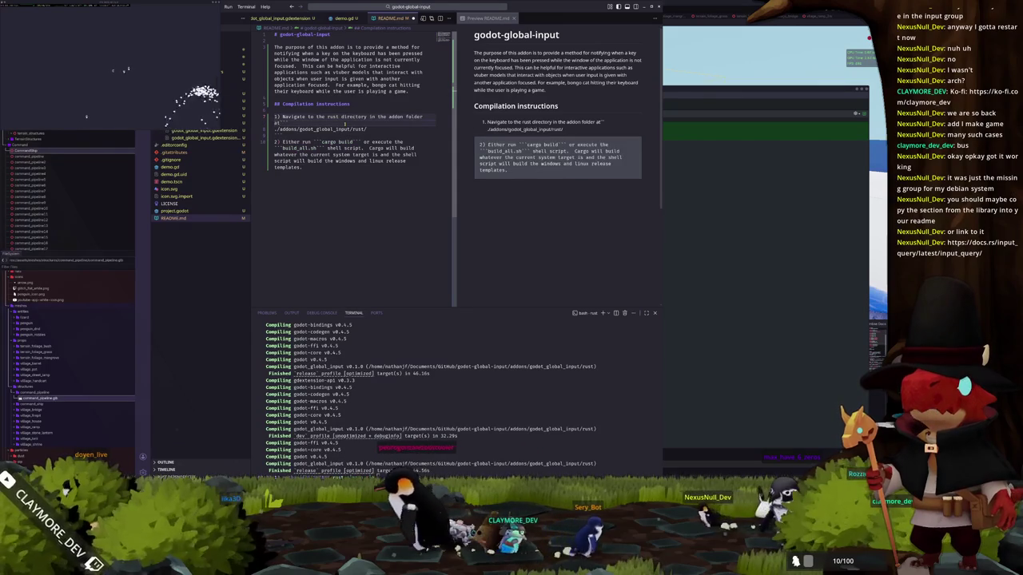
key(BackSpace)
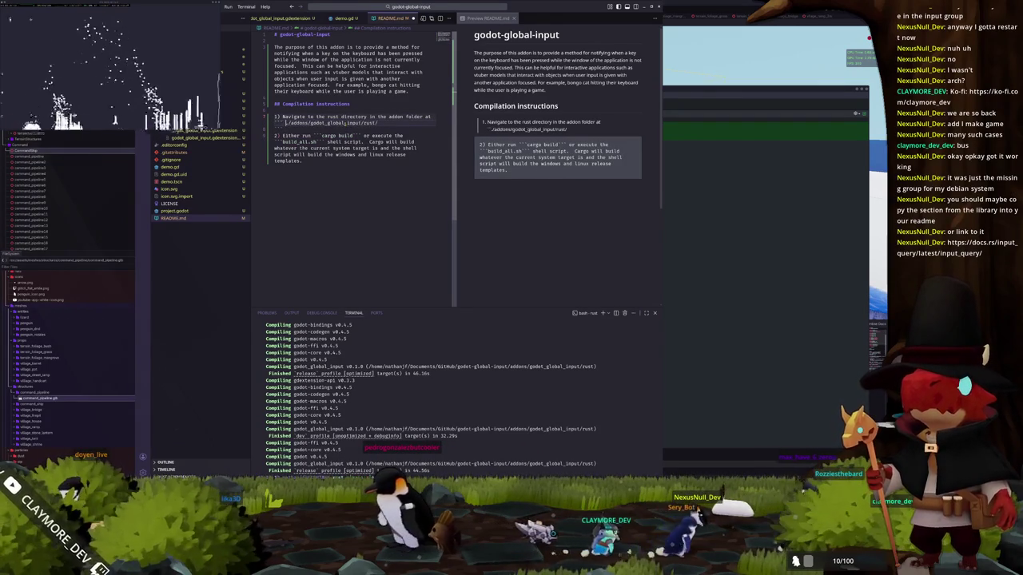
key(Delete)
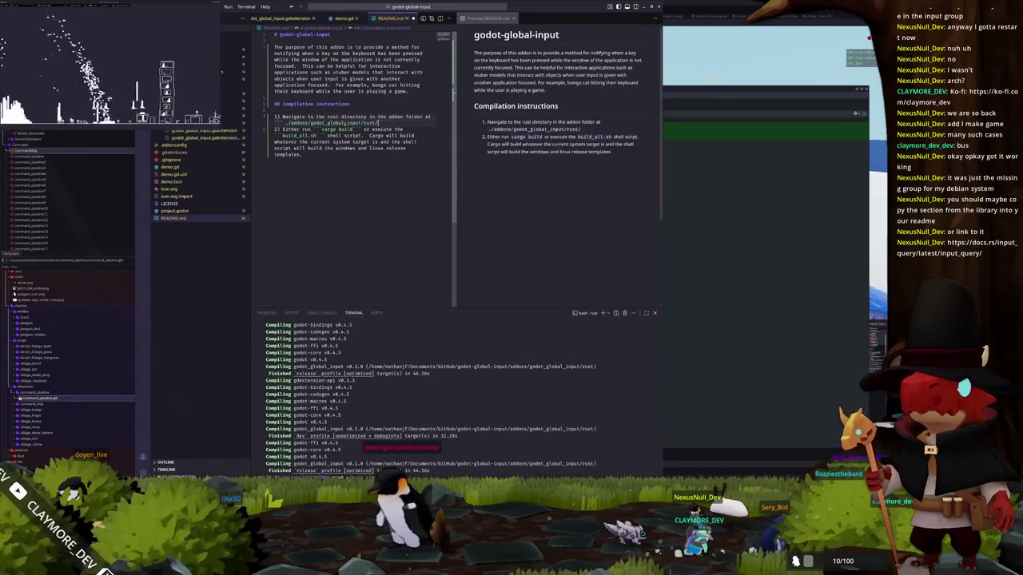
text(``)
click(302, 155)
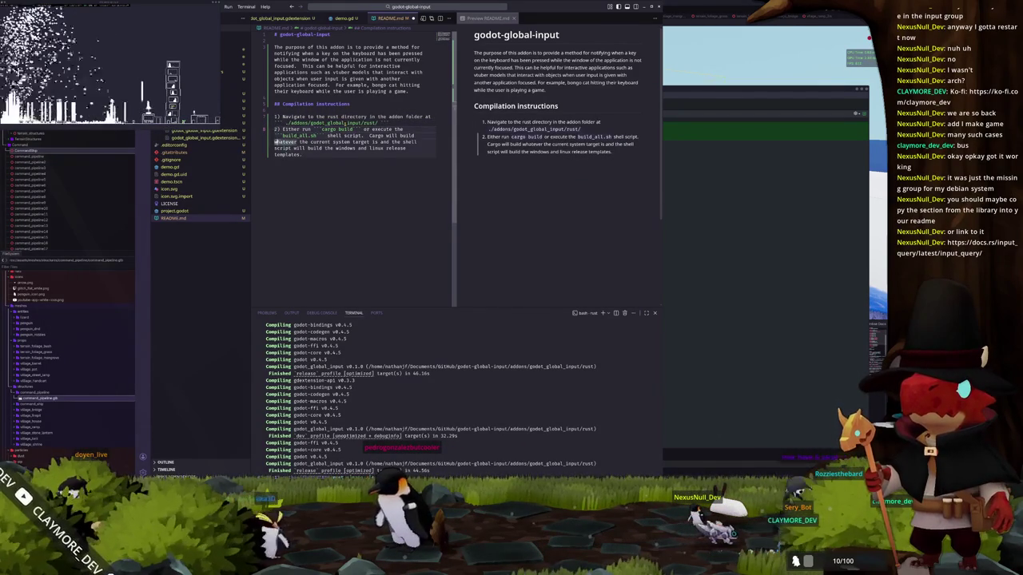
key(Return)
text(Or if you trust me)
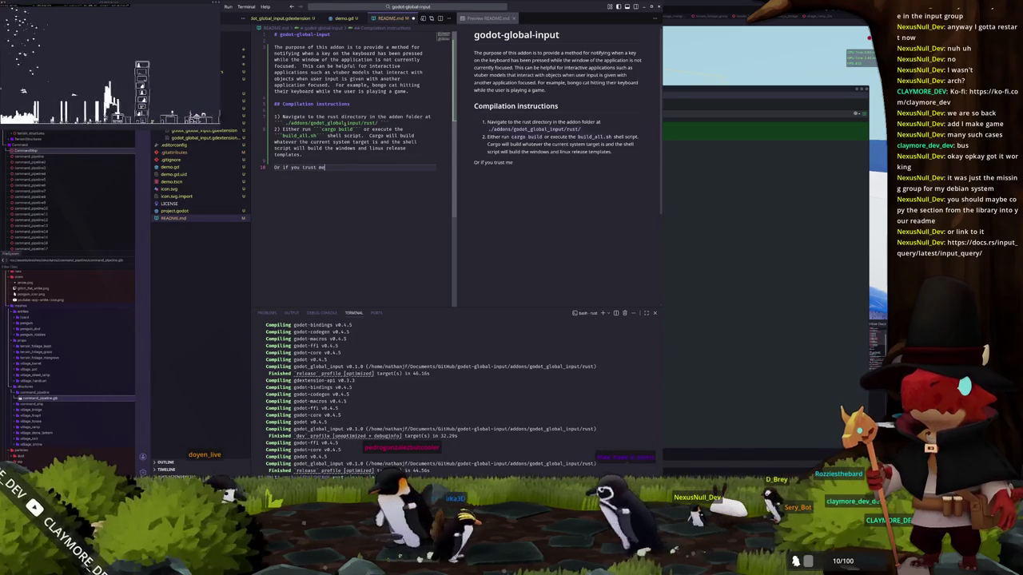
Add a ``` code block with cd addons/godot_global_input/rust/, cargo build and cargo build --release
text(:)
key(Return)
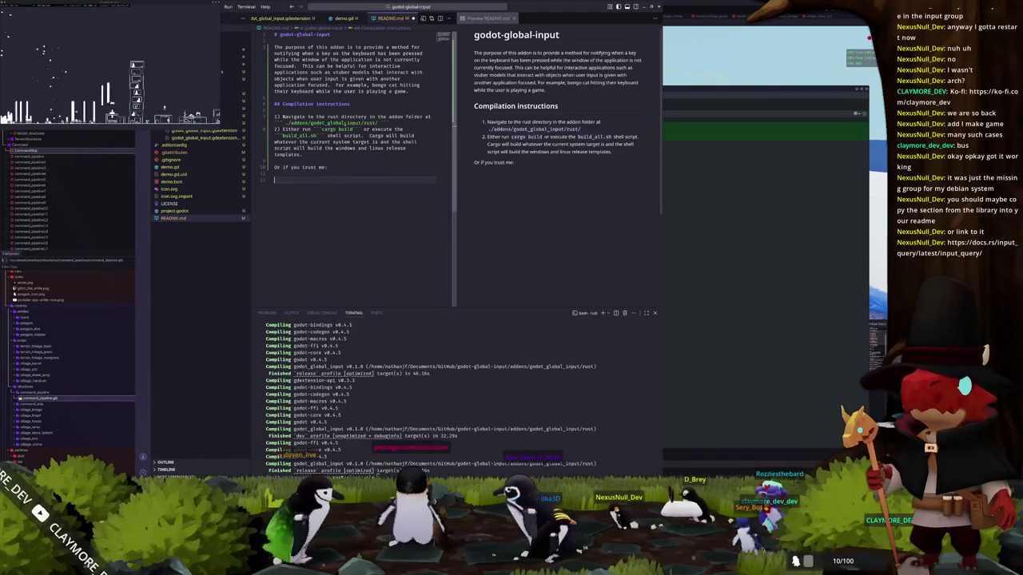
text(```)
key(Return)
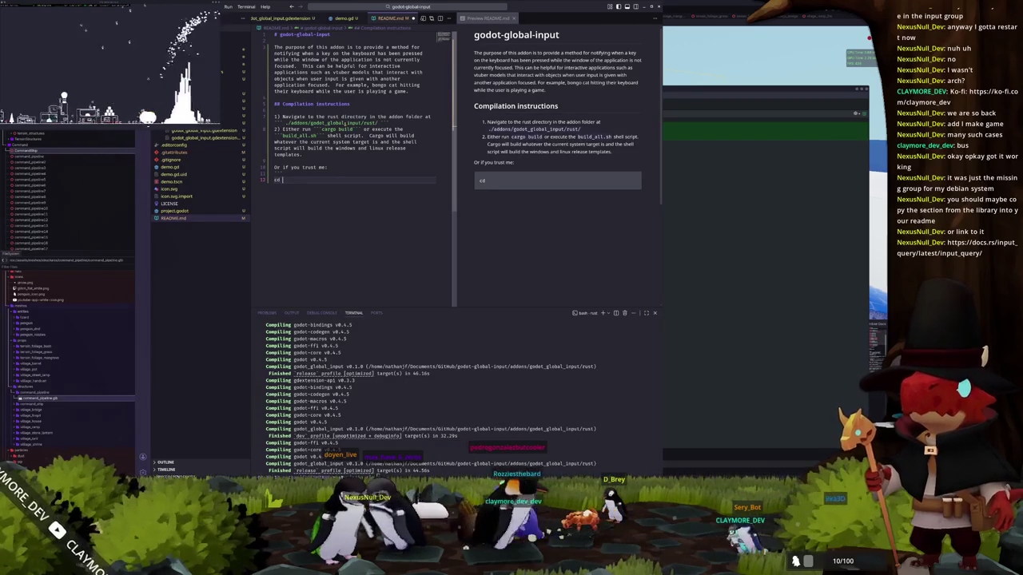
text(addons/g)
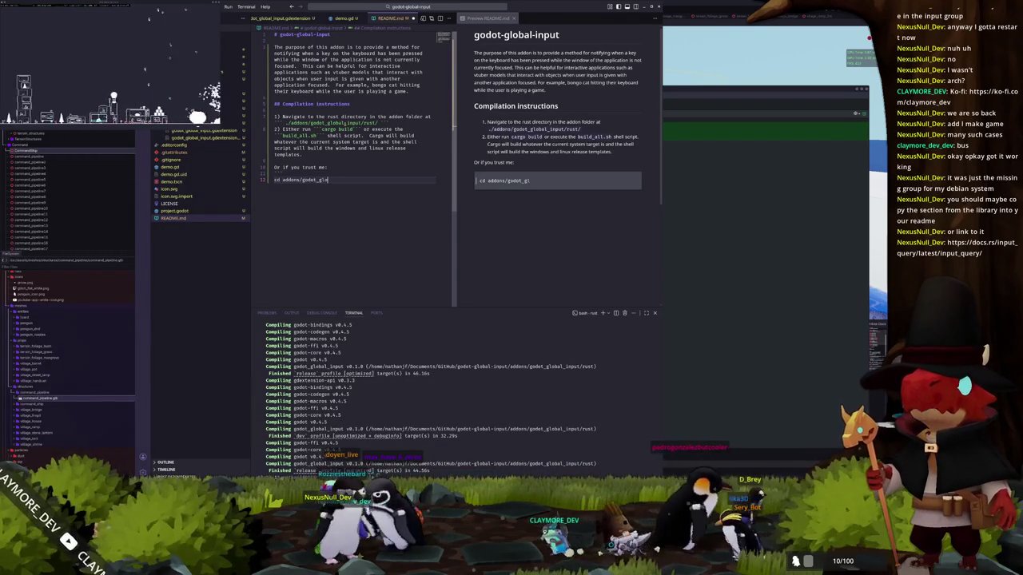
text(odot_global_input/rust/)
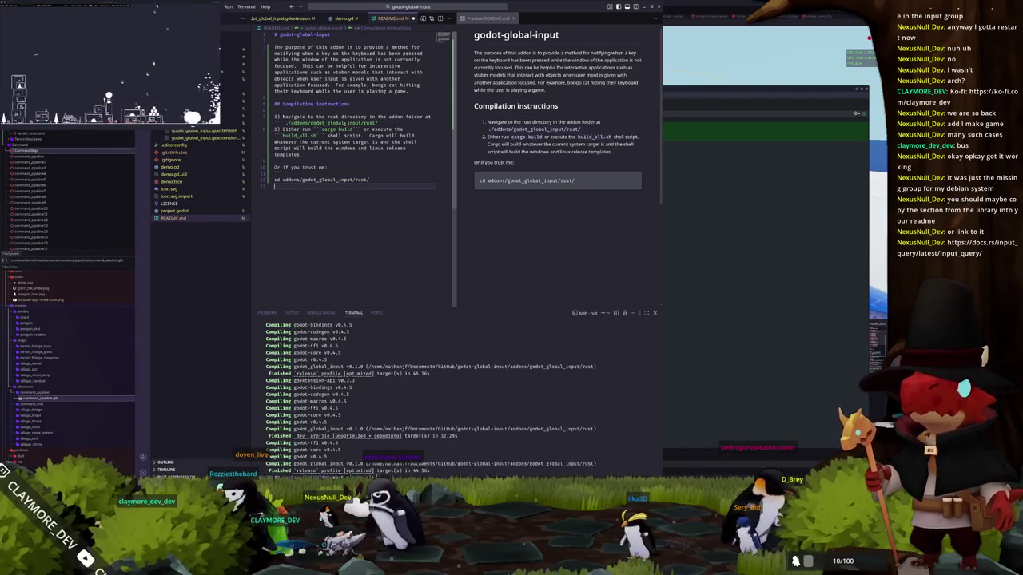
text(cargo build)
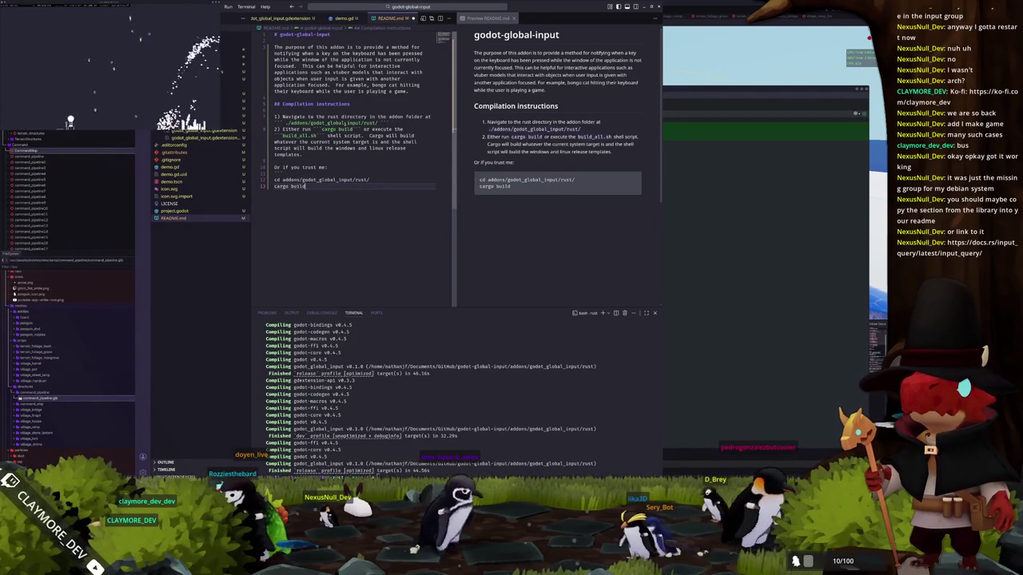
key(shift+alt+Down)
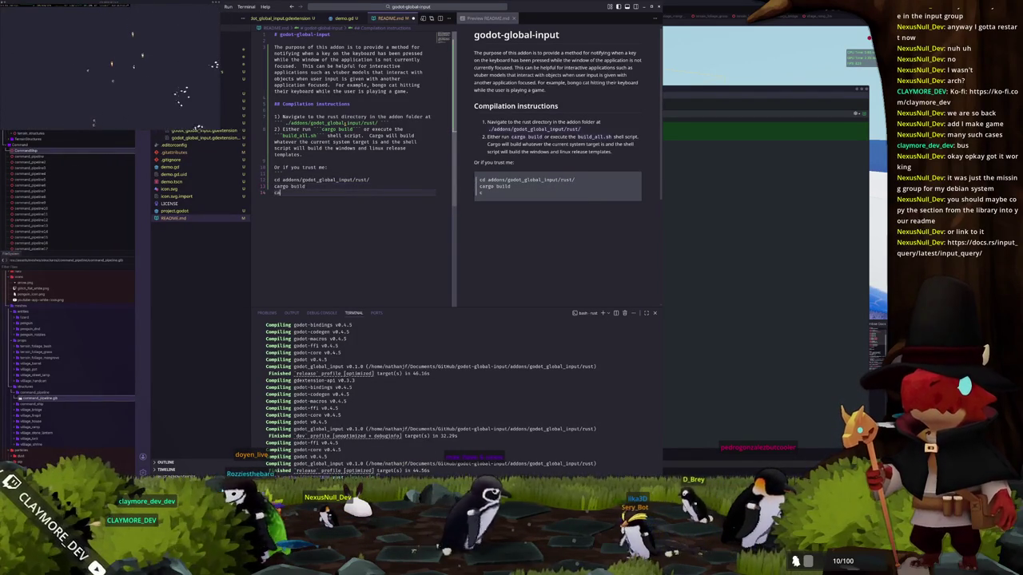
text(--release)
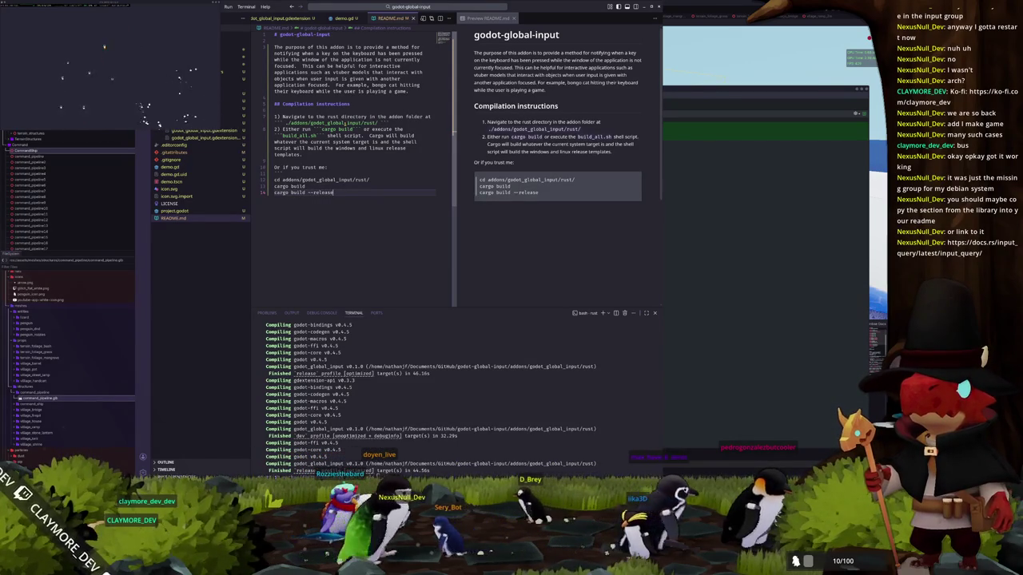
key(Return)
text(```)
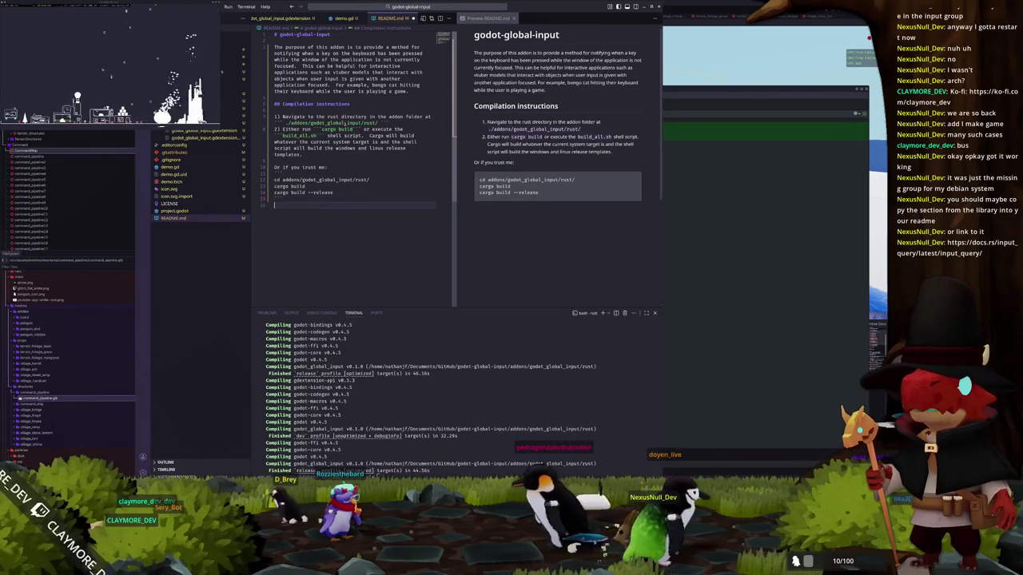
key(Return)
key(Return)
Add a Usage instructions heading with step 1 'Add the GlobalInputNode to the scene' and begin step 2
text(## Usage instructions)
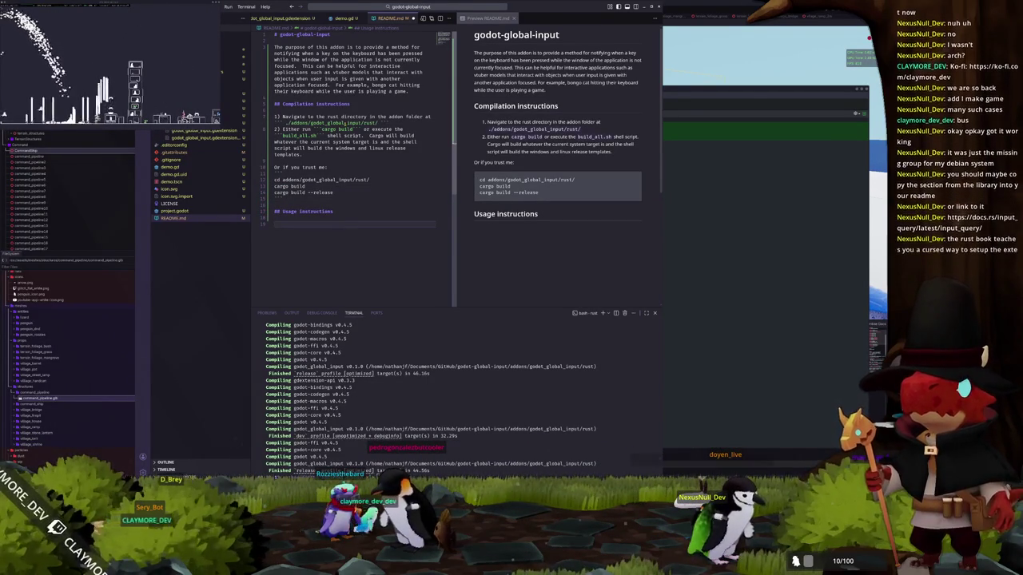
text(1)
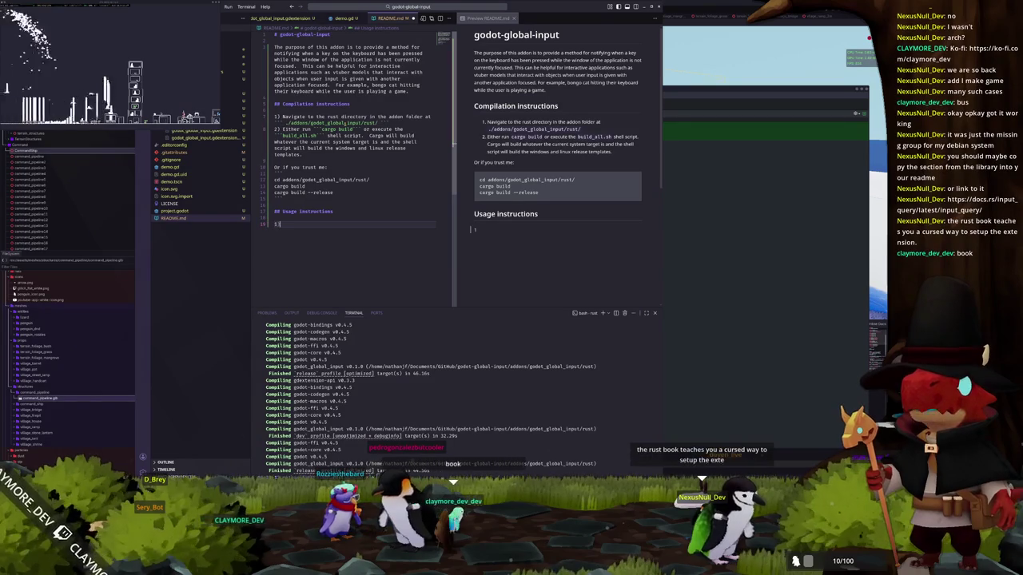
text( the )
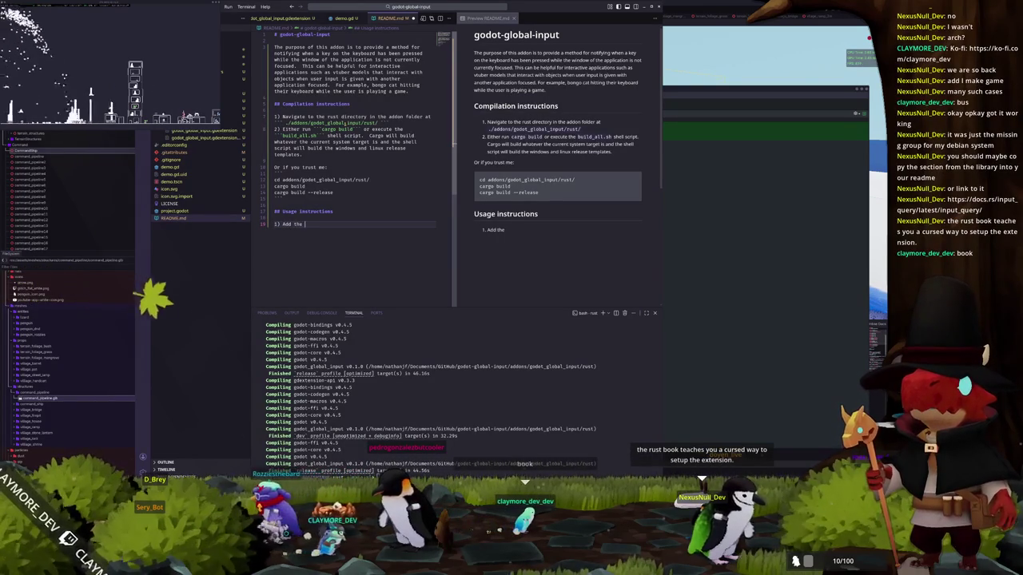
text(``G)
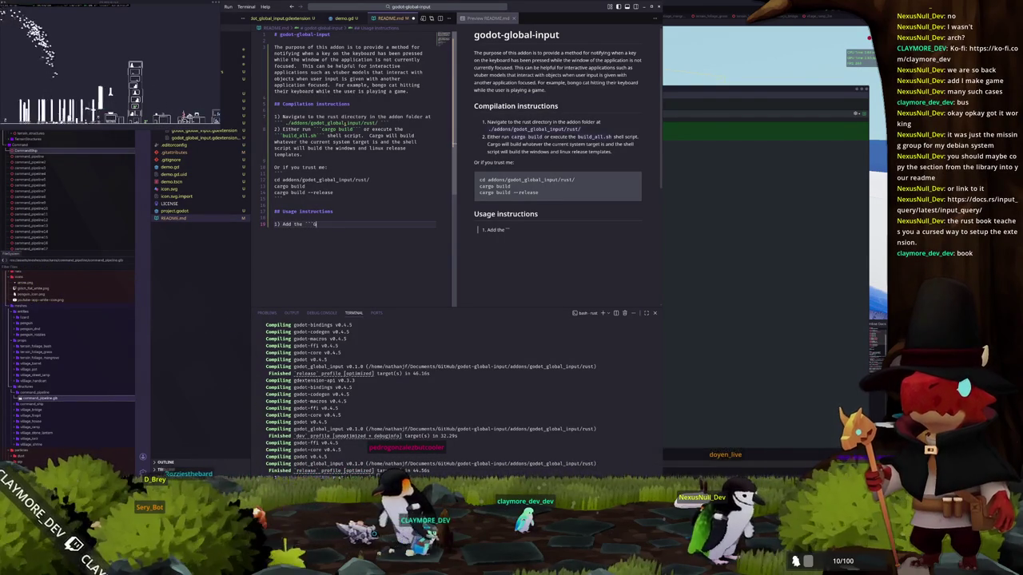
text(lobalInputNode)
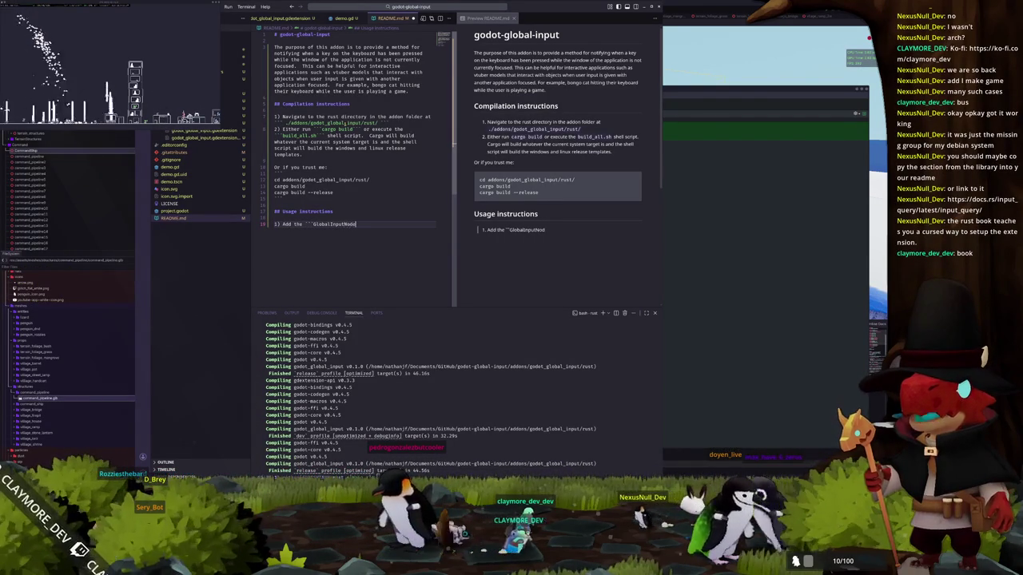
text(``to )
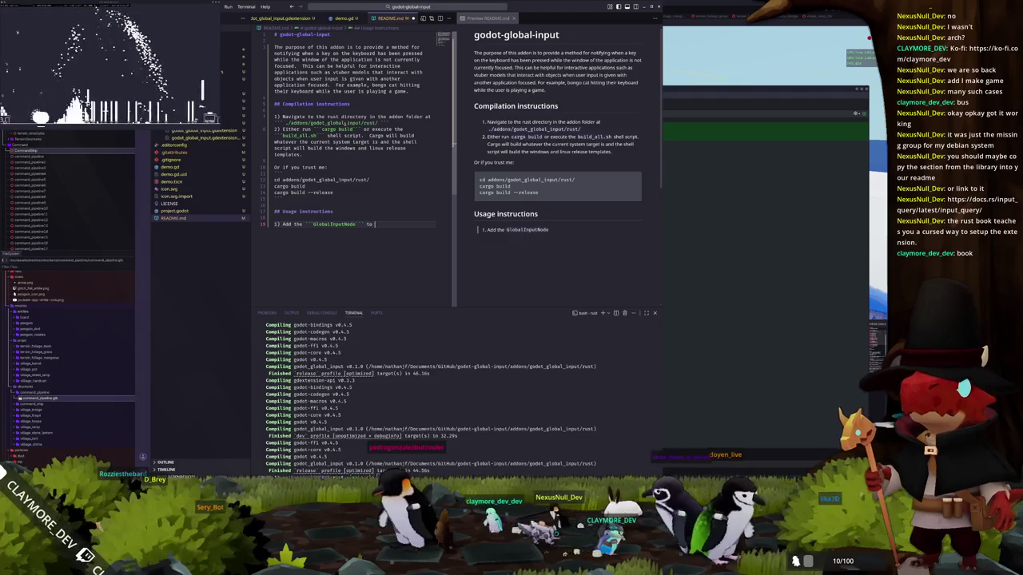
text(the scene)
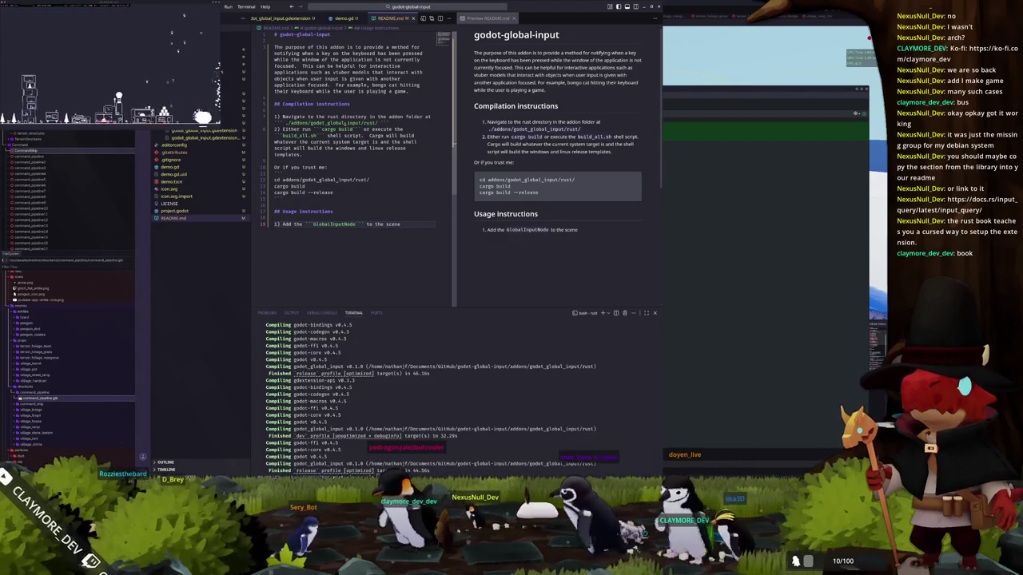
key(Return)
text(2) Connect it)
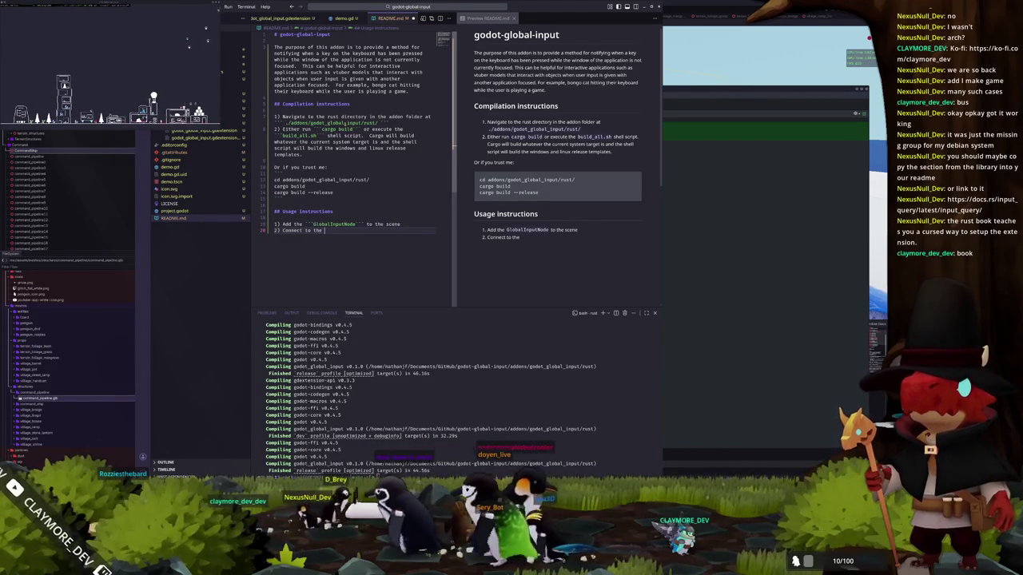
text(he ``)
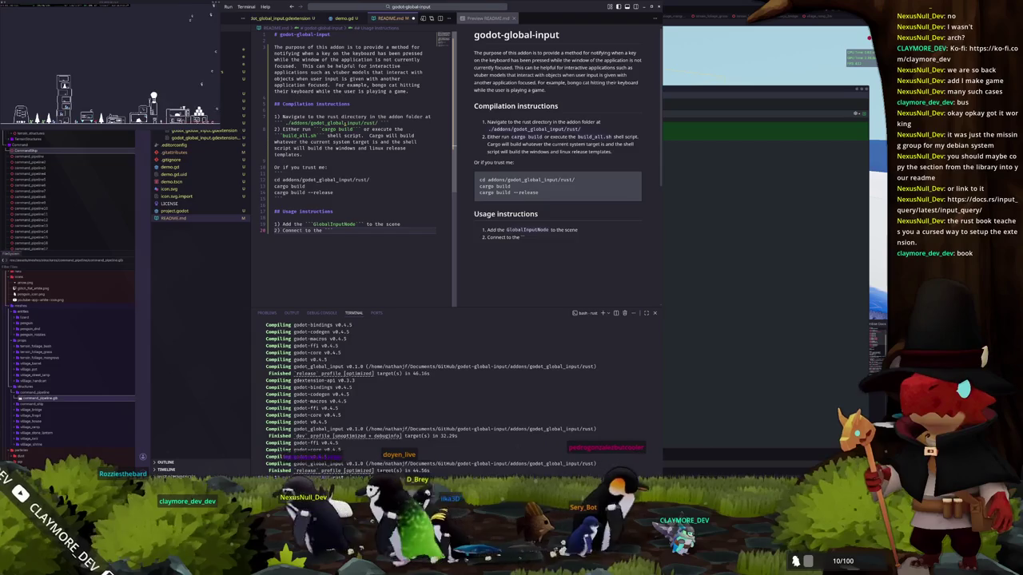
Review the icon.svg.import and demo.gd diffs in GitHub Desktop, then return to the README
key(alt+Tab)
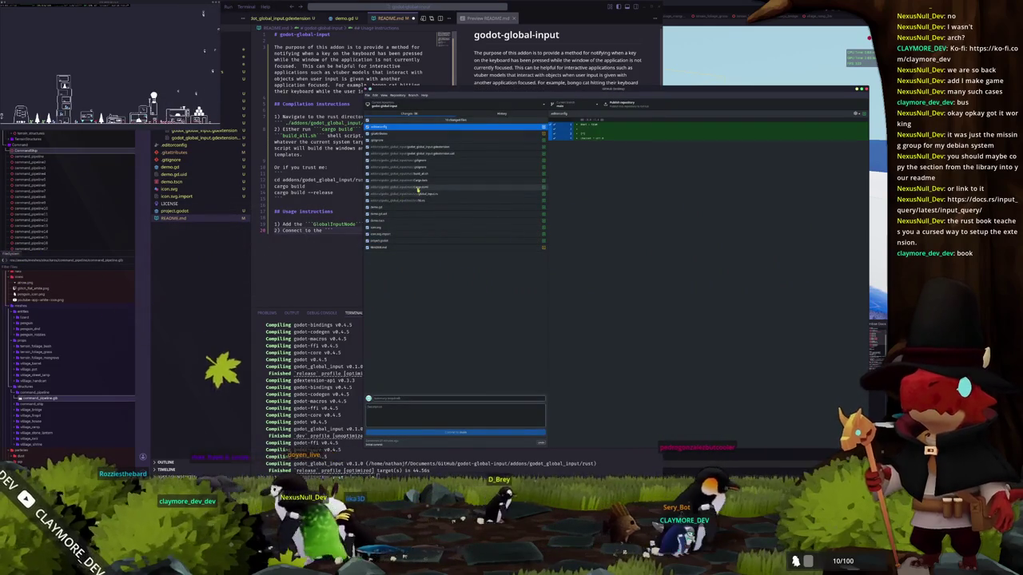
click(406, 231)
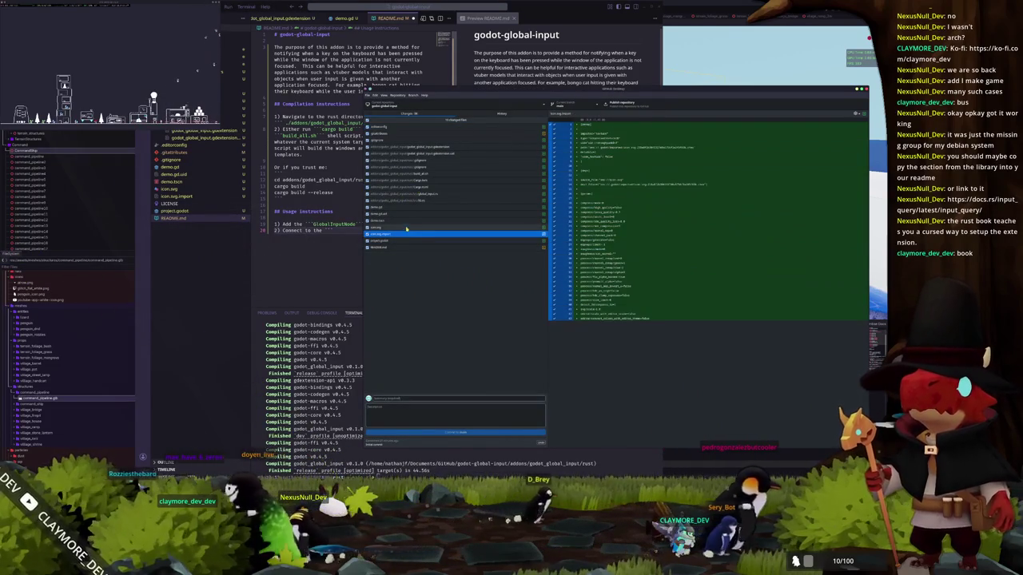
click(401, 208)
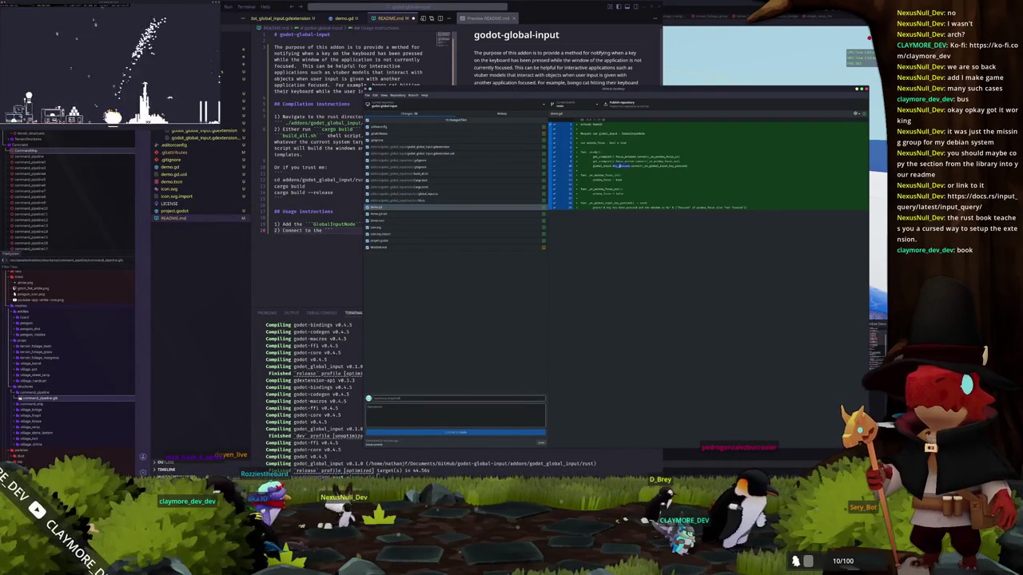
click(346, 231)
text(key_pressed)
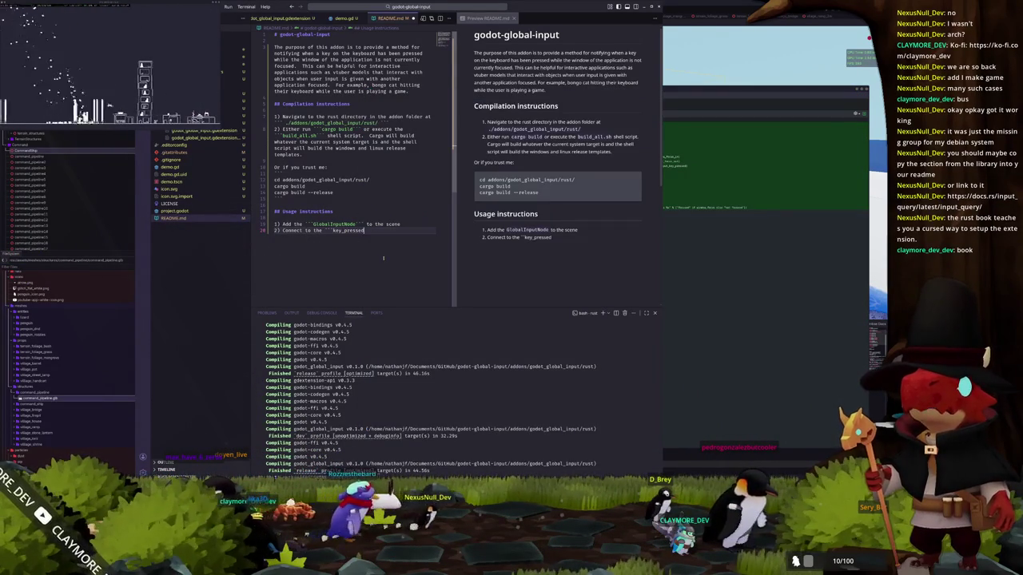
Finish step 2 with 'key_pressed signal' and move to the end of 'scene' in step 1
text(signal)
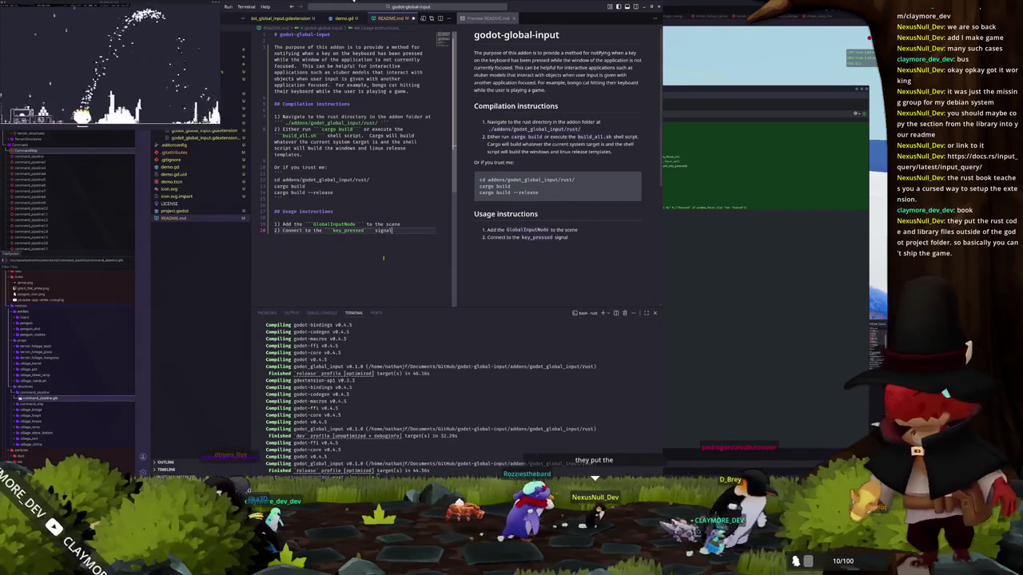
key(Up)
key(End)
key(ctrl+shift+Left)
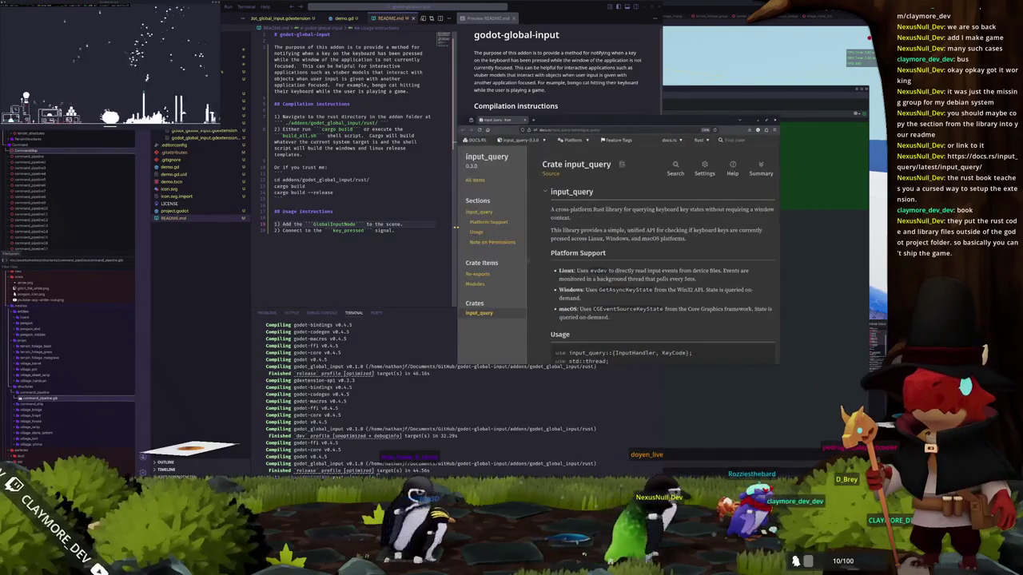
Select and copy the Note on Permissions section from the input_query docs, then return to the README
scroll(546, 264, down, 5)
scroll(547, 264, down, 3)
scroll(547, 264, down, 2)
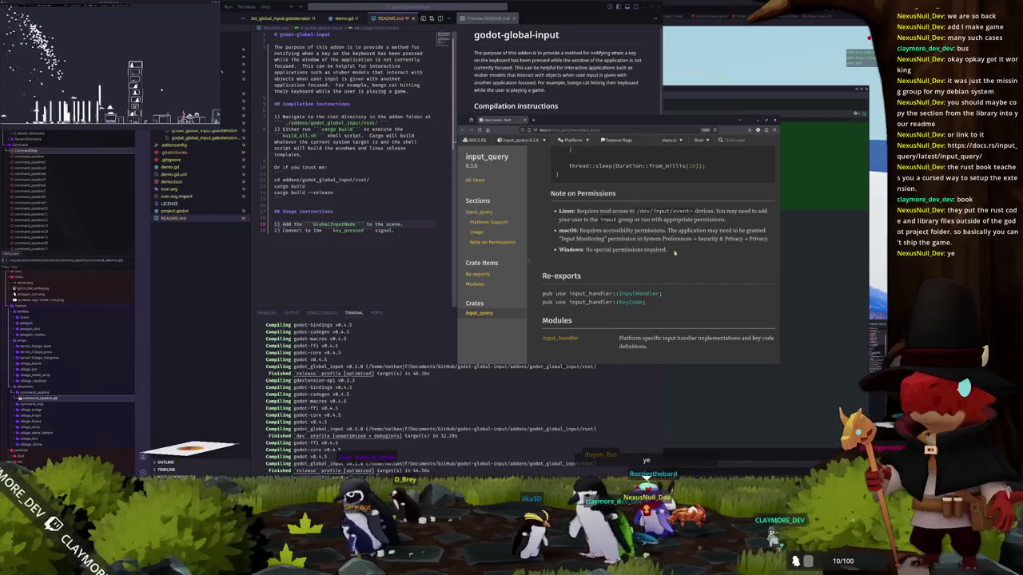
double_click(614, 218)
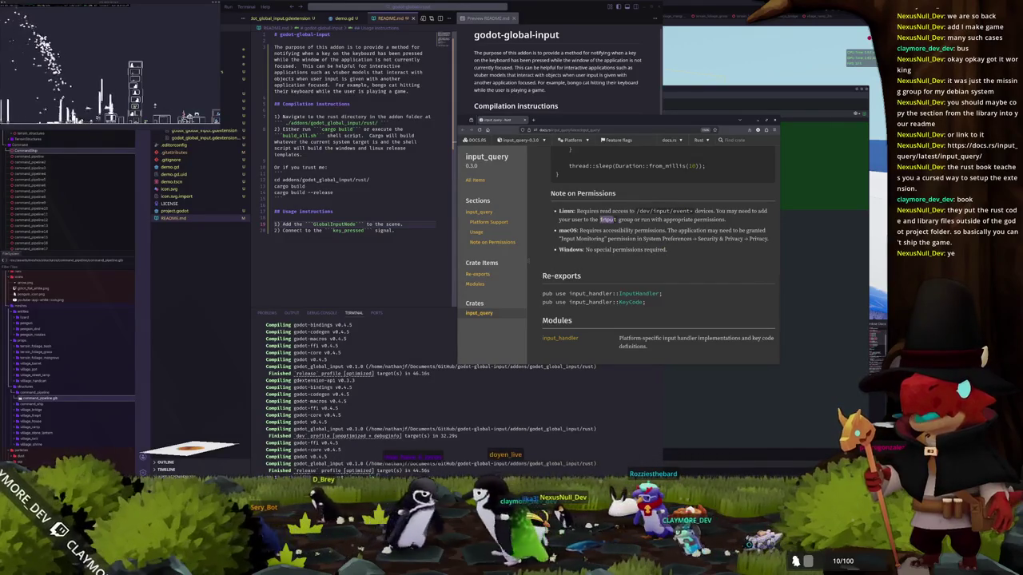
drag(668, 251, 554, 203)
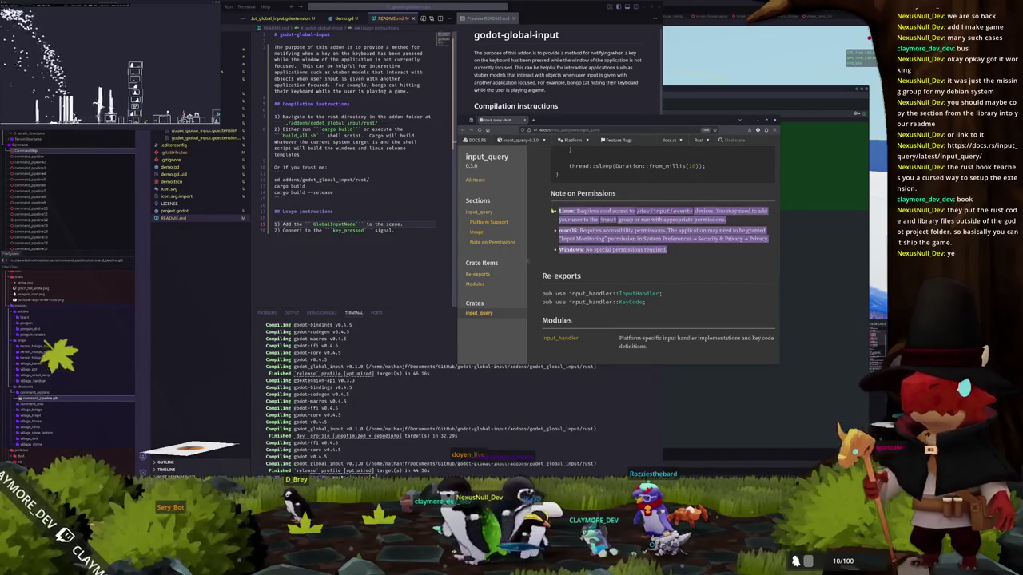
click(381, 247)
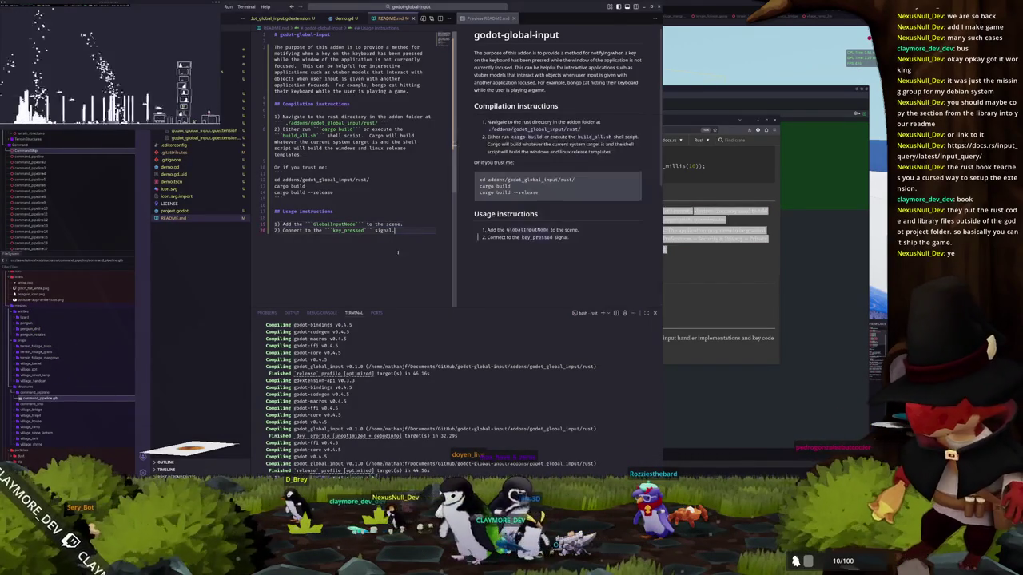
Paste the permission notes under a '# Note on Permissions' heading, unindent them, and begin a 'This addon' sentence
key(ctrl+v)
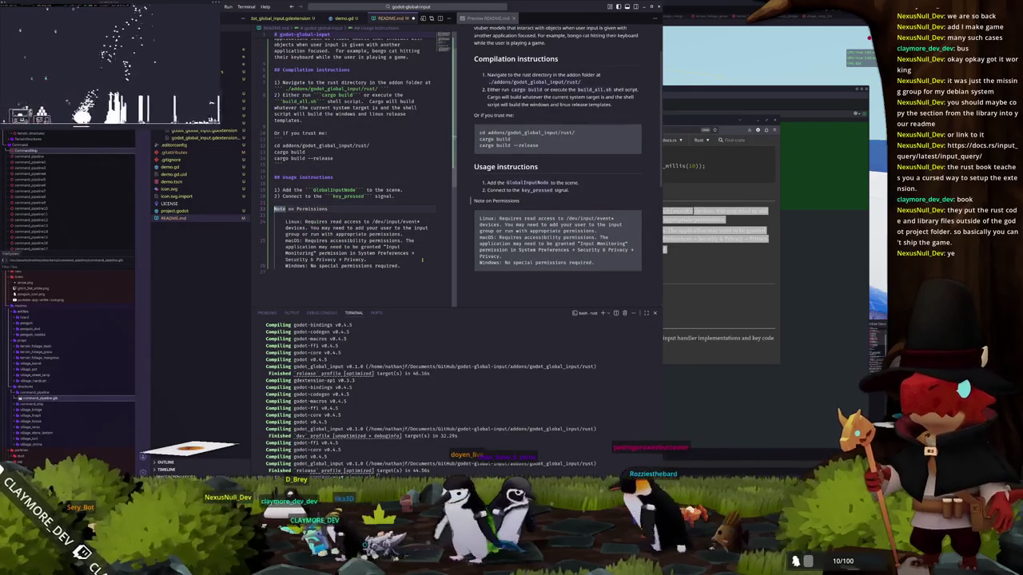
text(##)
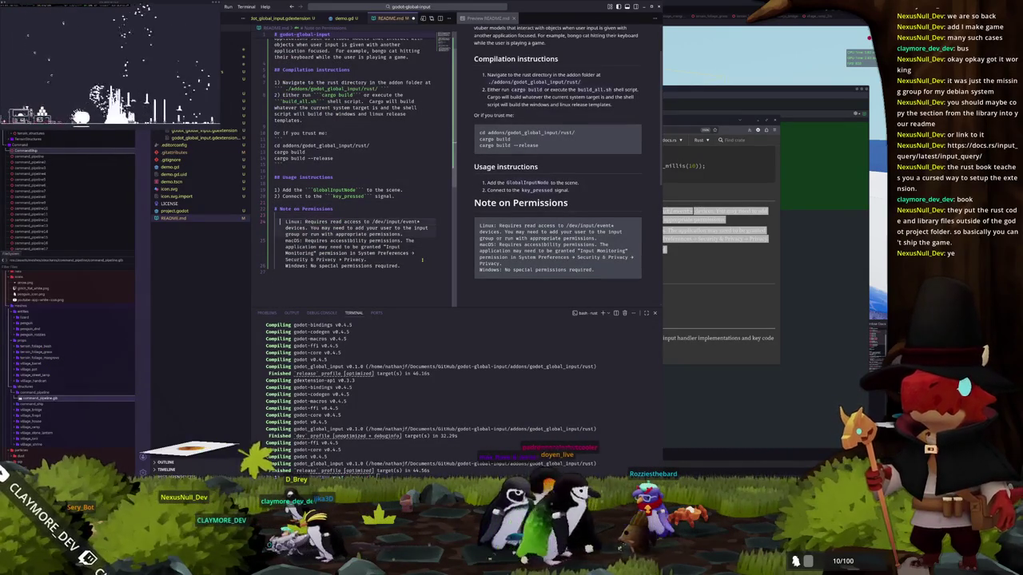
key(shift+Down)
key(shift+Down)
key(shift+Down)
key(shift+Down)
key(shift+Down)
key(shift+Down)
key(shift+Tab)
key(Left)
key(Return)
key(Return)
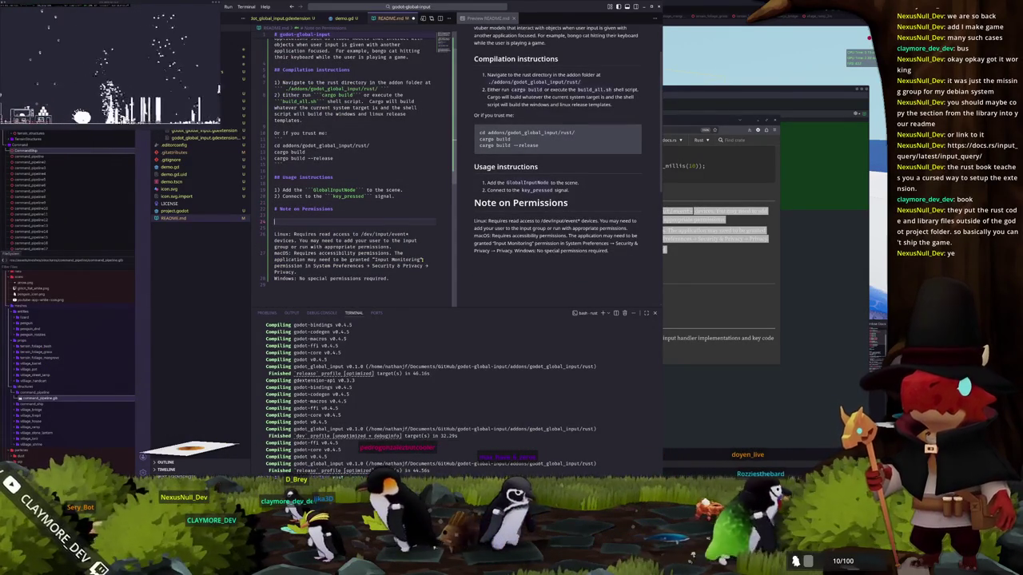
text(This addon)
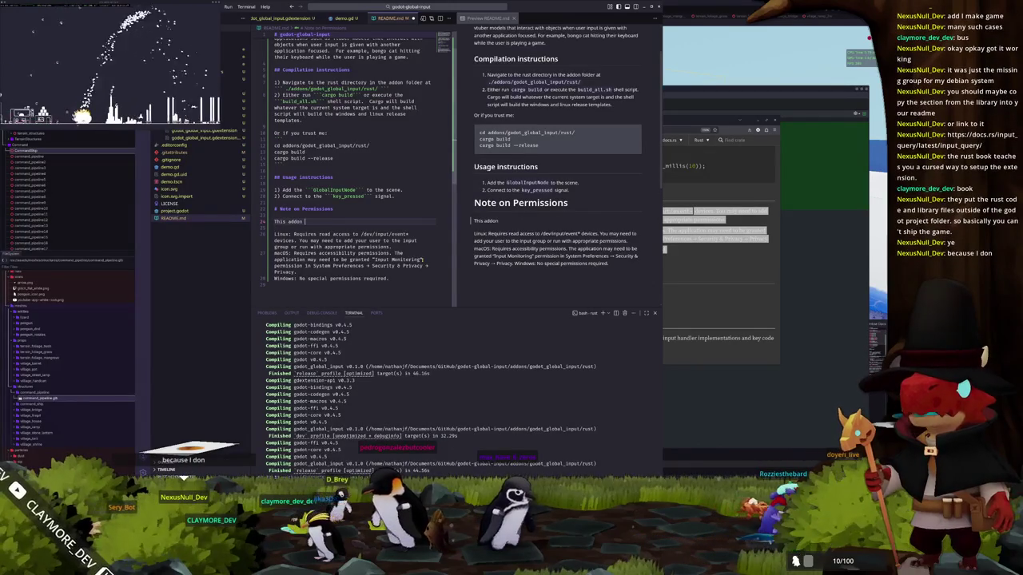
text(e ```input_qu)
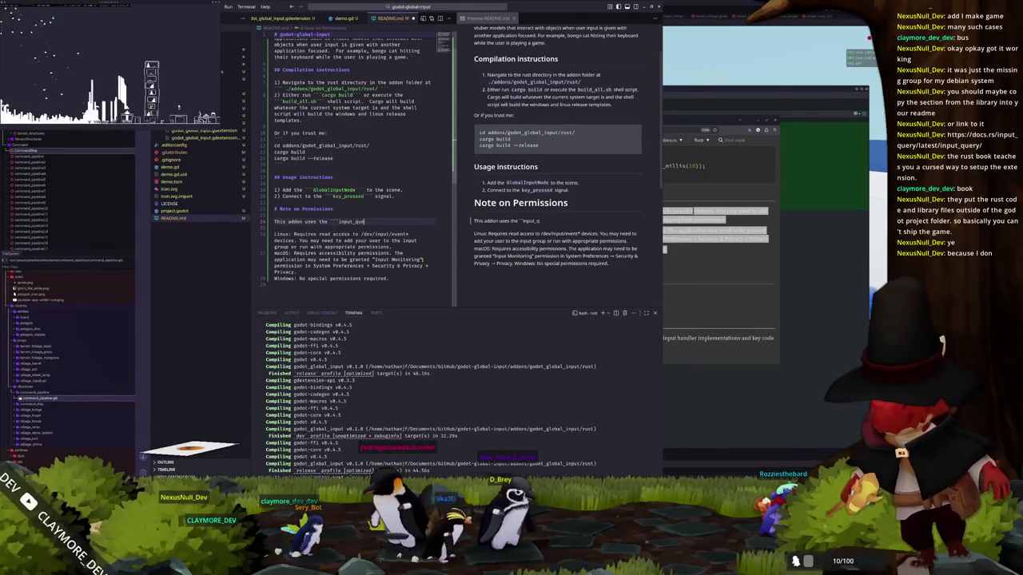
text(ery``` crate. The)
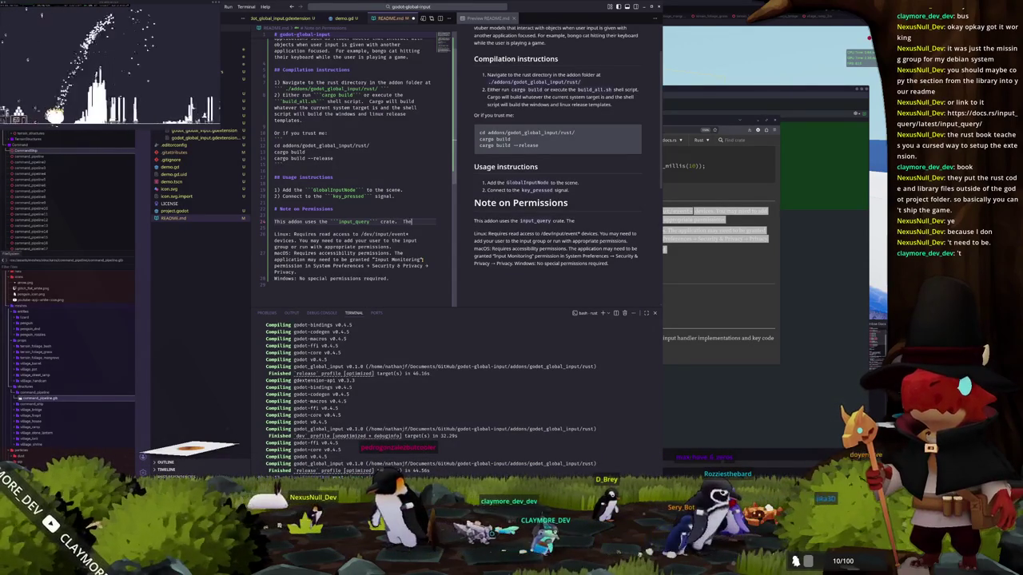
Write the intro crediting input_query's permission notice and paste in the docs.rs page URL
text(ing notic)
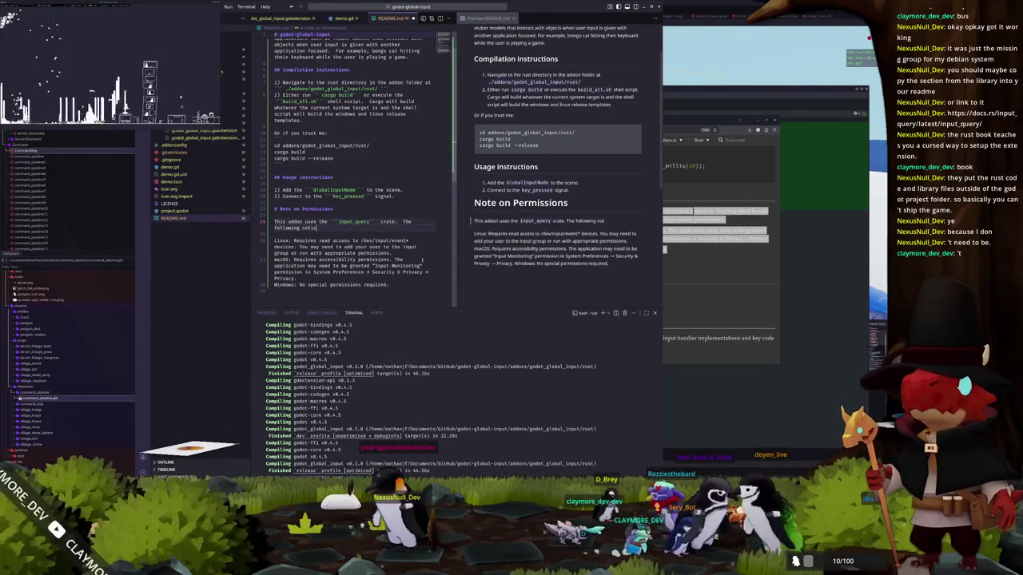
text(permissions c)
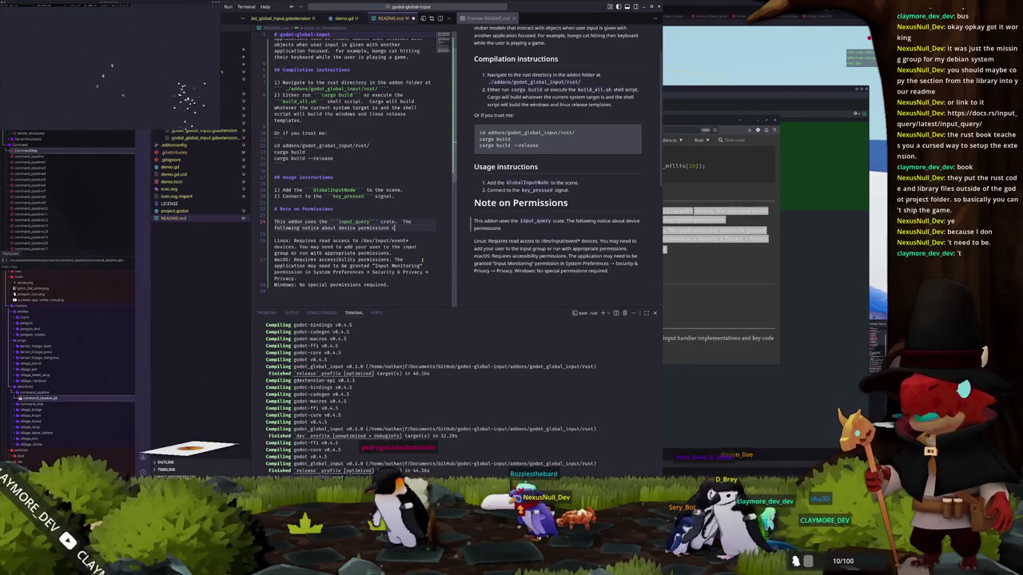
text(een at [)
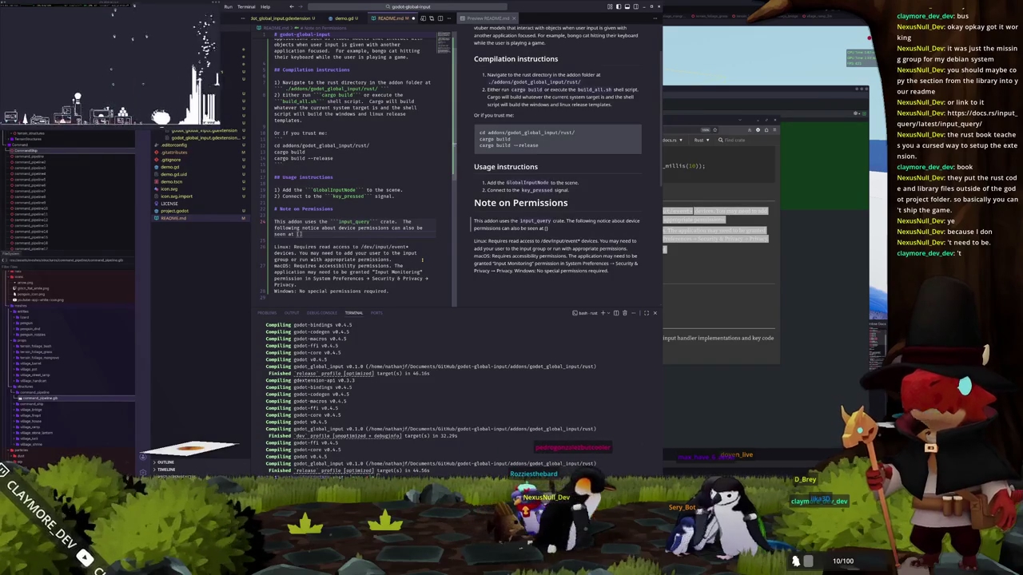
click(681, 281)
scroll(655, 264, up, 10)
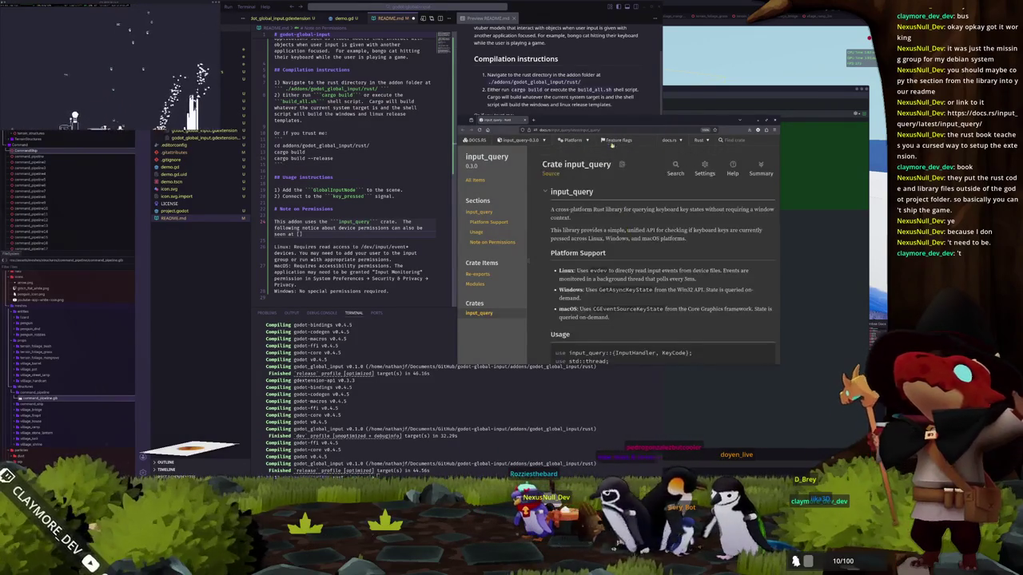
click(619, 129)
key(ctrl+c)
click(300, 234)
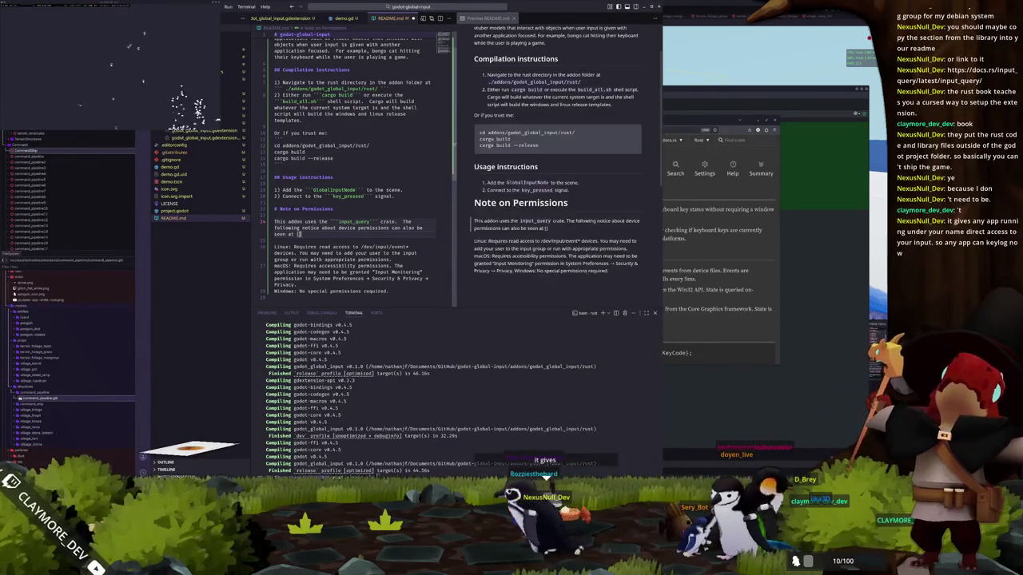
key(ctrl+v)
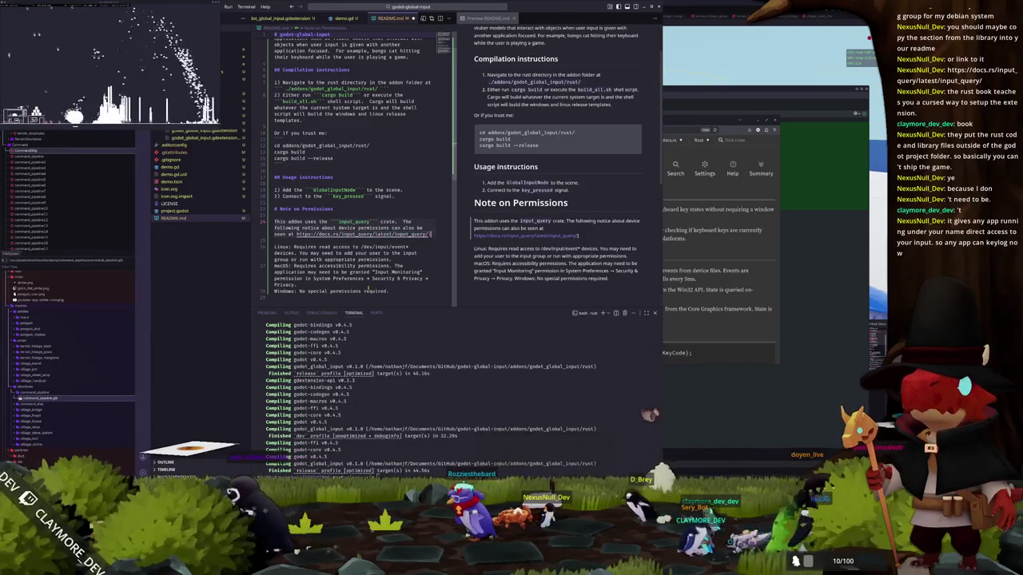
End the intro sentence with a period and mark the Linux and Windows notes with asterisks
text(.)
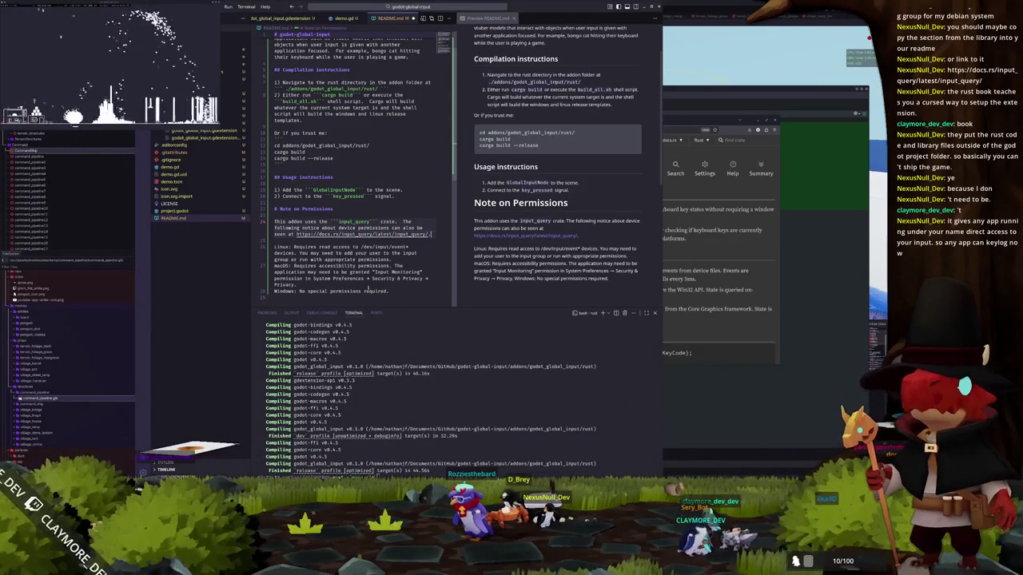
key(Right)
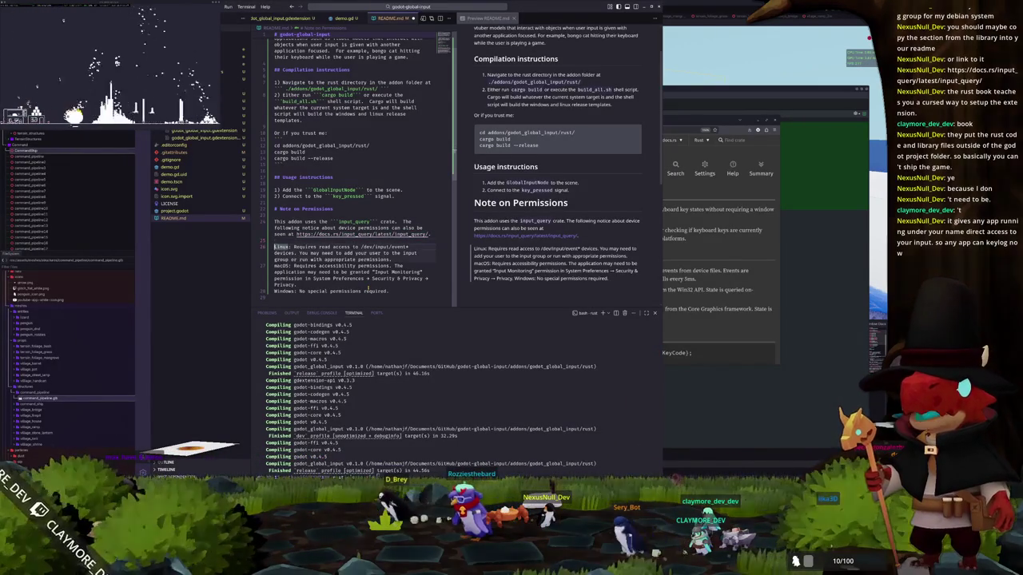
text(*)
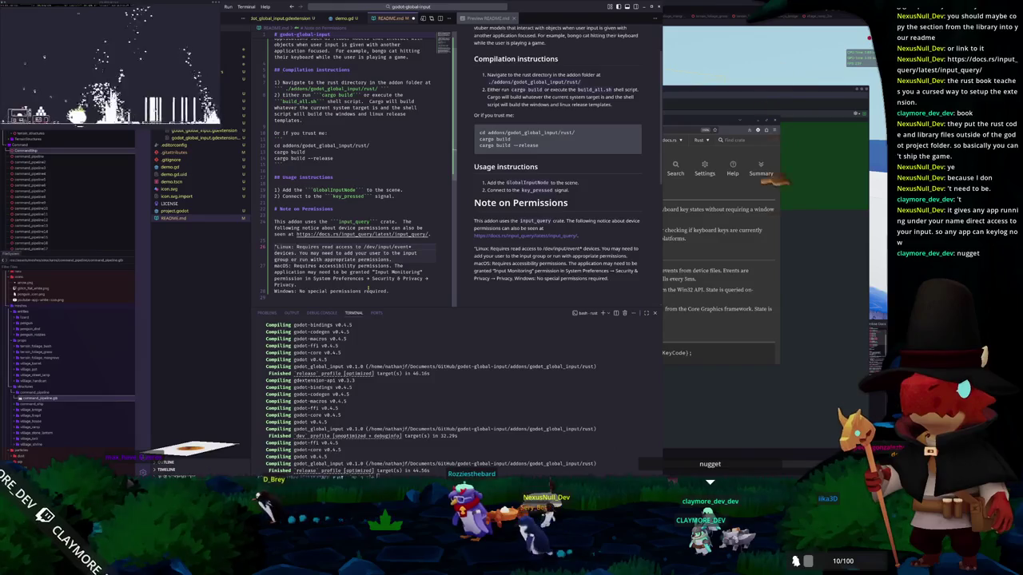
click(367, 289)
scroll(368, 289, down, 1)
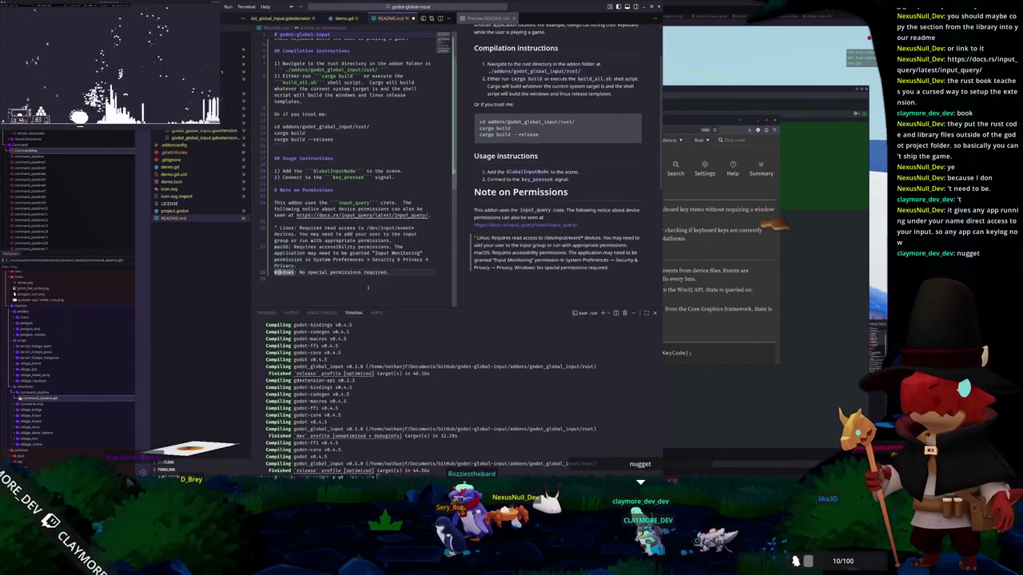
text("*)
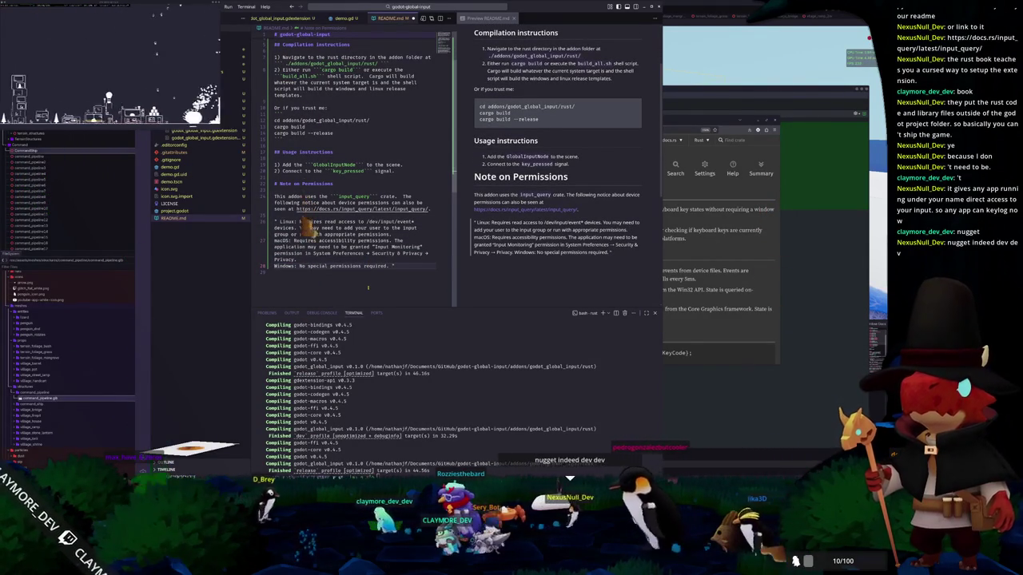
key(ctrl+Left)
Put the Linux note on its own line and add dashes to the macOS note
key(Up)
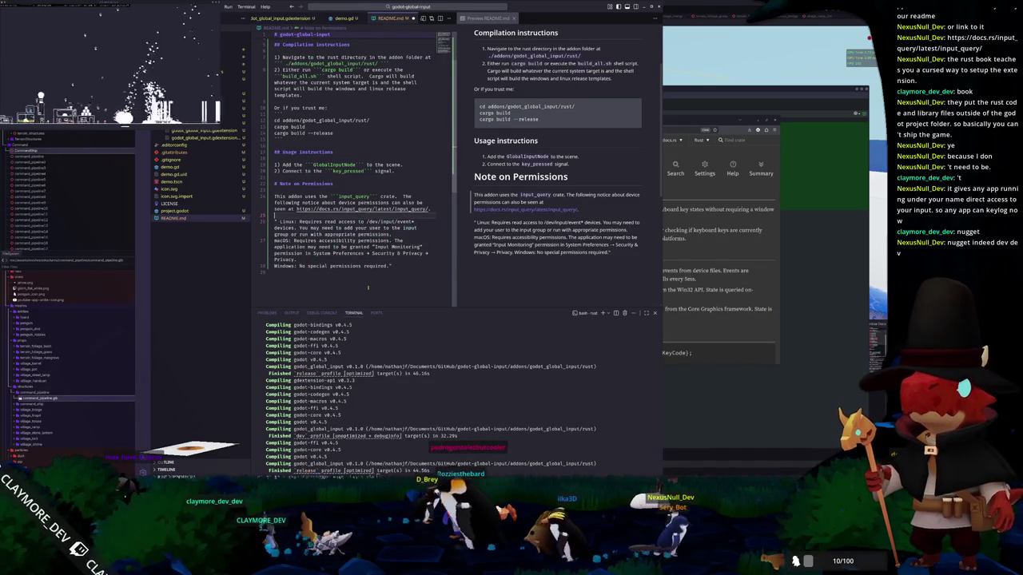
key(Down)
key(Down)
key(Down)
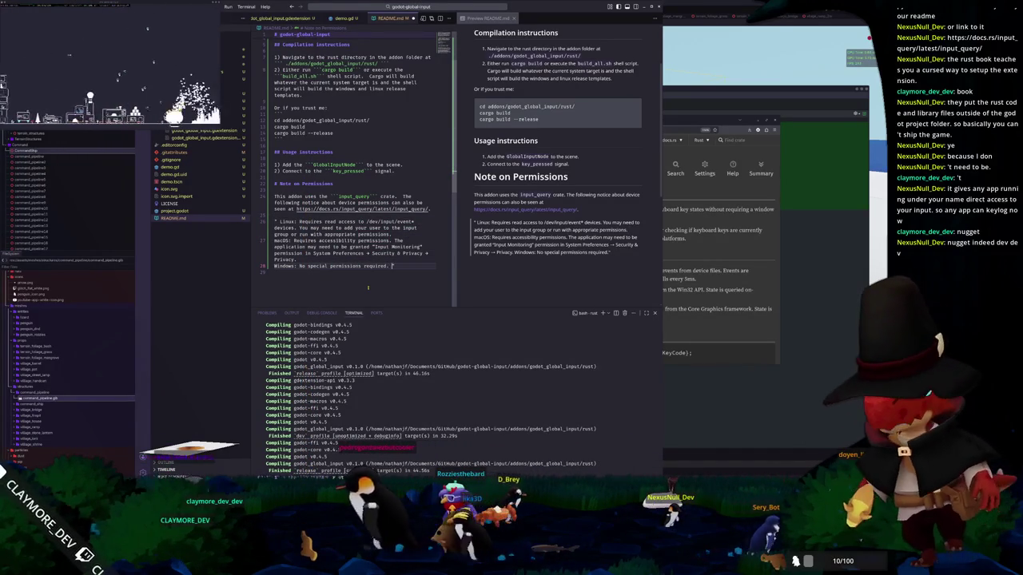
key(Up)
key(Up)
key(Up)
key(Home)
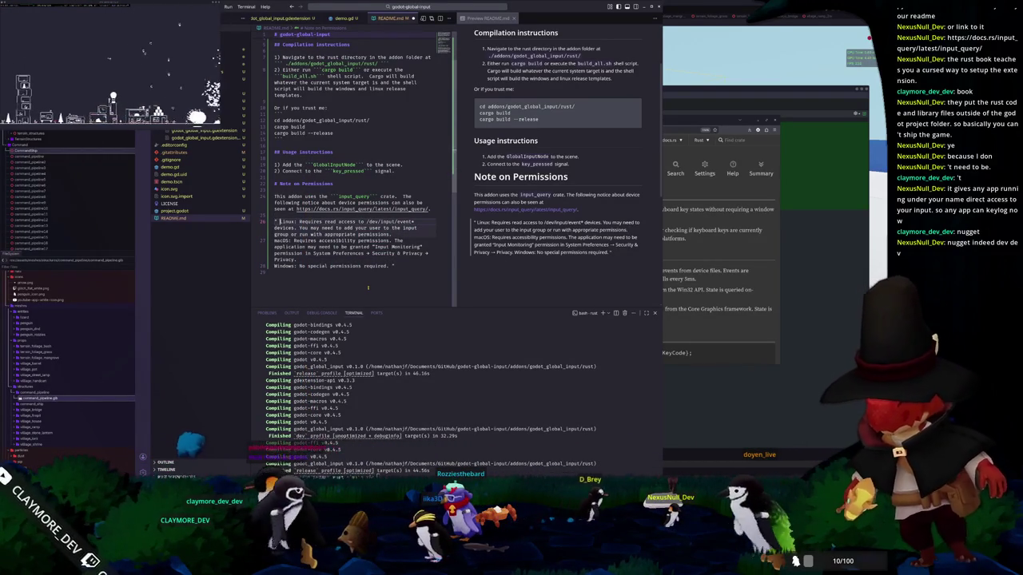
key(Return)
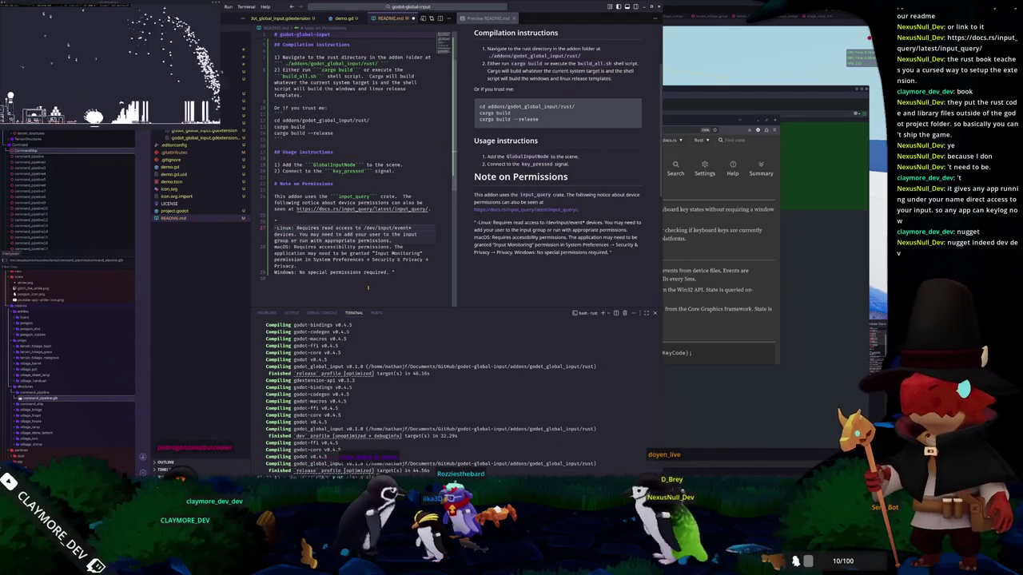
text(-)
key(Down)
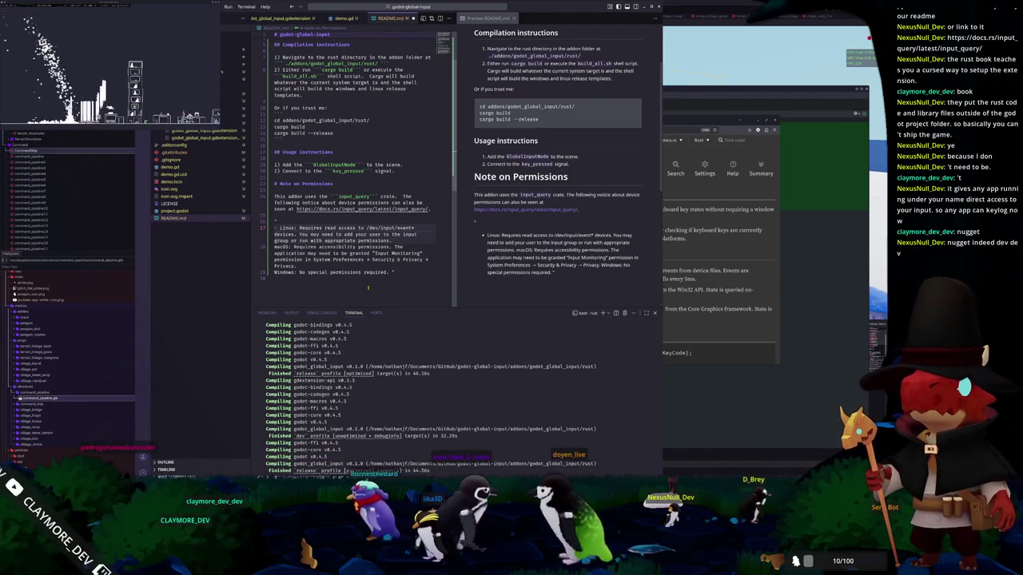
text(- )
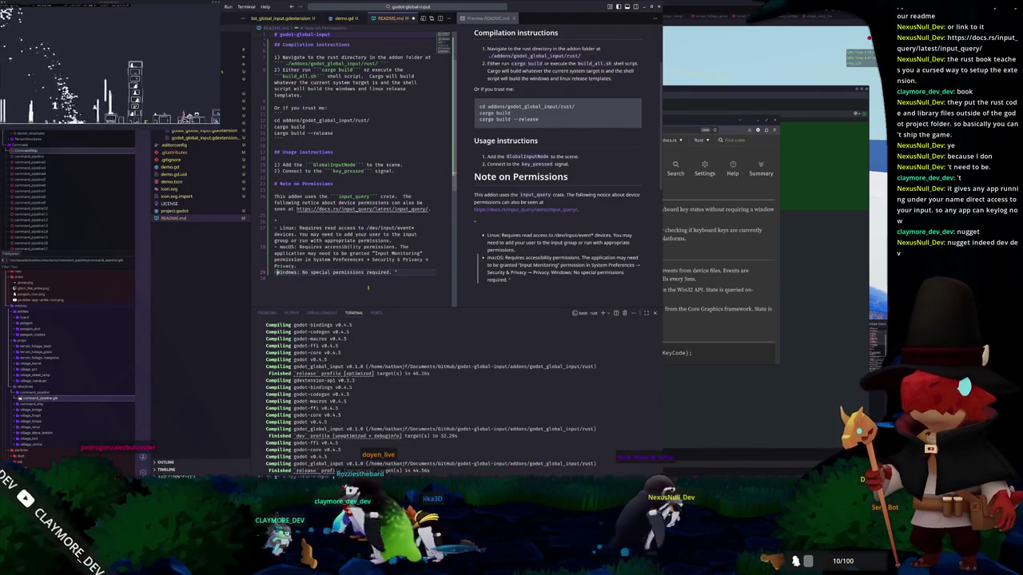
text(-)
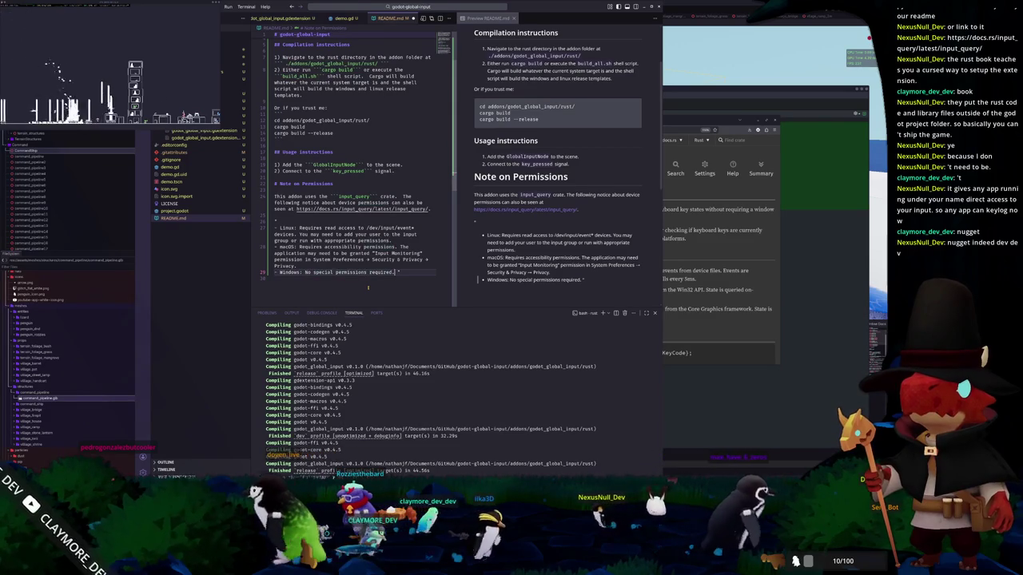
Insert blank lines separating the Linux, macOS and Windows permission notes
key(Return)
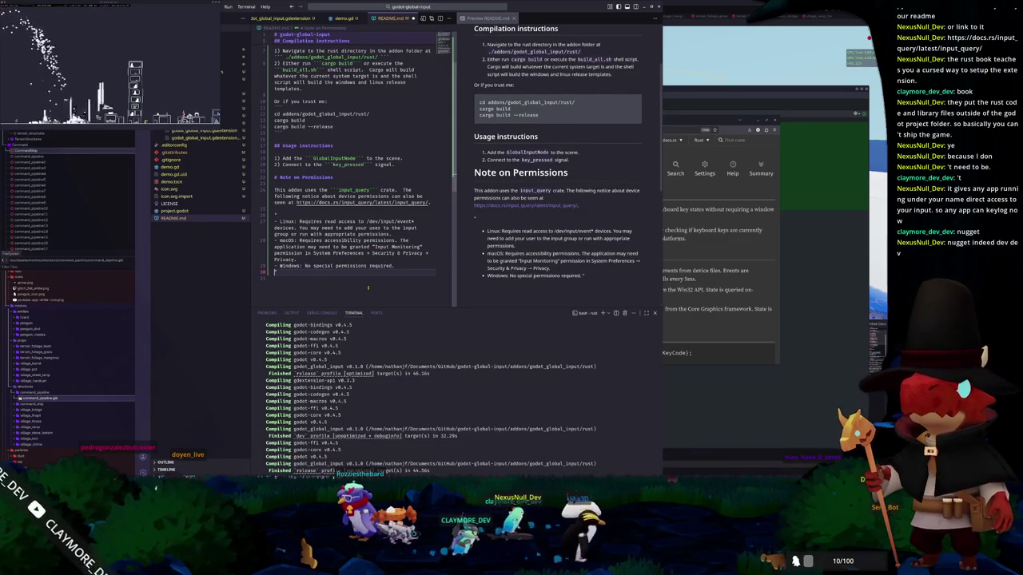
key(Return)
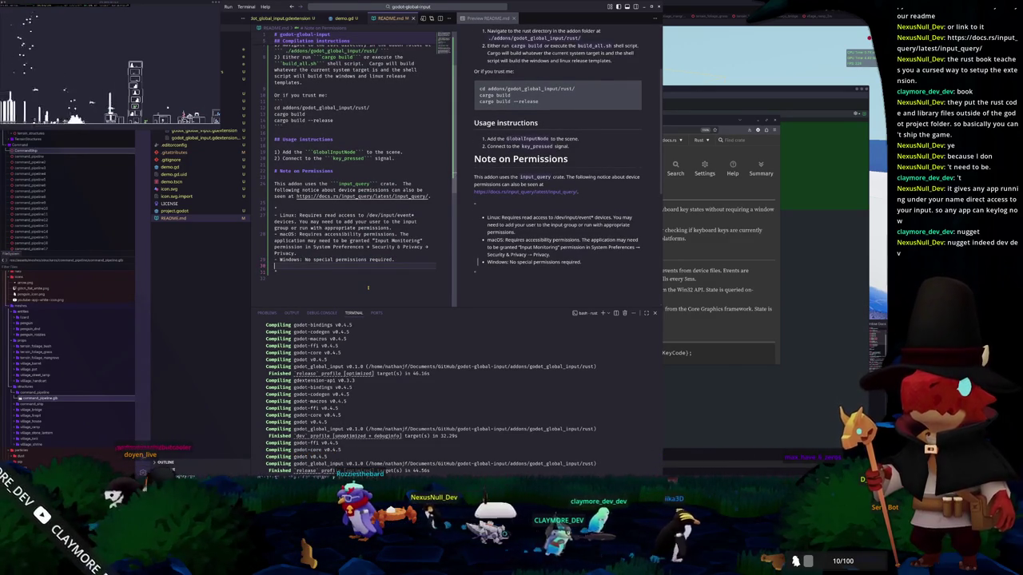
key(Return)
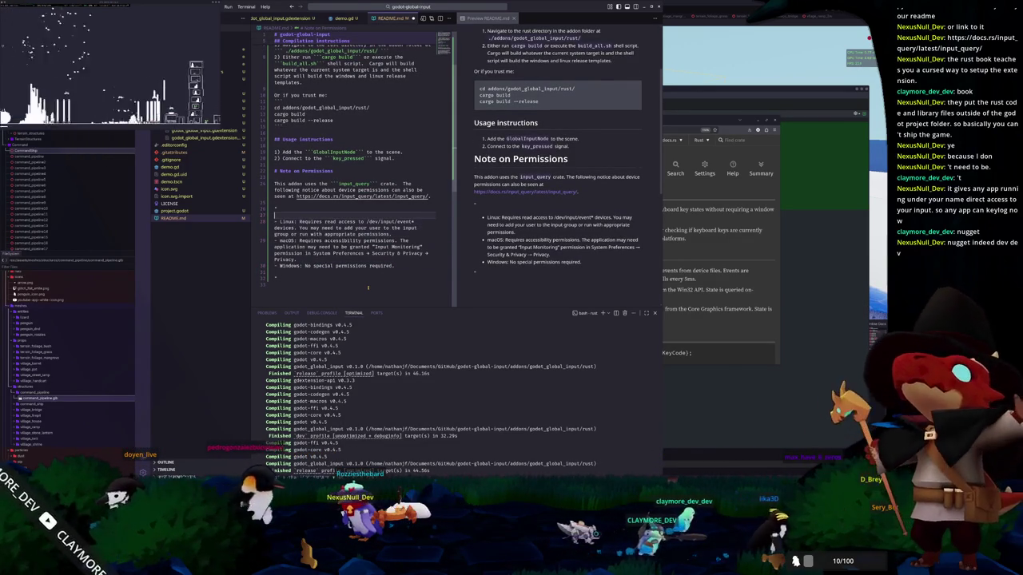
key(Down)
key(Down)
key(Down)
key(Return)
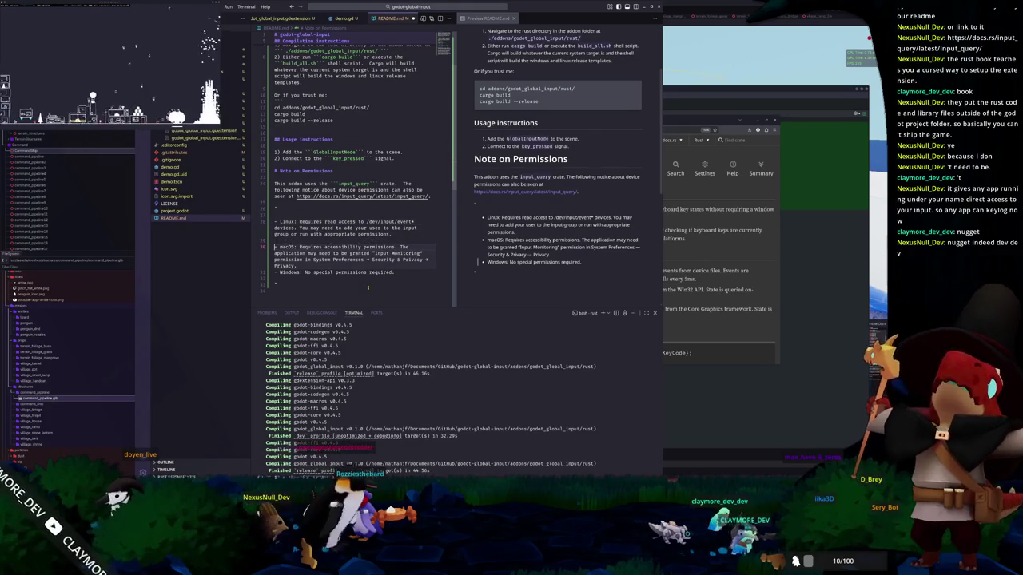
key(Down)
key(Down)
key(Down)
key(Return)
key(Up)
key(Up)
key(Up)
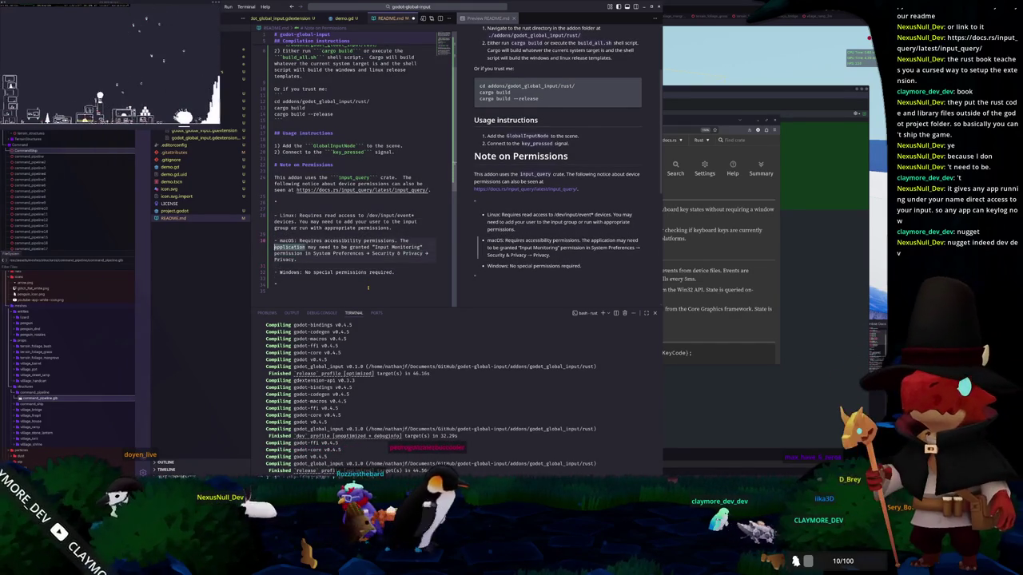
key(Up)
key(Up)
key(Up)
key(Down)
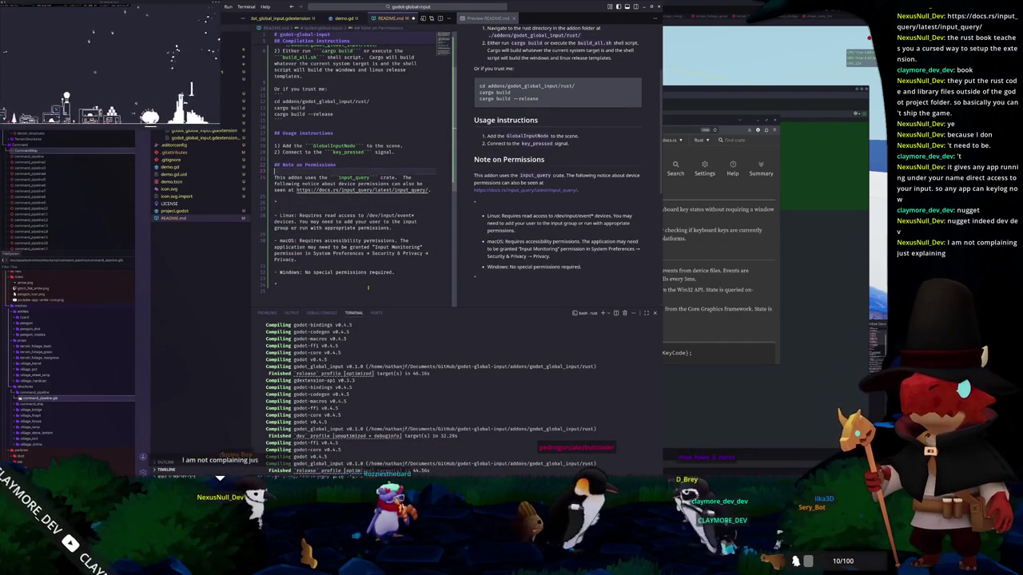
scroll(405, 254, up, 3)
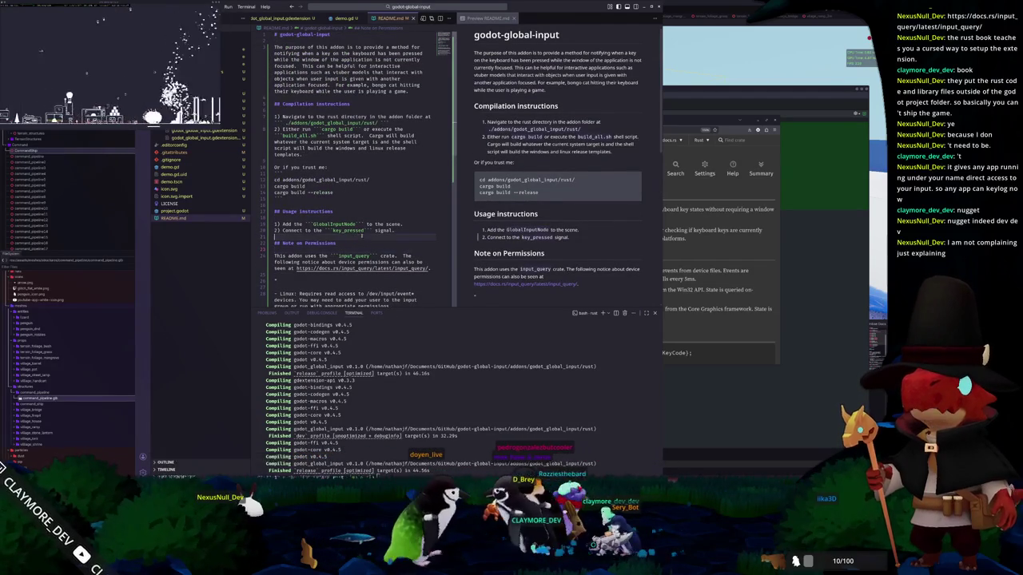
Add usage step 3: 'Do whatever you want with the information that a key has been pressed on the keyboard.'
click(397, 230)
key(Return)
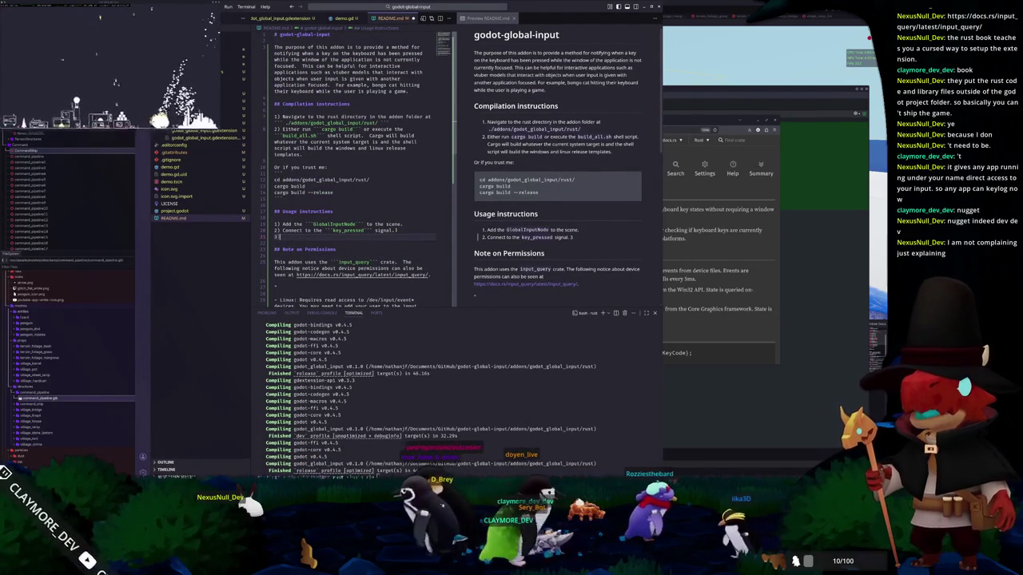
text(3) Do)
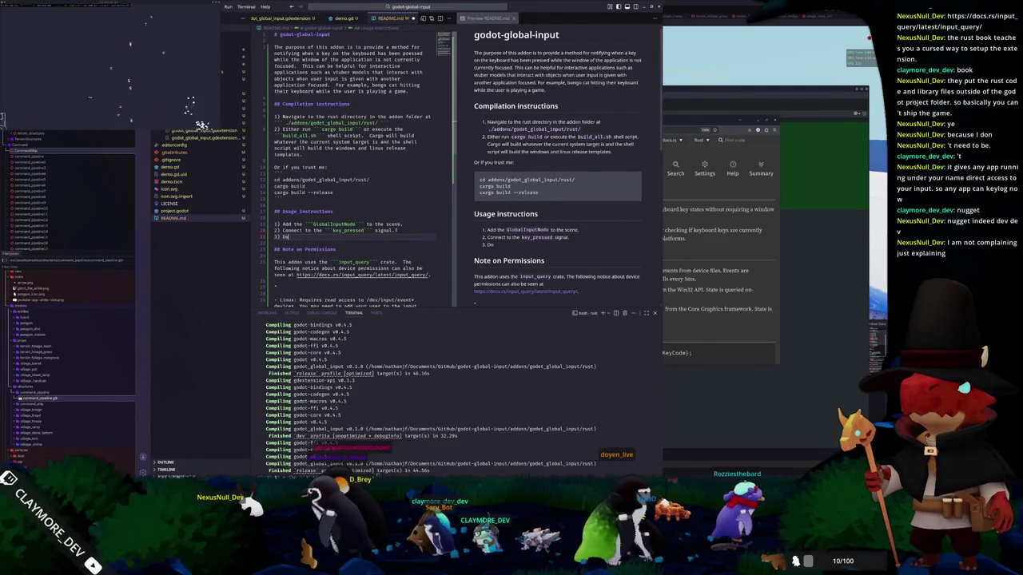
text( whatever you want with the information tha)
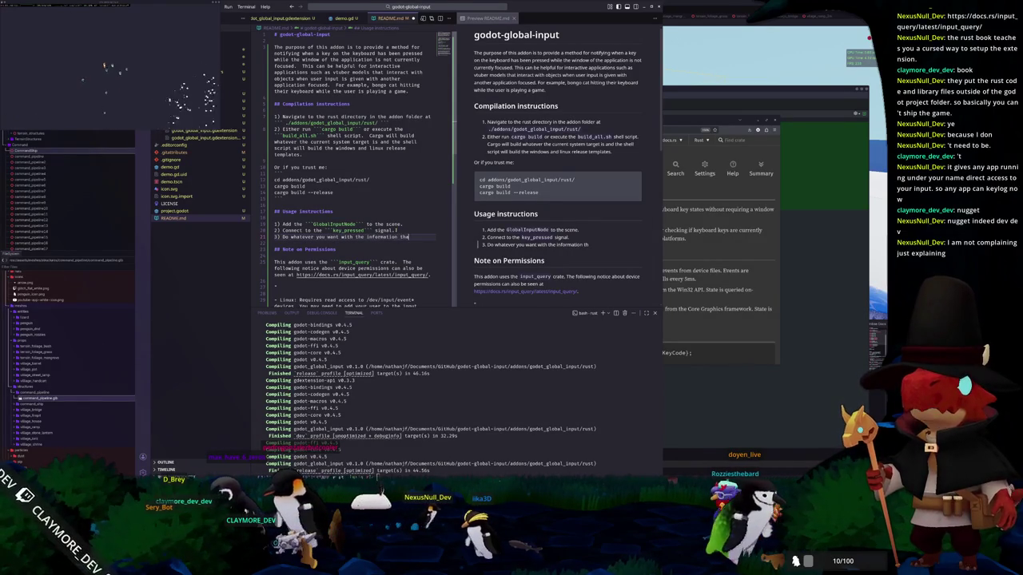
text(s been pr)
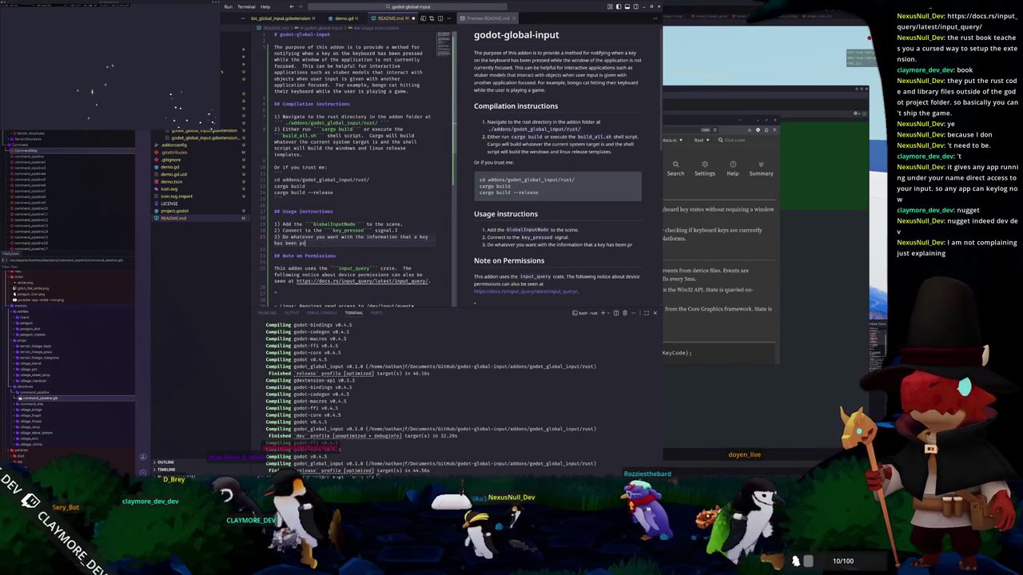
text( on the ke)
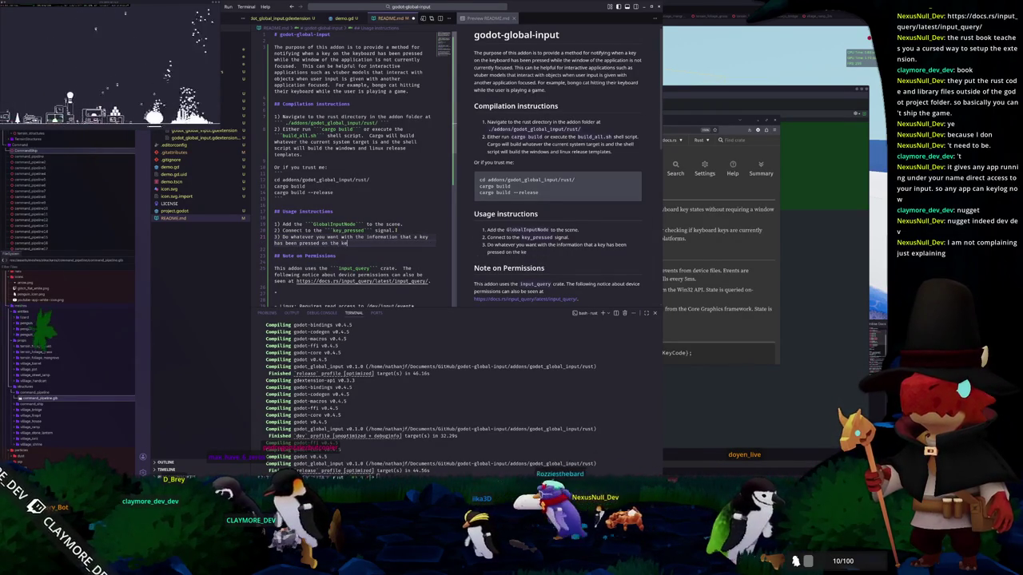
text(yboard.)
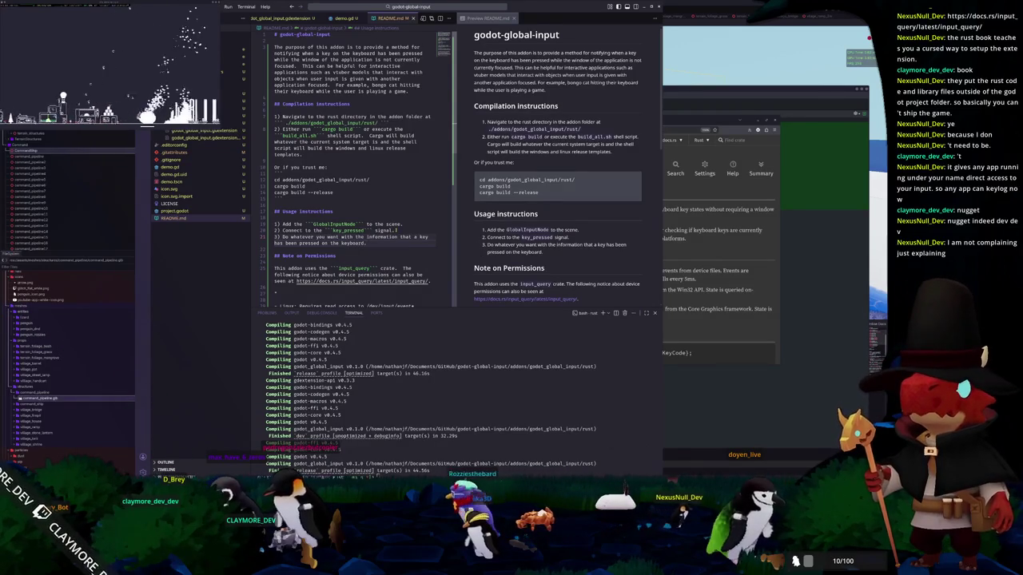
key(alt+Tab)
key(alt+Tab)
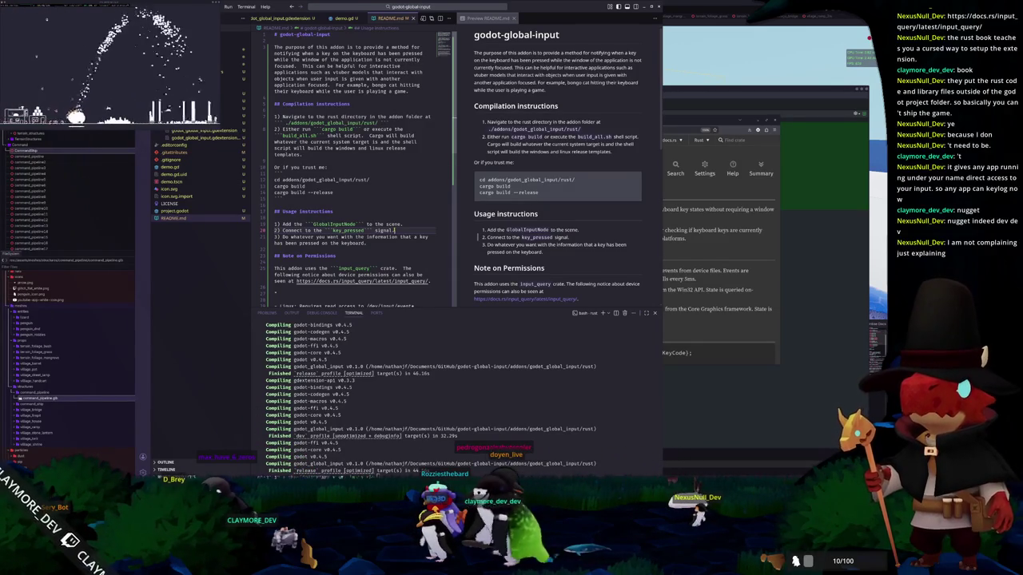
click(306, 154)
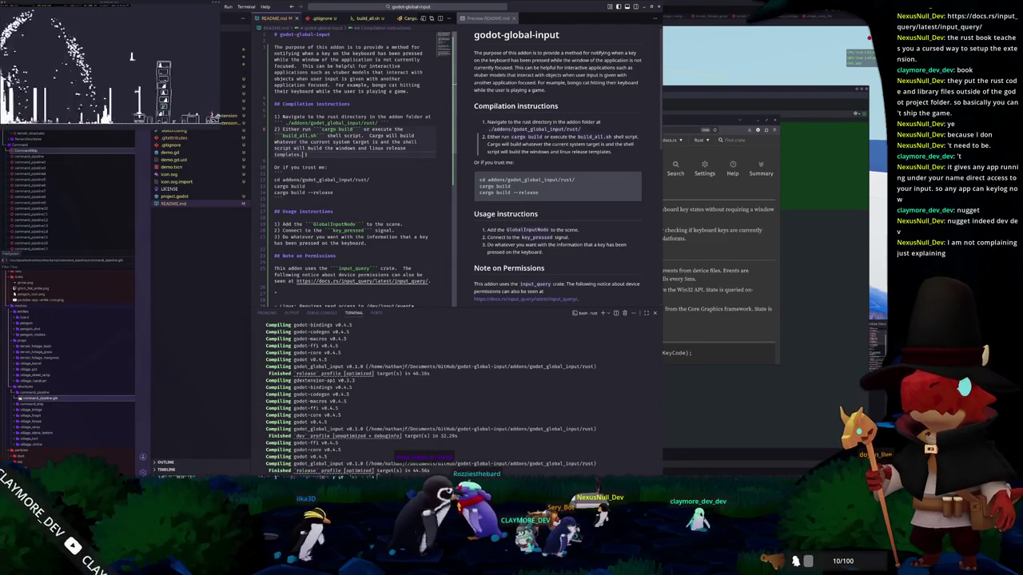
Note that the shell script targets the GNU 64bit windows, save the README, and open rust/.gitignore
text(Theshell script)
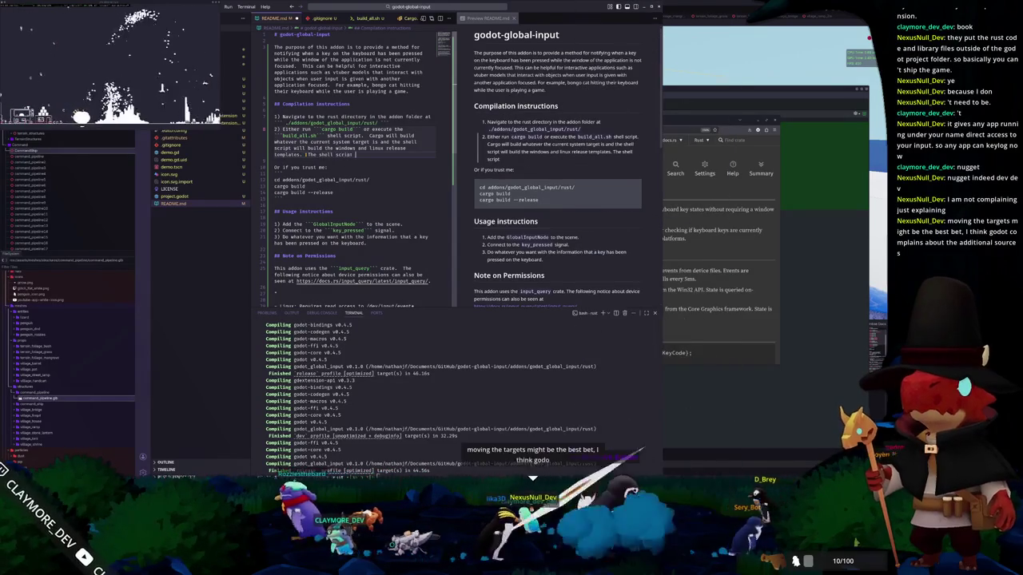
text( targets the GNU )
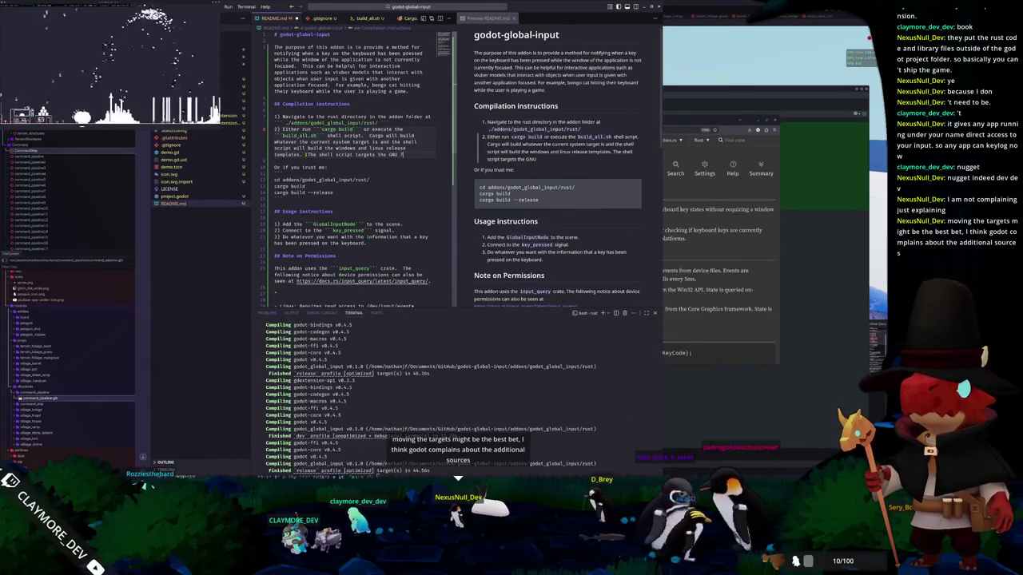
text(to)
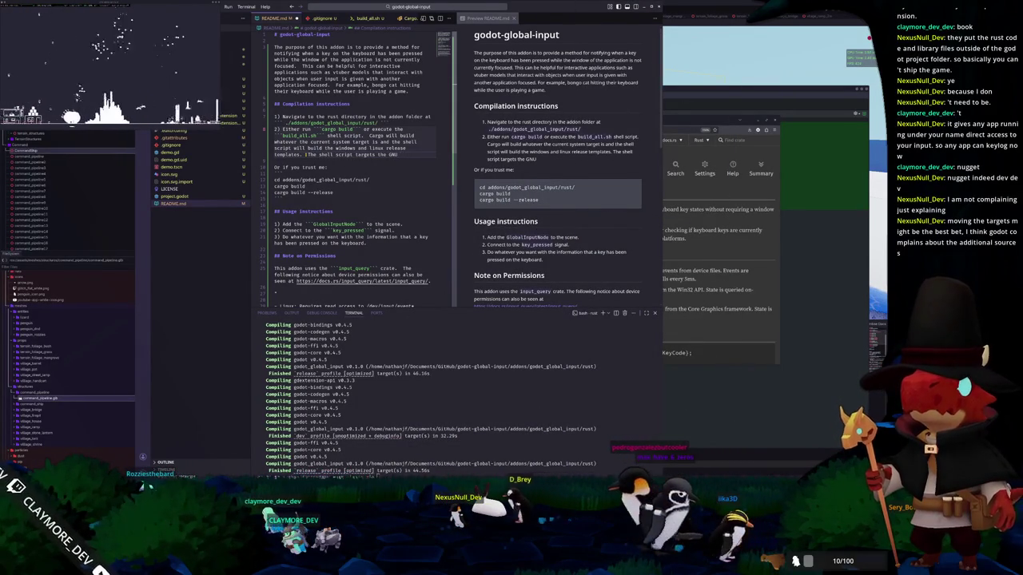
key(BackSpace)
key(BackSpace)
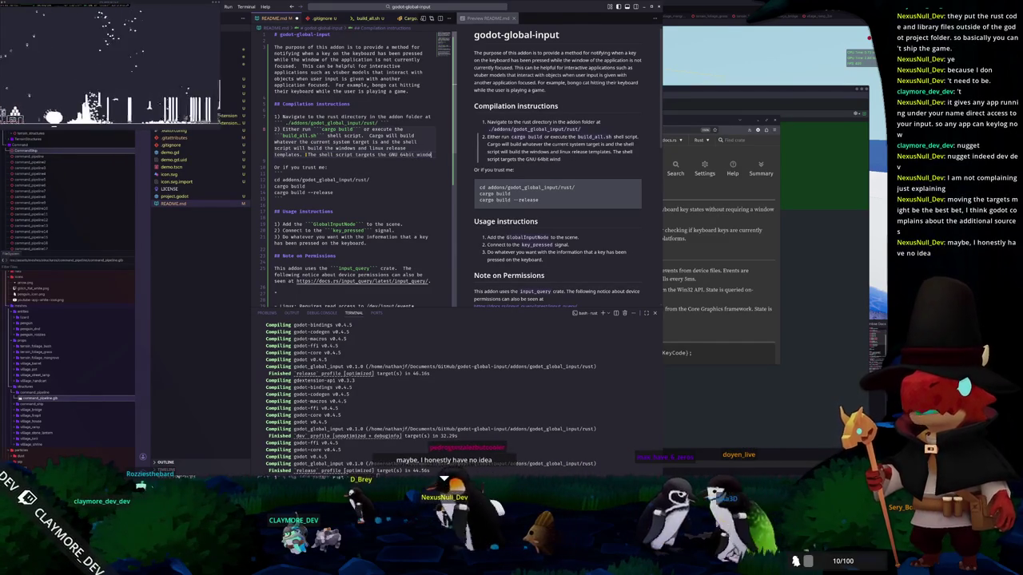
text(bit windows)
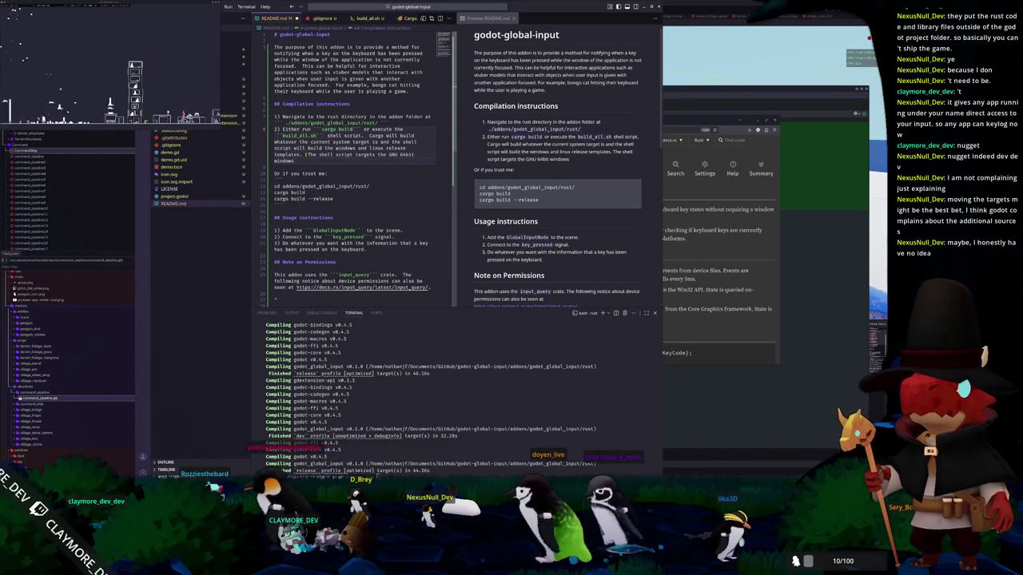
key(ctrl+s)
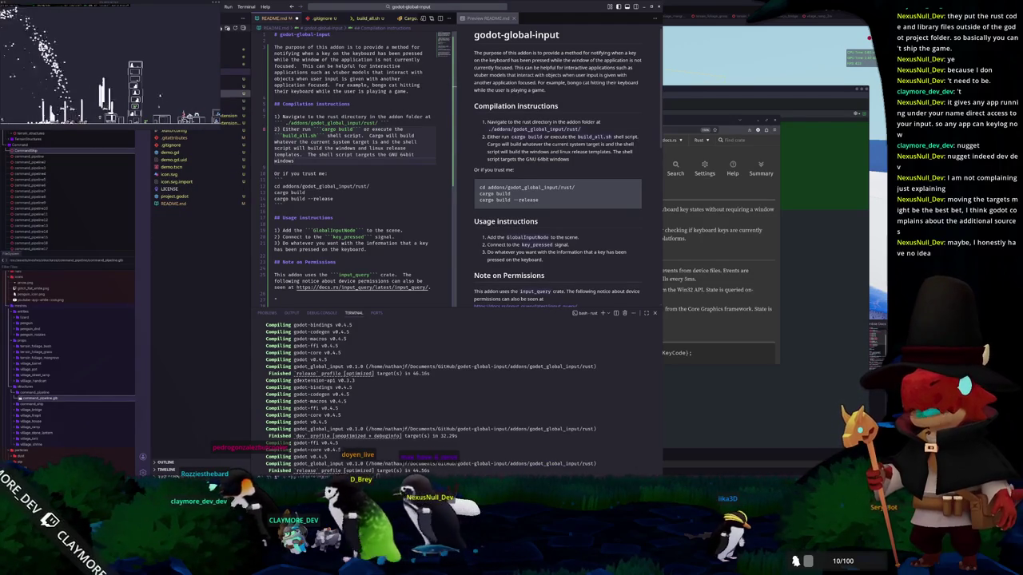
click(184, 86)
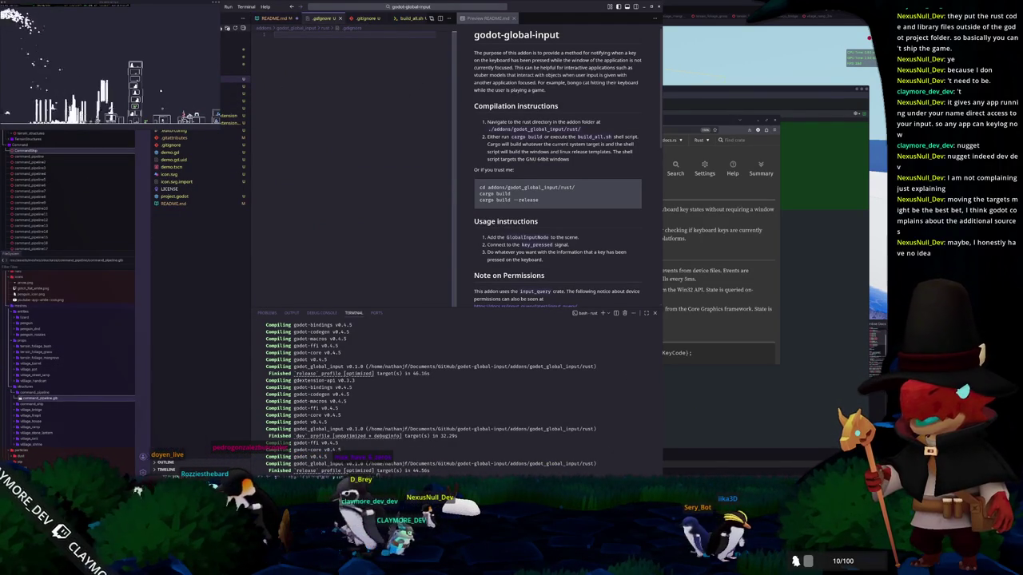
mouse_move(496, 466)
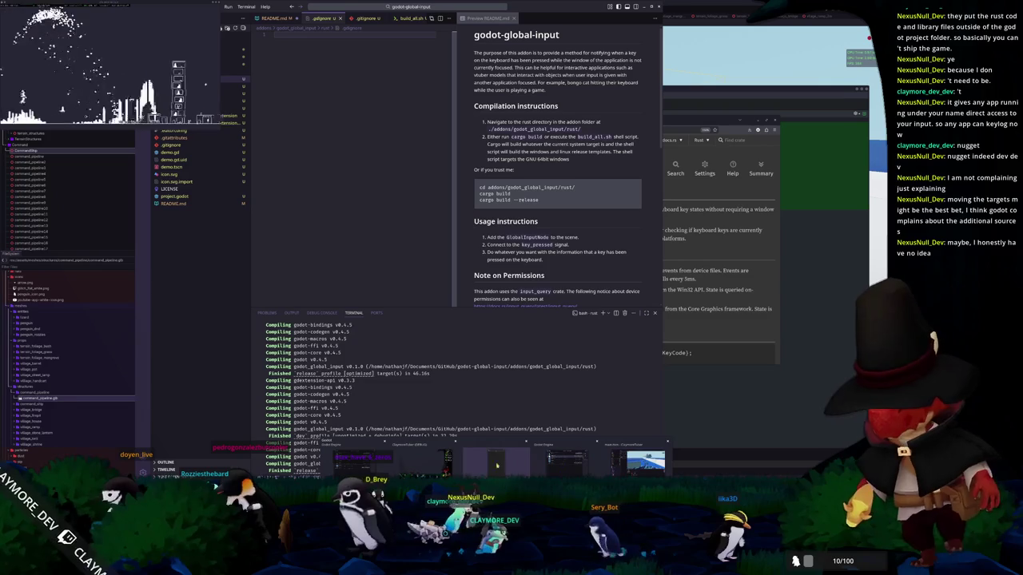
Dismiss the Godot Project Manager and reopen README.md, selecting 'windows' and '64bit' in the compilation line
click(552, 458)
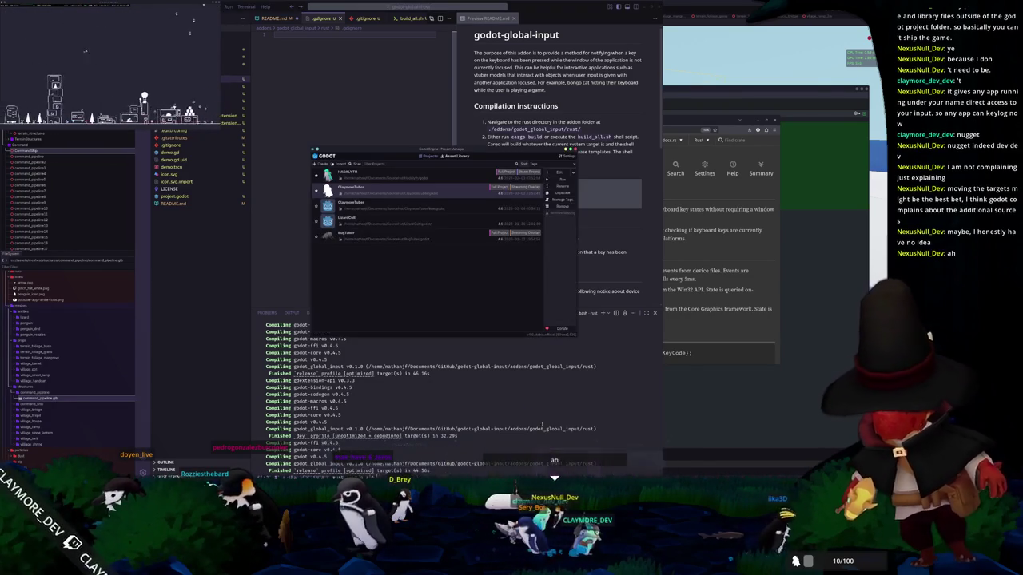
click(575, 171)
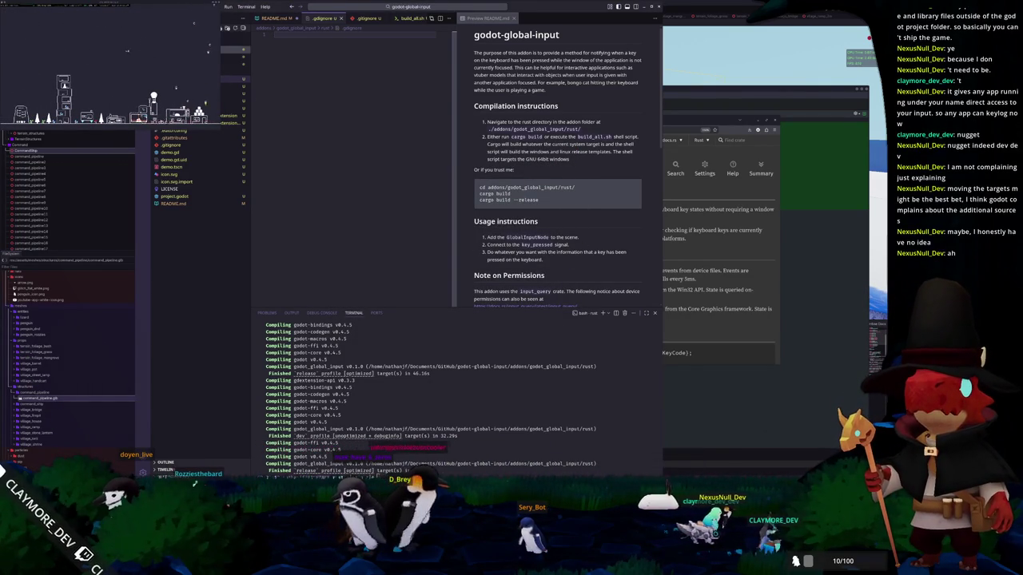
scroll(231, 66, down, 2)
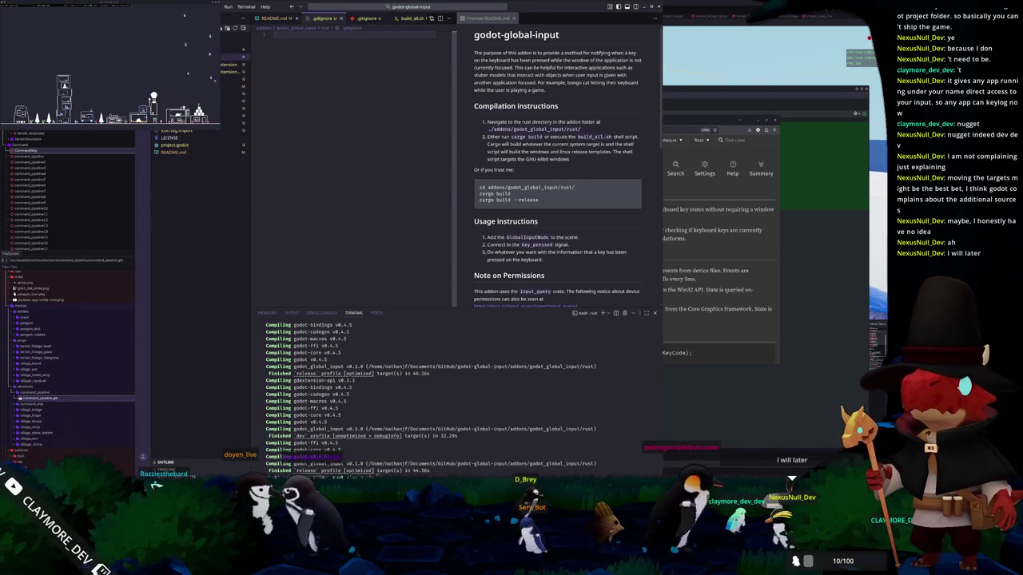
scroll(232, 66, up, 2)
double_click(283, 161)
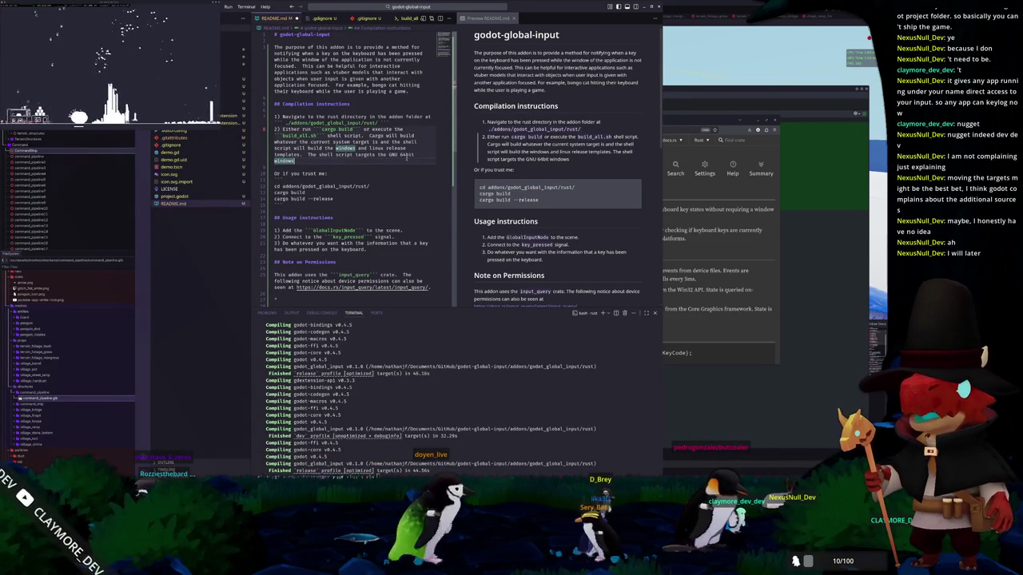
double_click(405, 155)
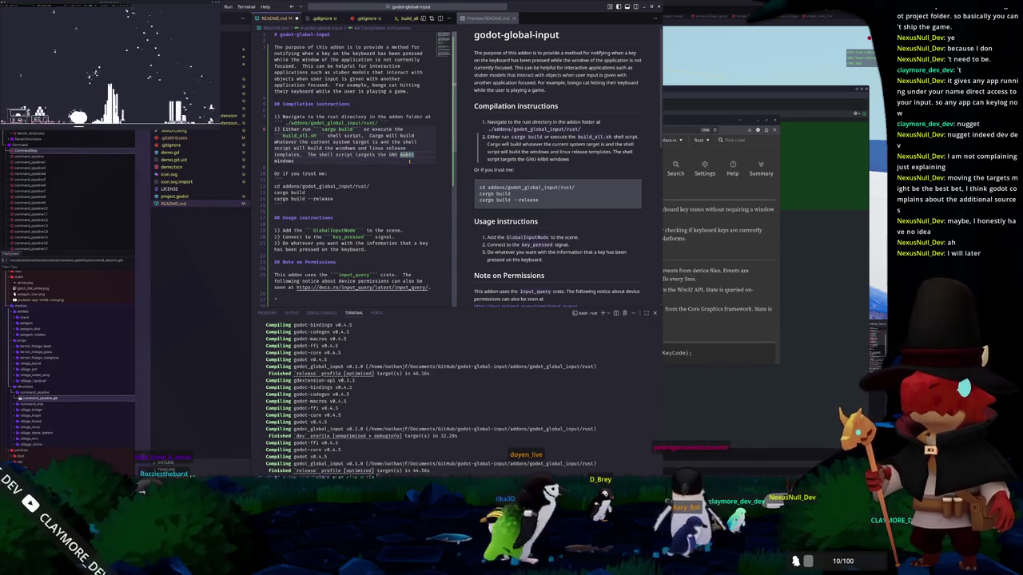
Finish the compilation sentence: both the GNU 64-bit Windows and Linux 64-bit targets must be added to cargo
text(-target and the linux)
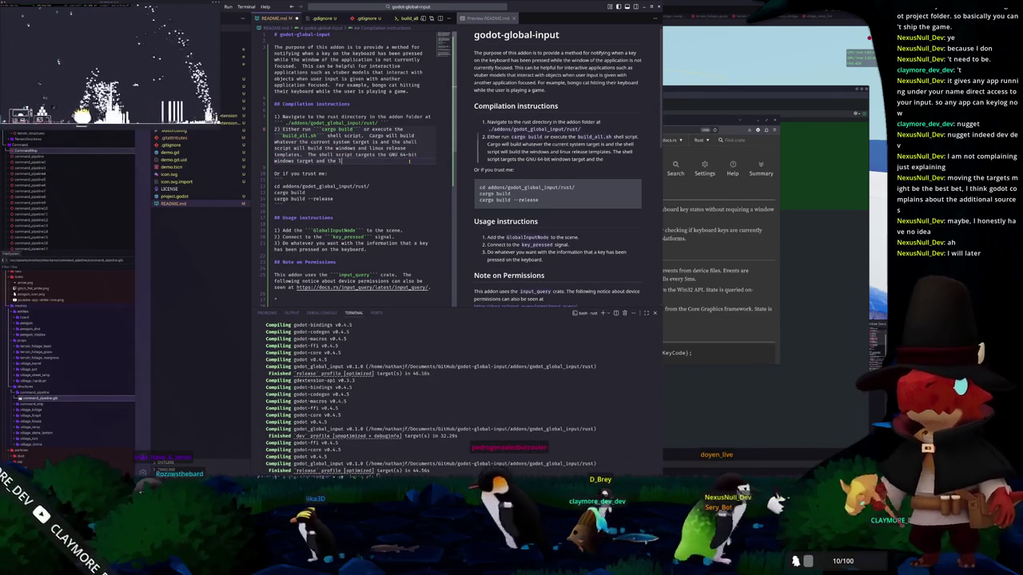
text( 64-bit tar)
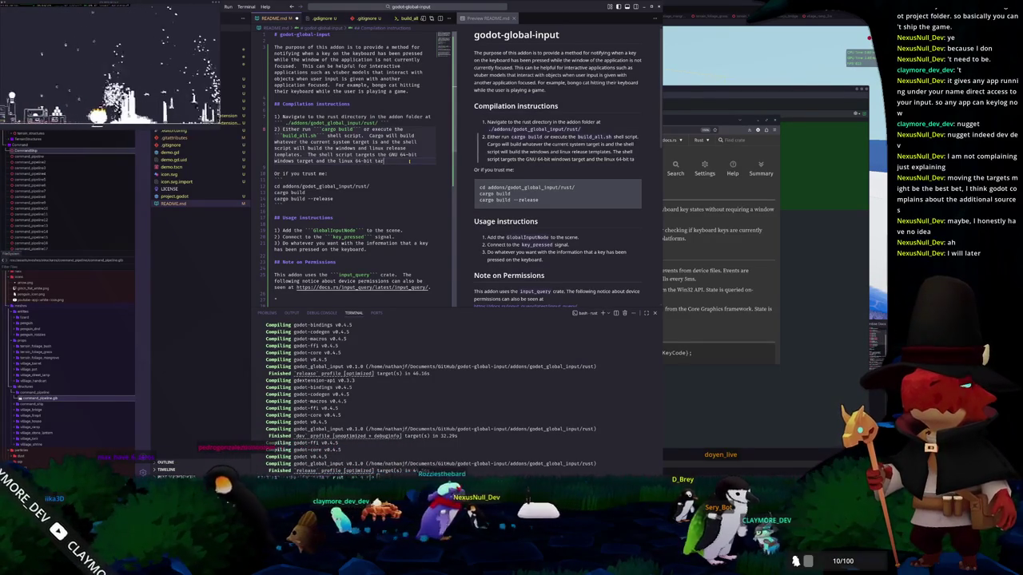
text(get.)
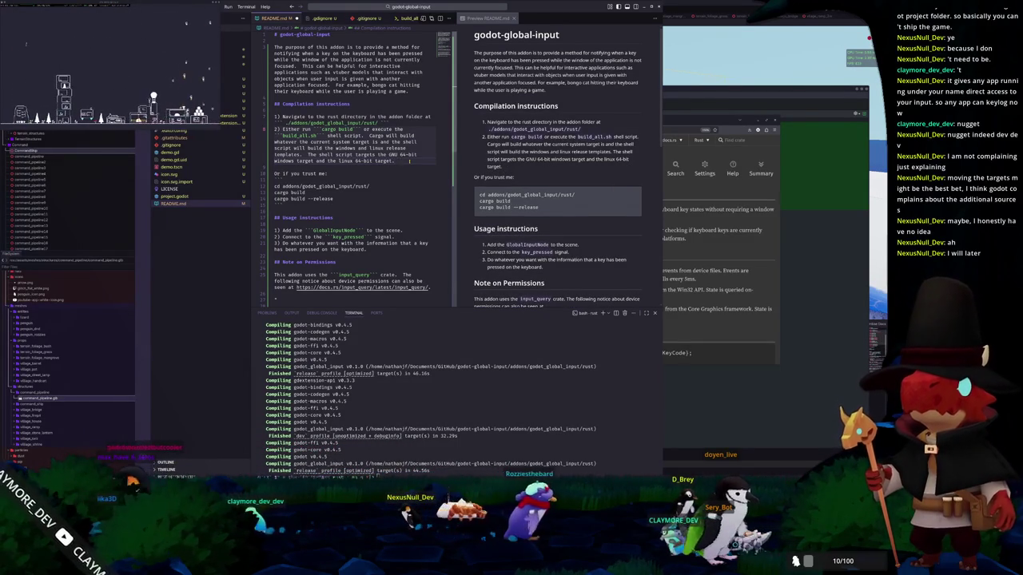
text(cript to e)
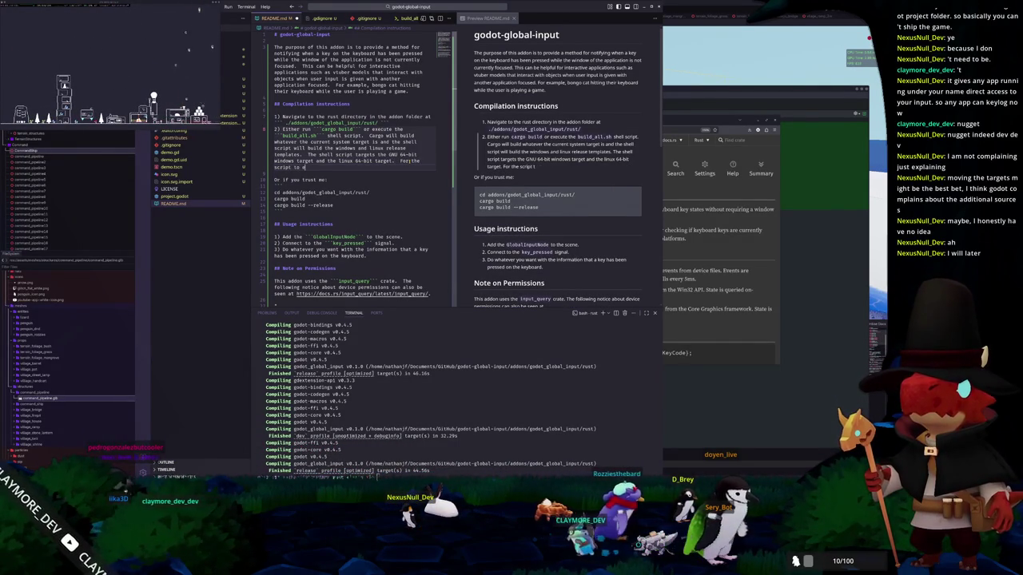
text(rrectly both the)
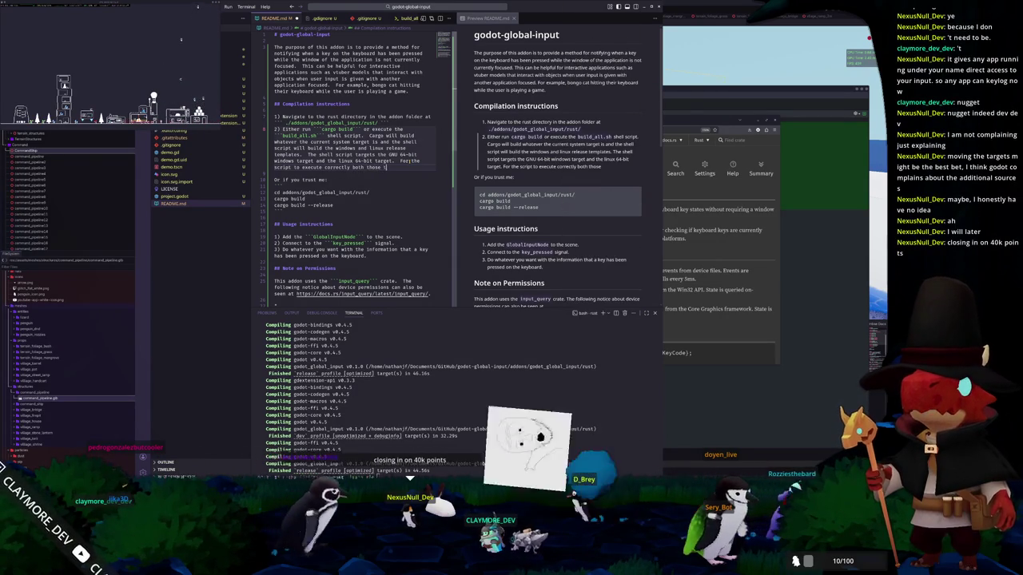
text(ose targets must be add)
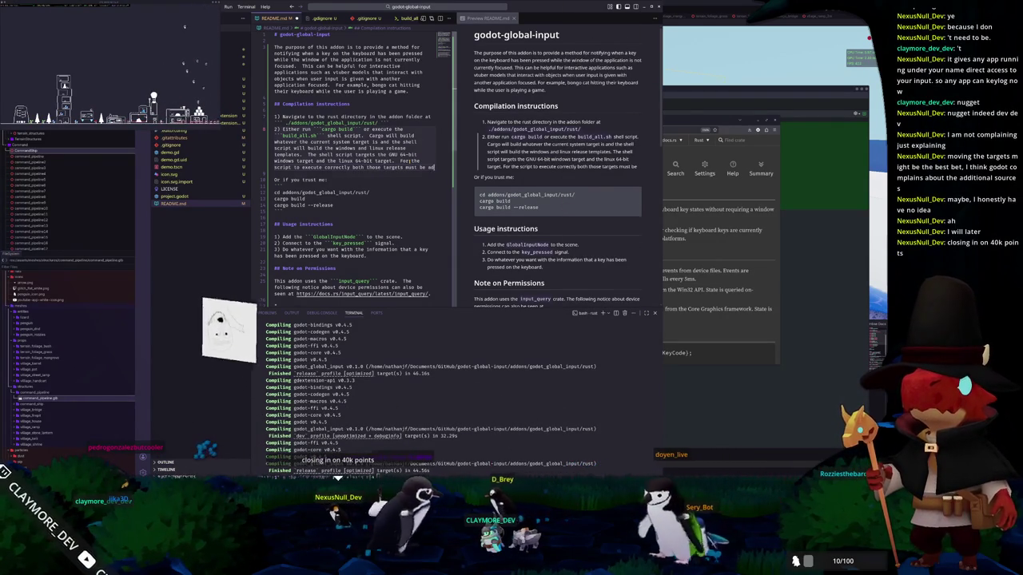
text(ed to cargo.)
click(274, 224)
scroll(384, 206, down, 5)
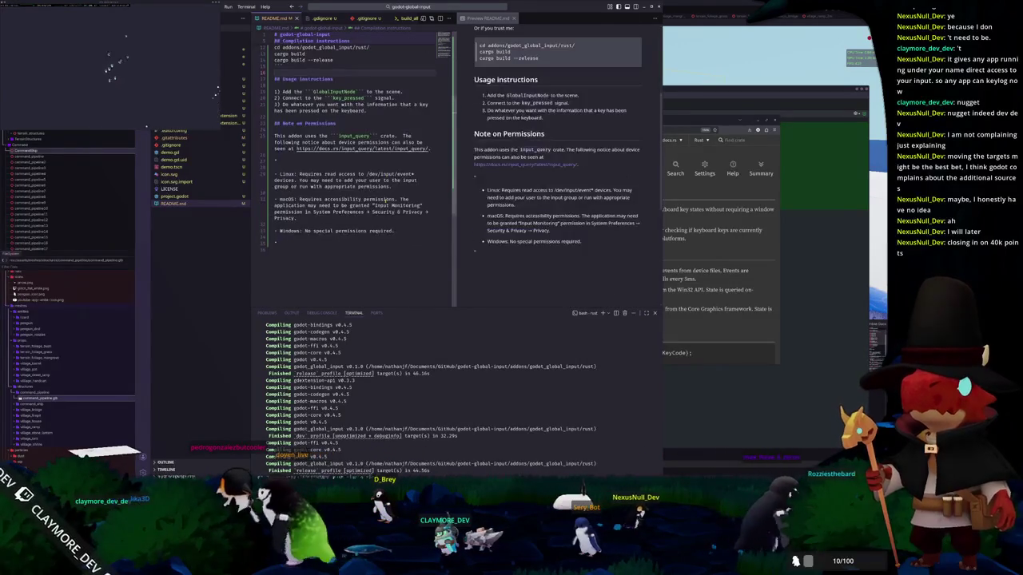
Review the permissions notes and the end of the README
click(298, 222)
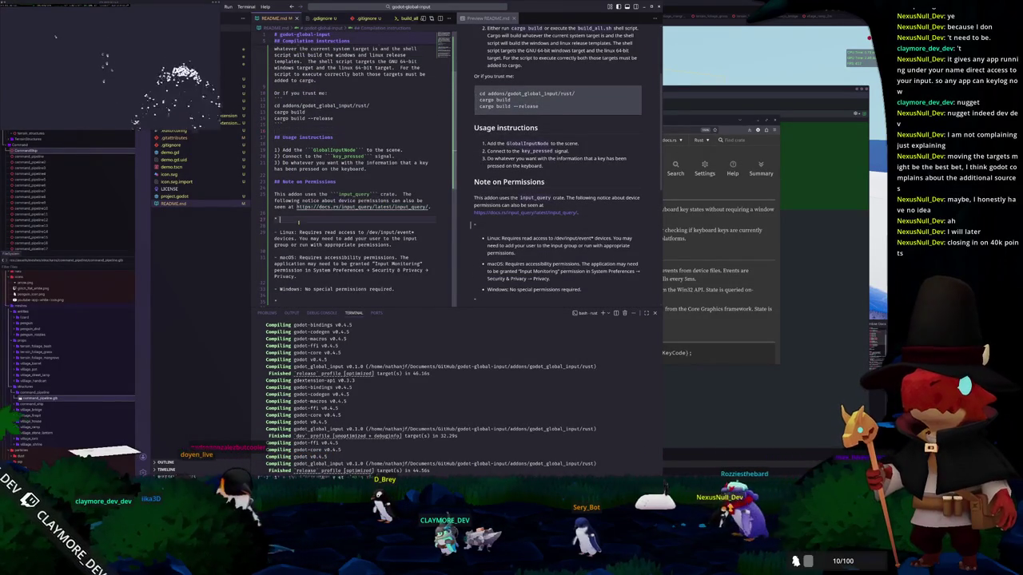
scroll(311, 219, down, 1)
click(281, 249)
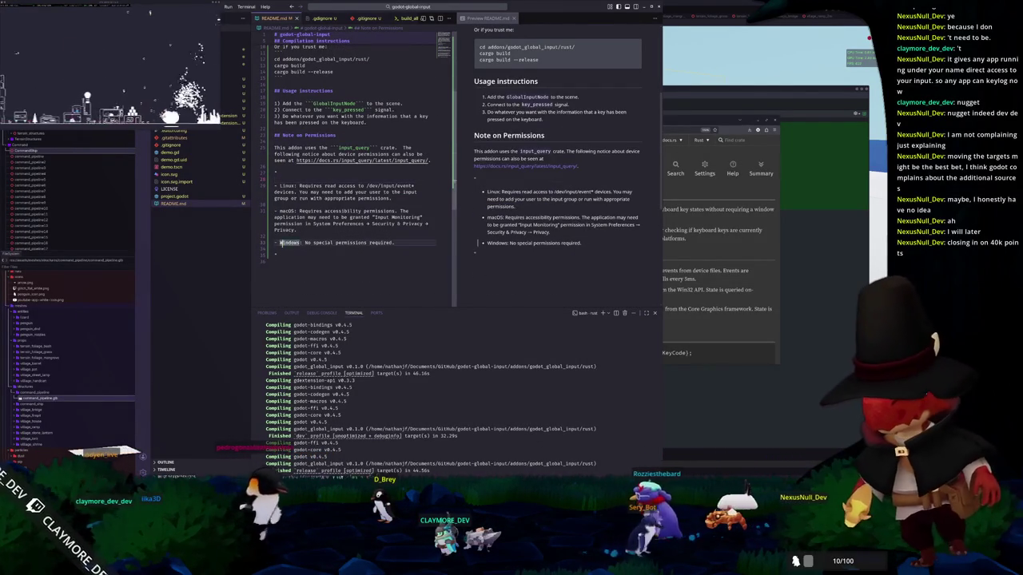
scroll(347, 168, up, 3)
scroll(348, 168, up, 3)
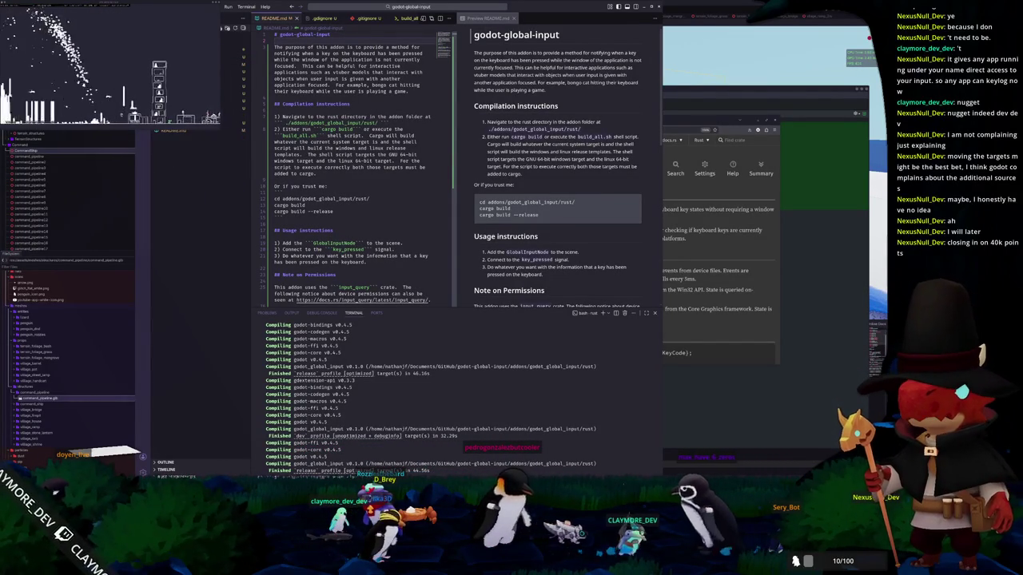
Commit all changed files in GitHub Desktop with the summary 'aditial commit'
key(alt+Tab)
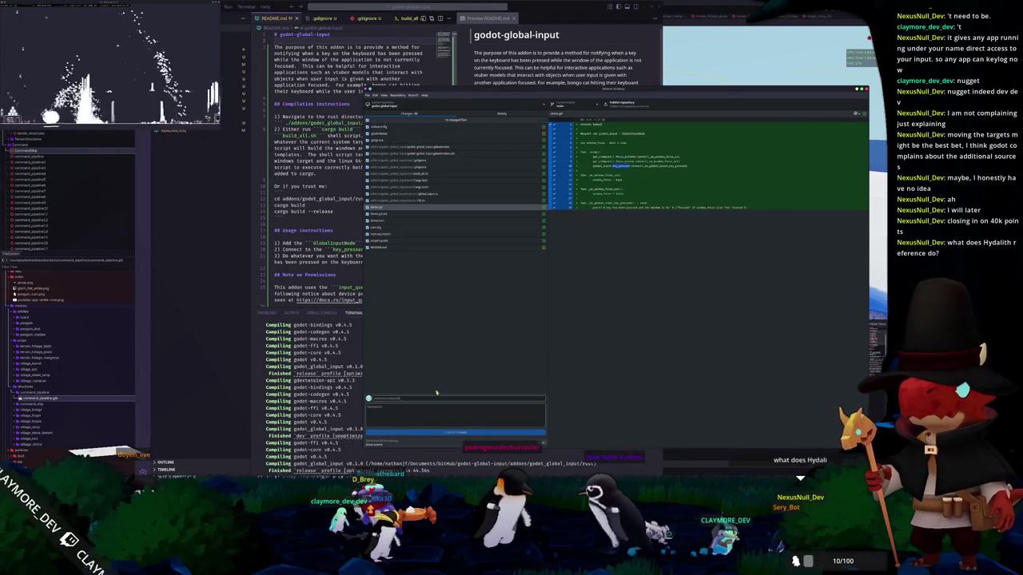
text(ad)
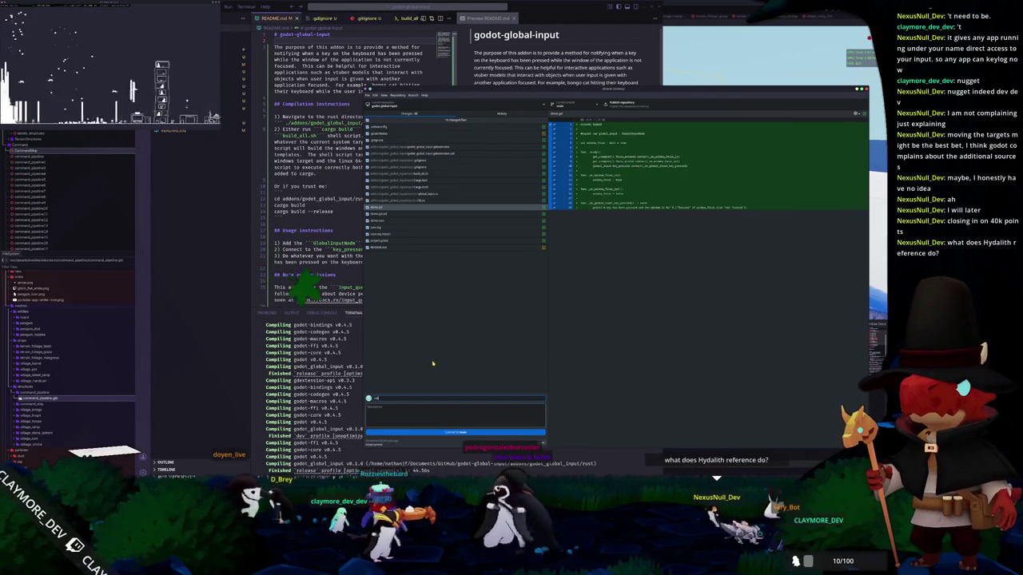
text(itial commit)
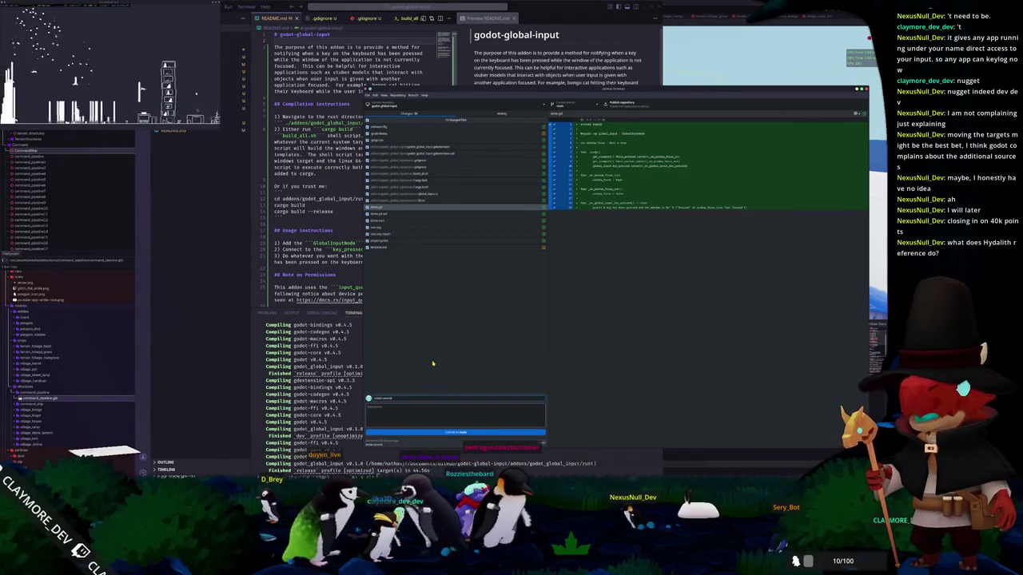
key(ctrl+Return)
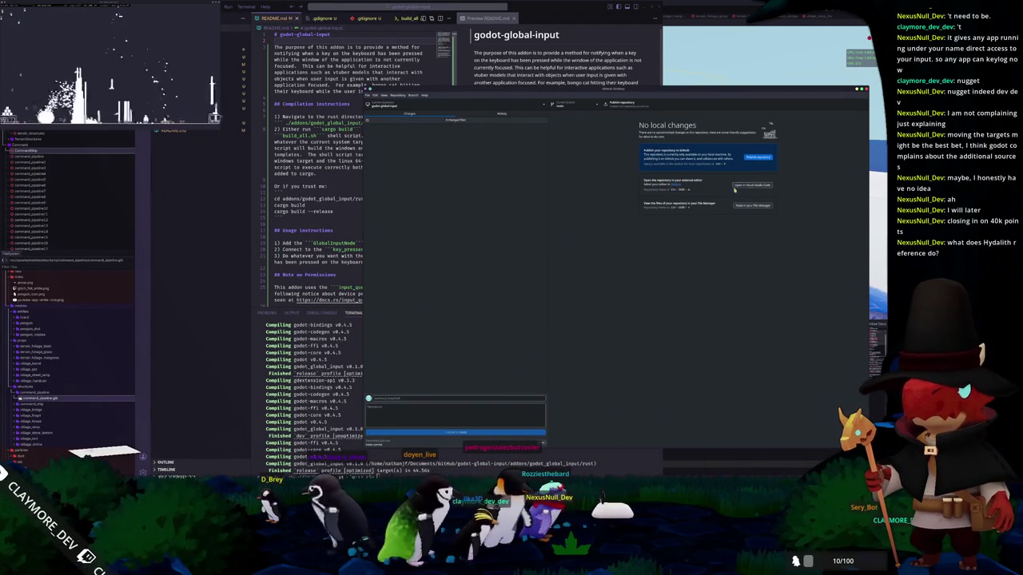
click(758, 156)
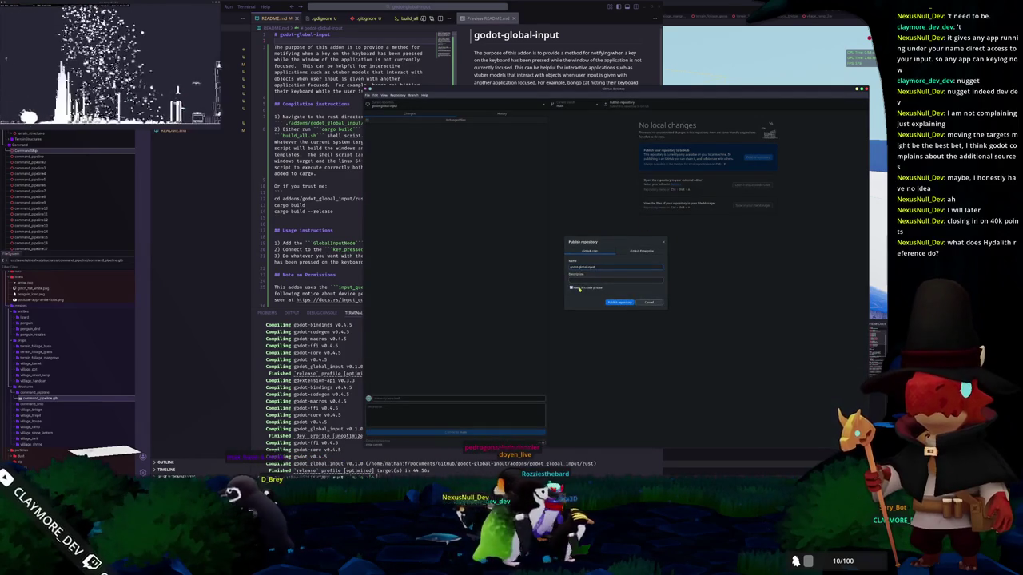
Publish godot-global-input with a description about a Rust addon detecting keyboard input while unfocused
click(598, 278)
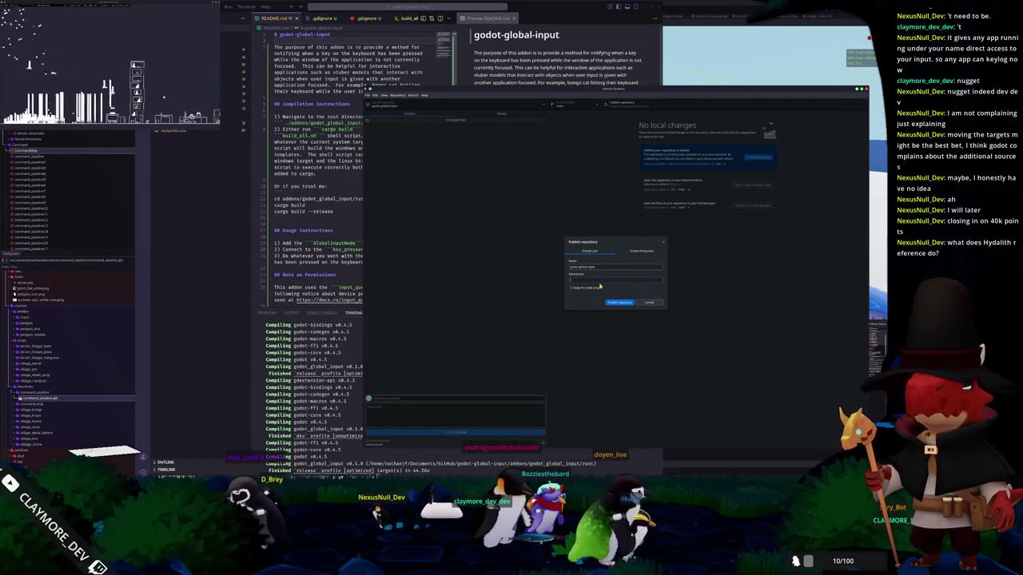
text(add)
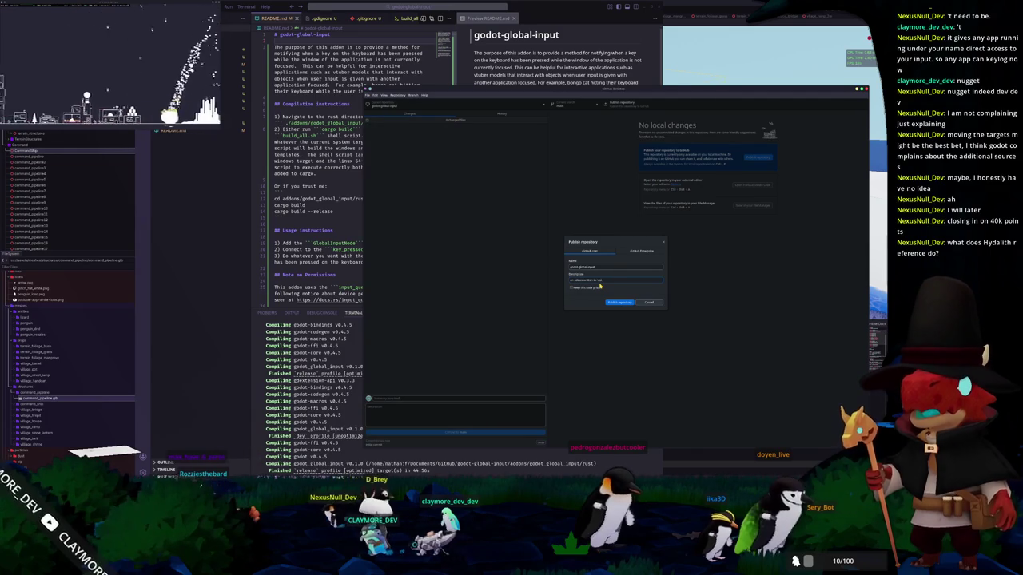
text(for)
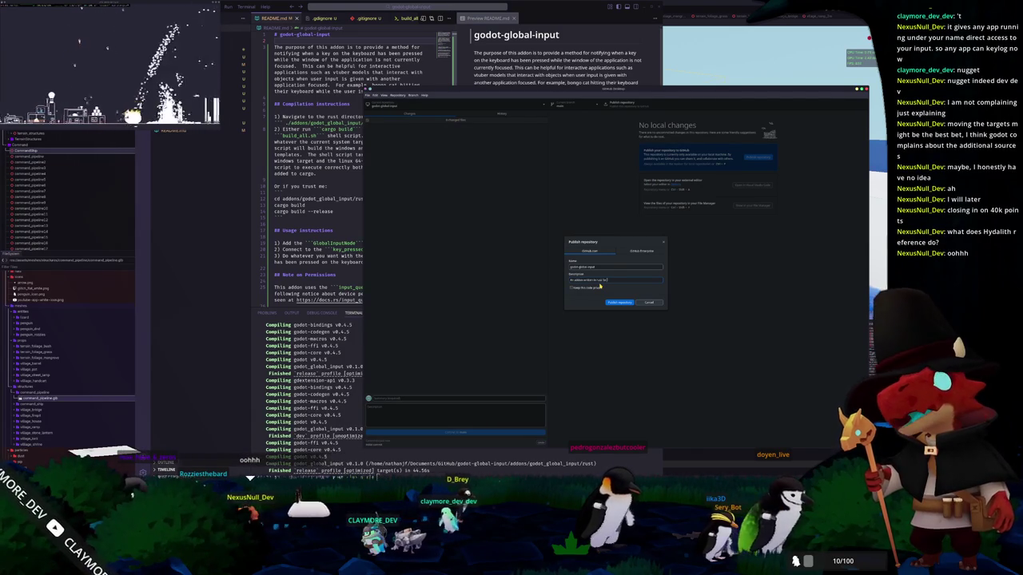
text(detecting)
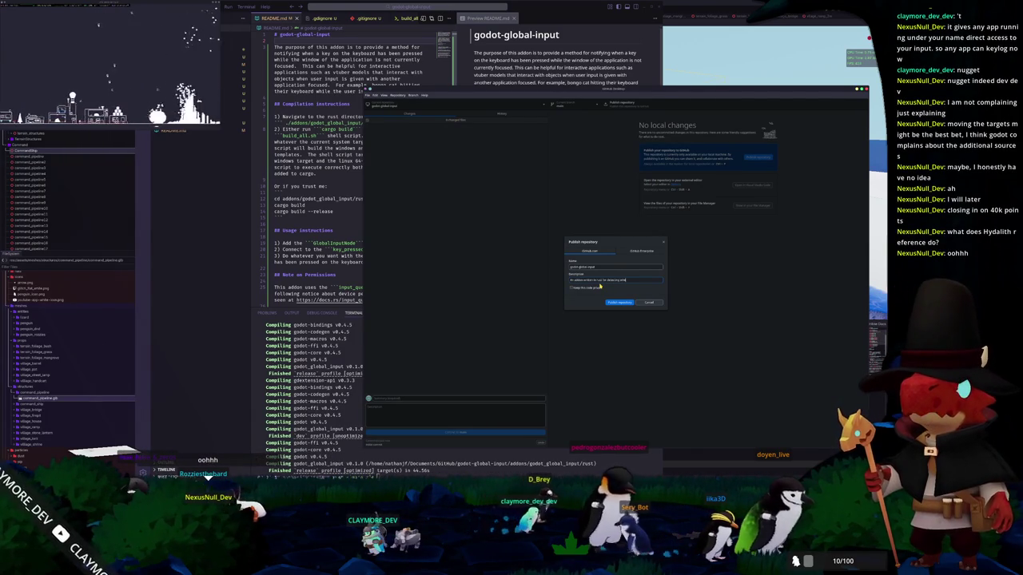
text(board)
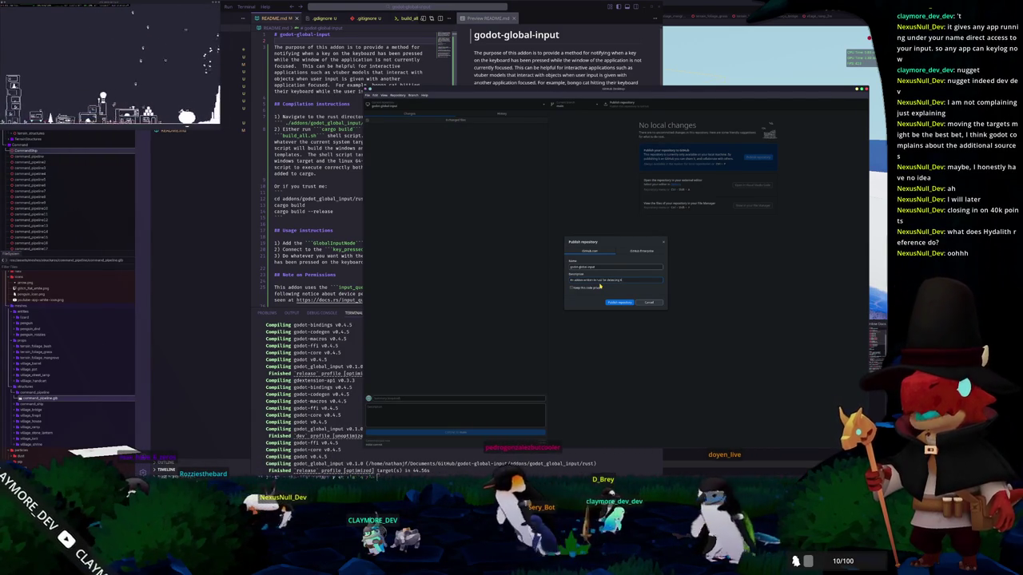
text( inputs when the app)
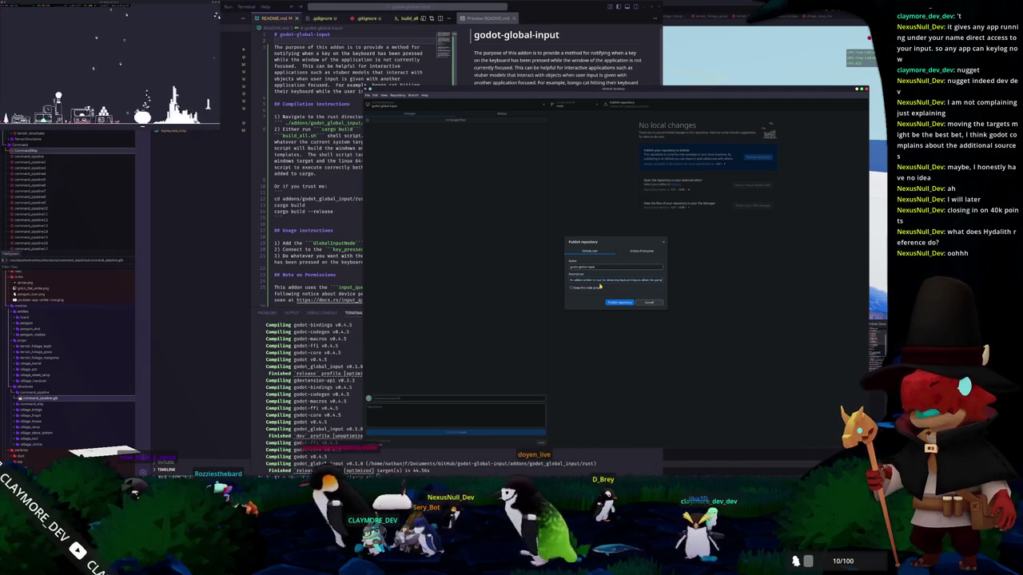
text(lication is not)
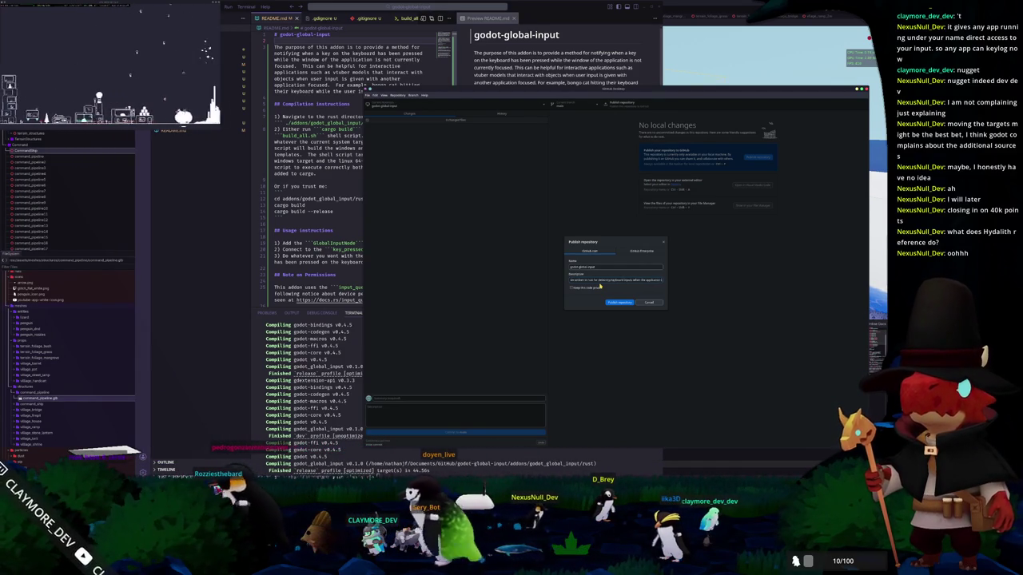
text(used)
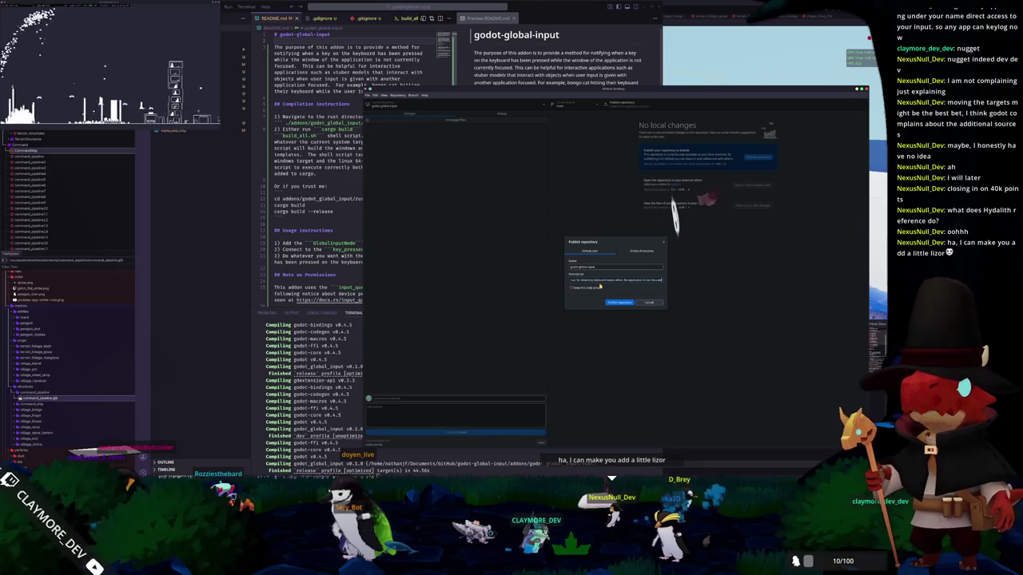
click(587, 300)
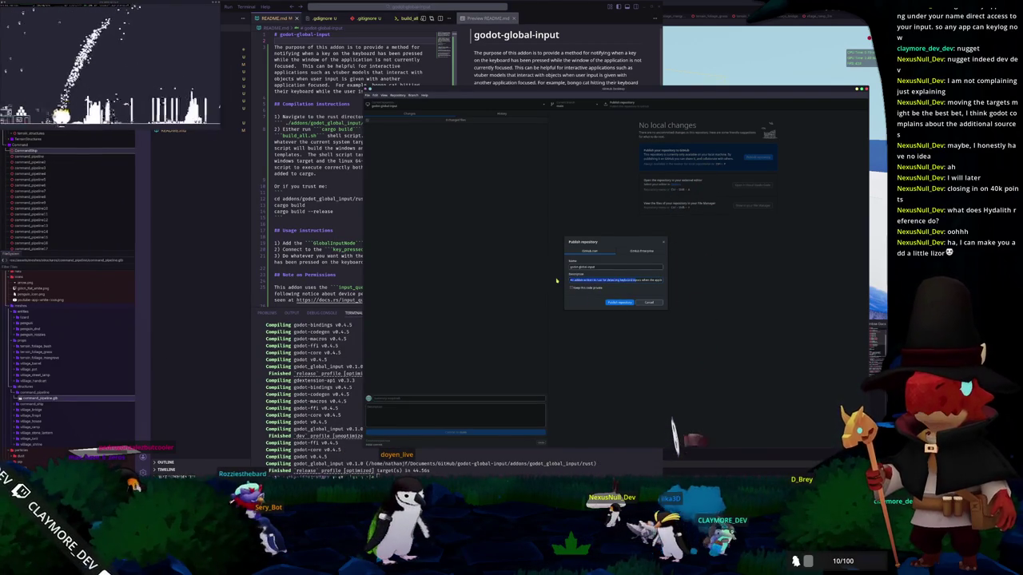
click(617, 304)
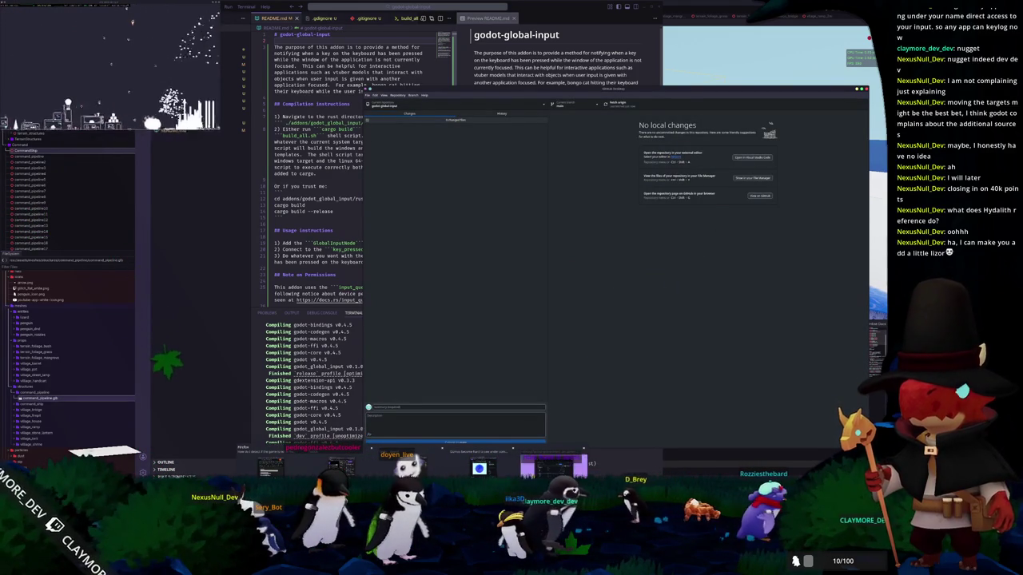
click(551, 452)
scroll(470, 211, down, 2)
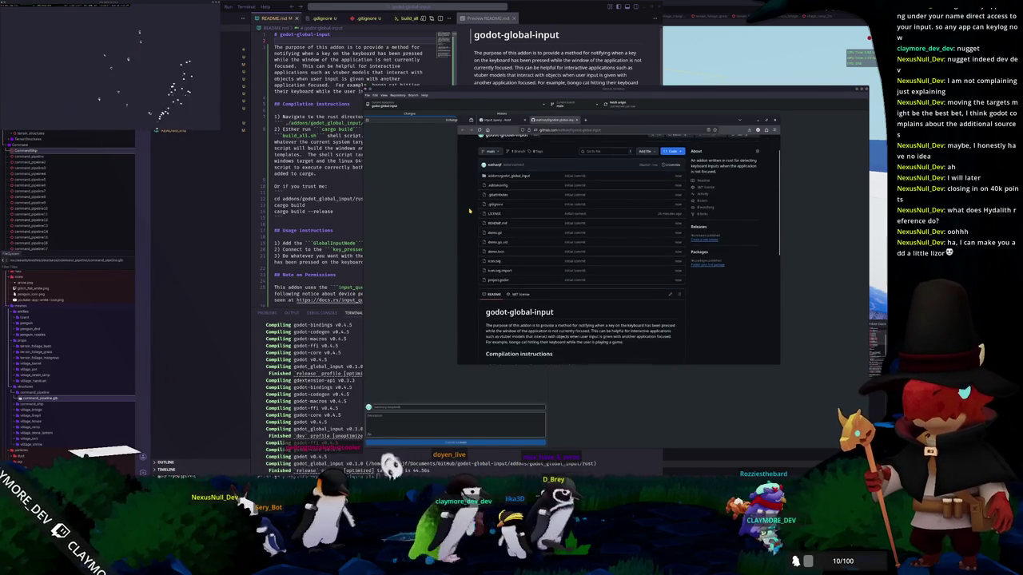
scroll(470, 211, down, 1)
scroll(470, 211, down, 1)
scroll(469, 211, down, 1)
scroll(470, 211, down, 2)
scroll(470, 224, down, 2)
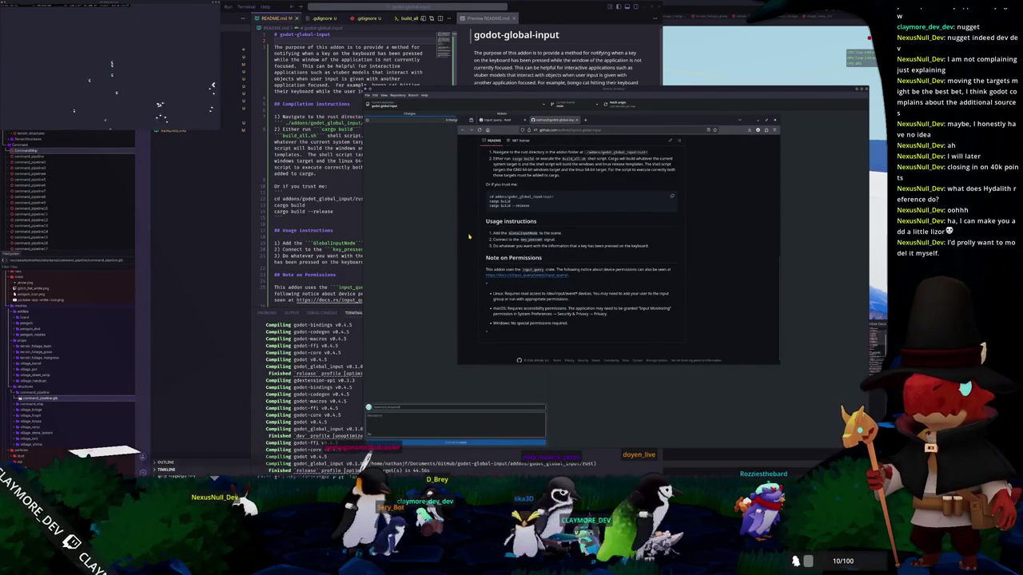
scroll(469, 236, up, 5)
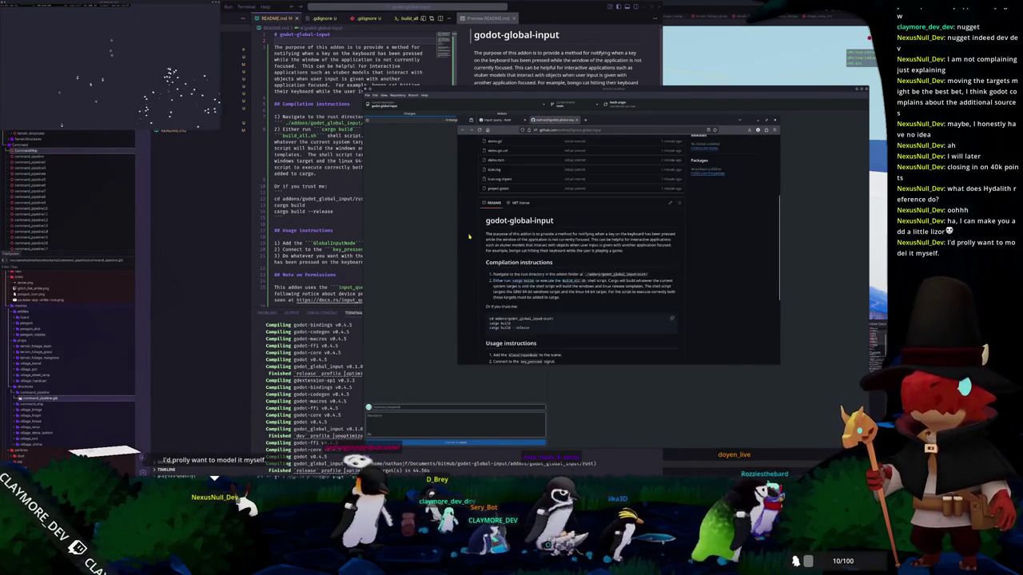
scroll(469, 237, up, 4)
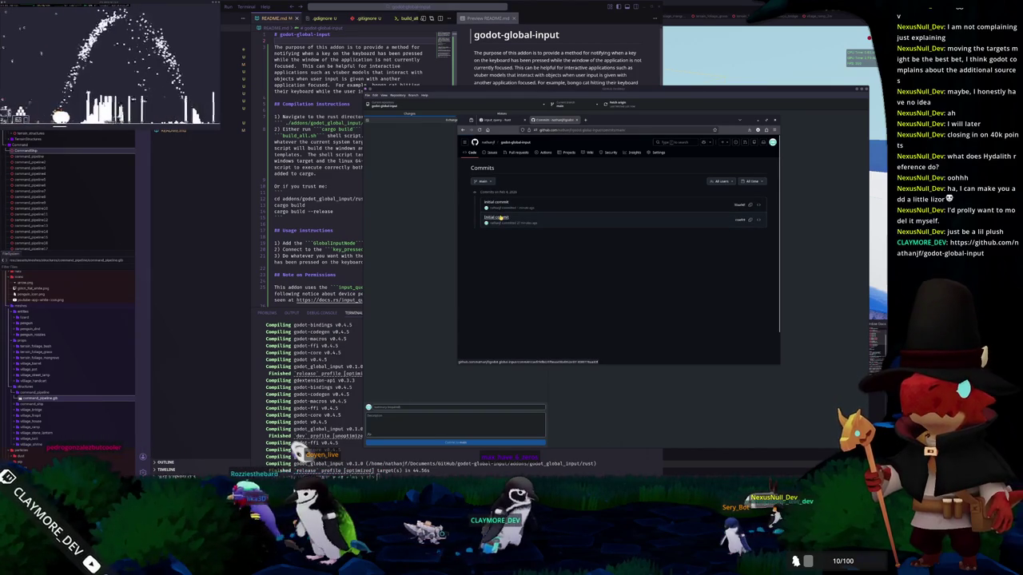
click(499, 217)
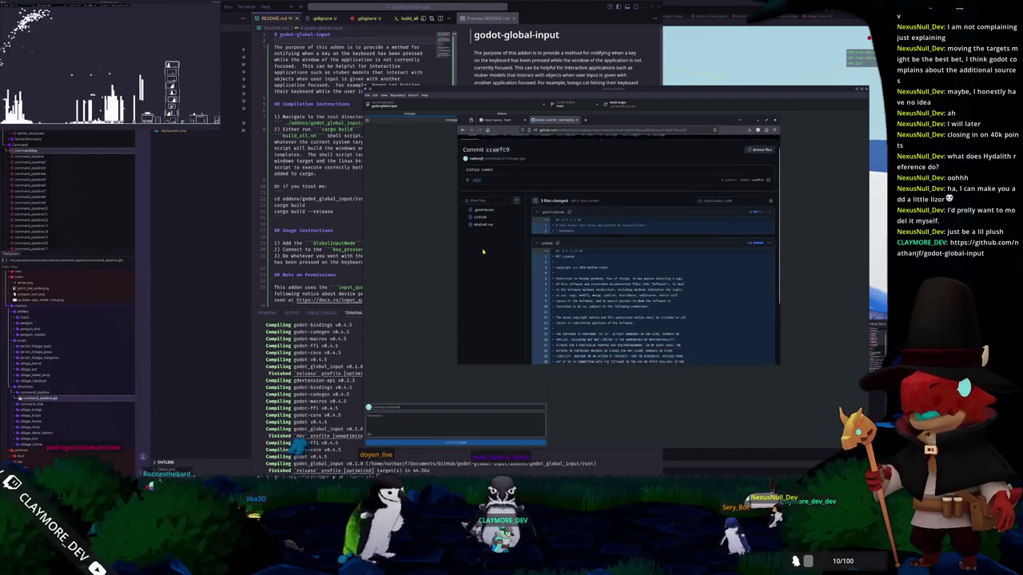
scroll(482, 251, up, 2)
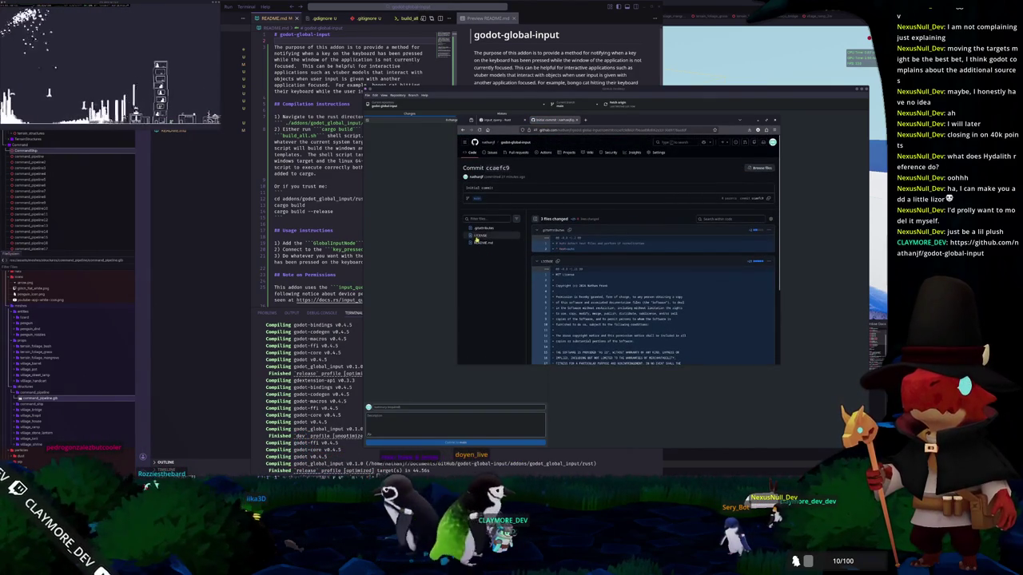
click(462, 130)
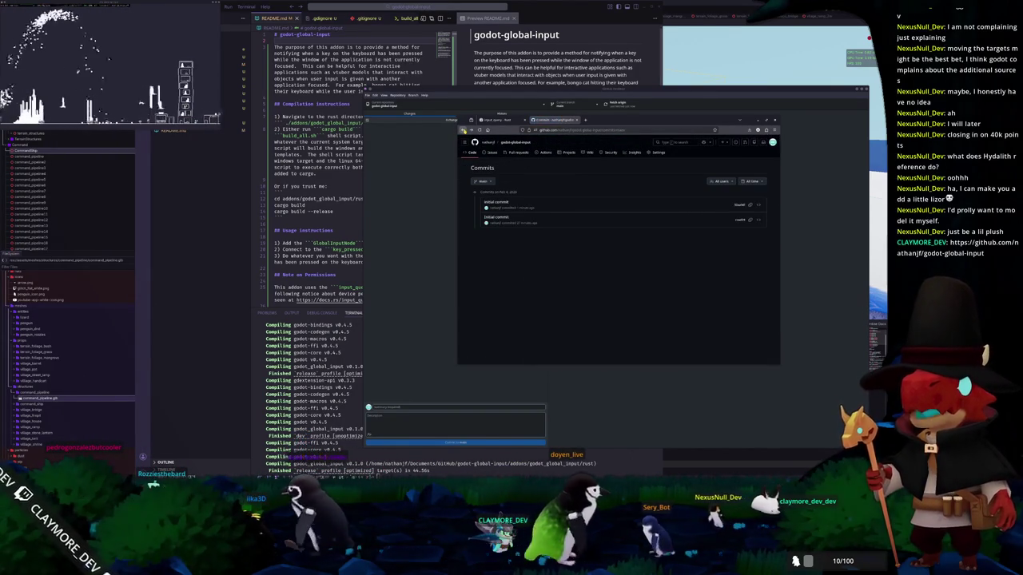
scroll(472, 237, down, 1)
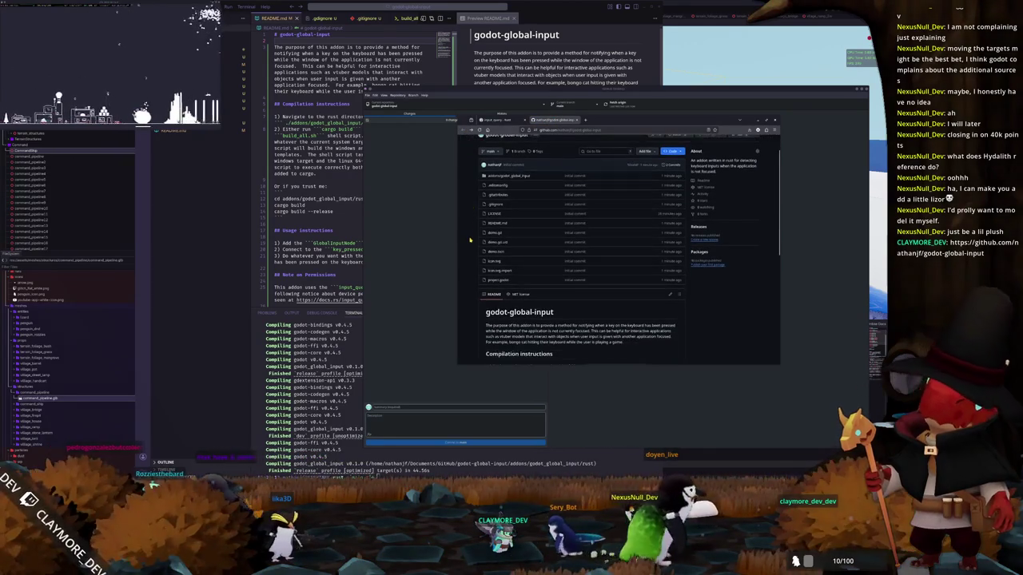
scroll(473, 237, down, 1)
scroll(472, 236, down, 2)
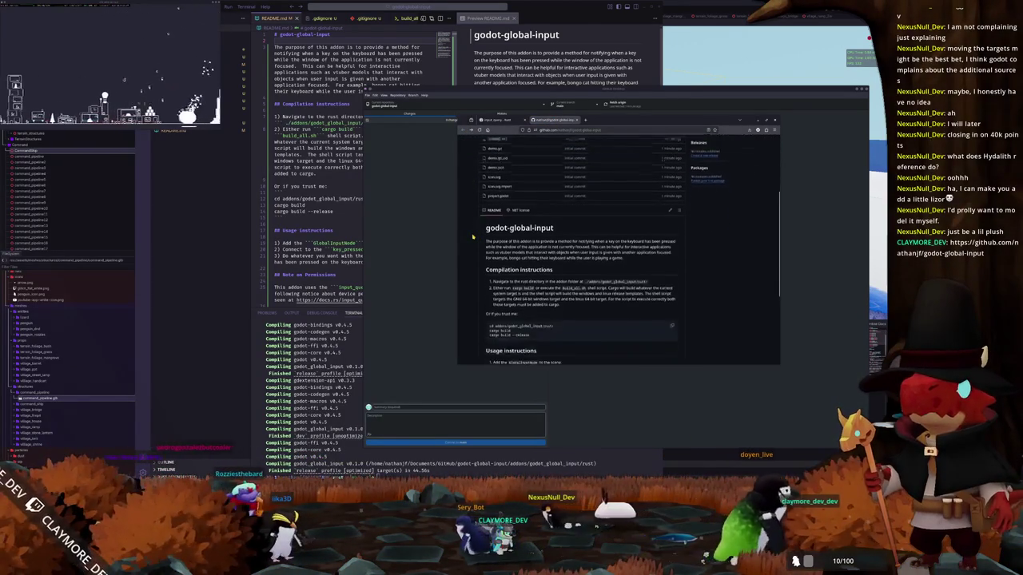
scroll(472, 236, down, 2)
scroll(473, 237, down, 1)
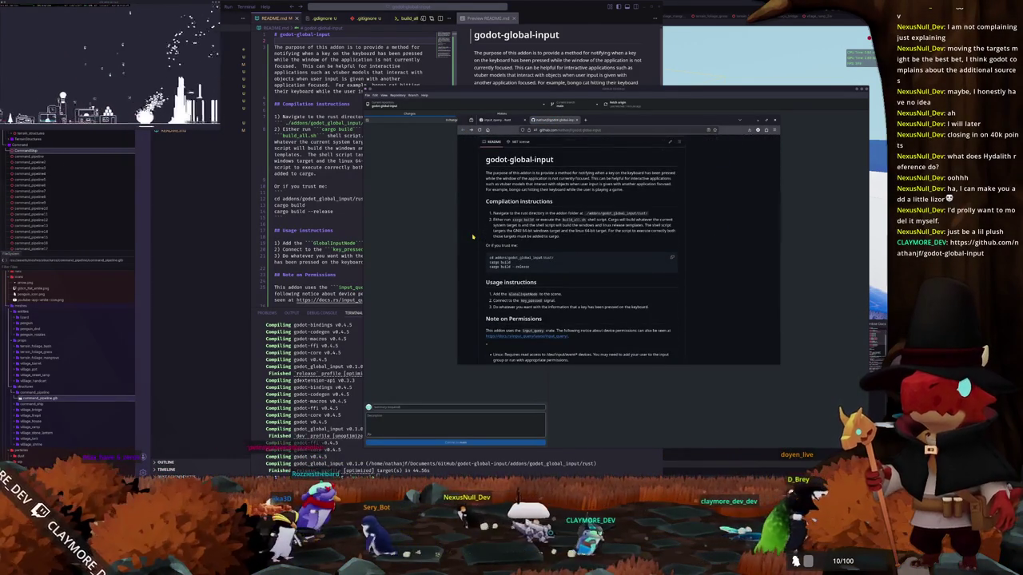
scroll(473, 236, up, 5)
key(alt+Tab)
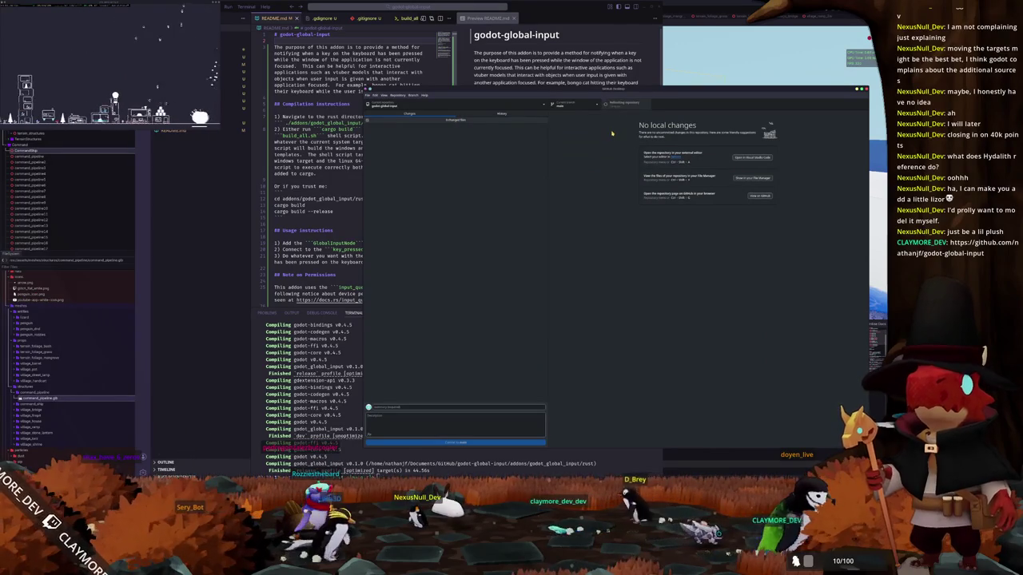
Hide GitHub Desktop, close the README preview, and put VS Code away
key(ctrl+q)
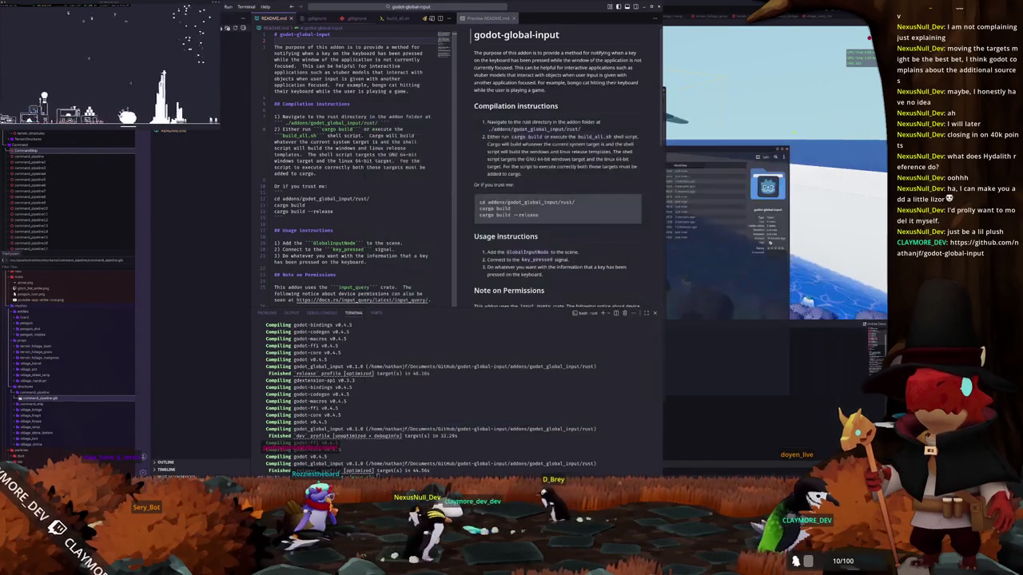
middle_click(488, 17)
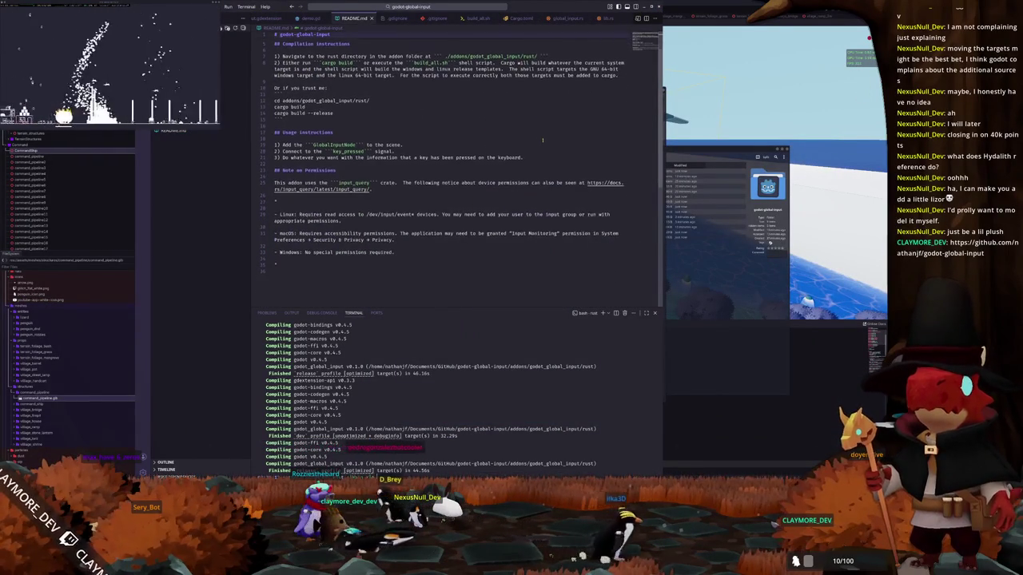
key(ctrl+q)
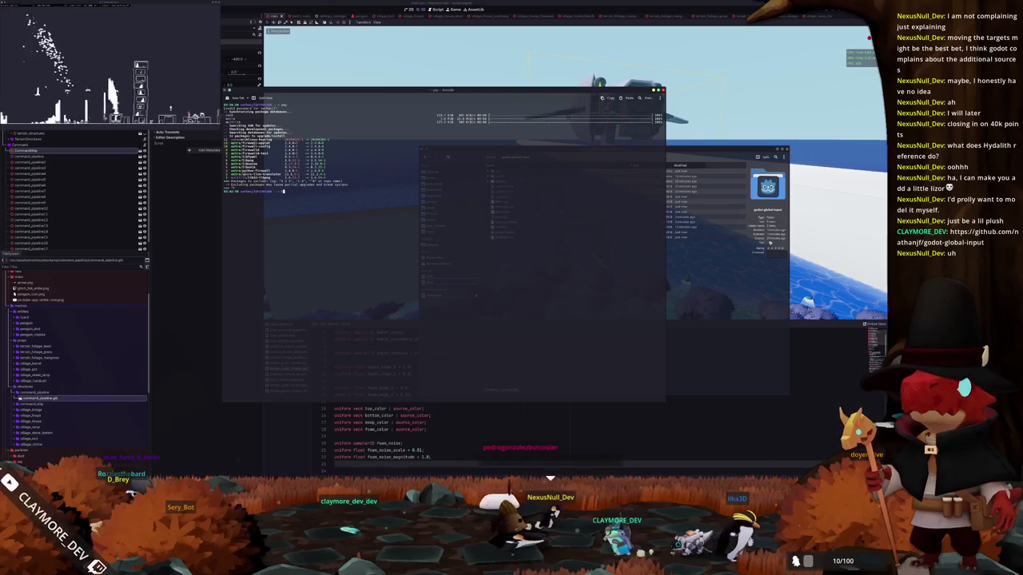
Clear and close the terminal, then select and frame the white pipeline cylinder
key(ctrl+l)
key(ctrl+d)
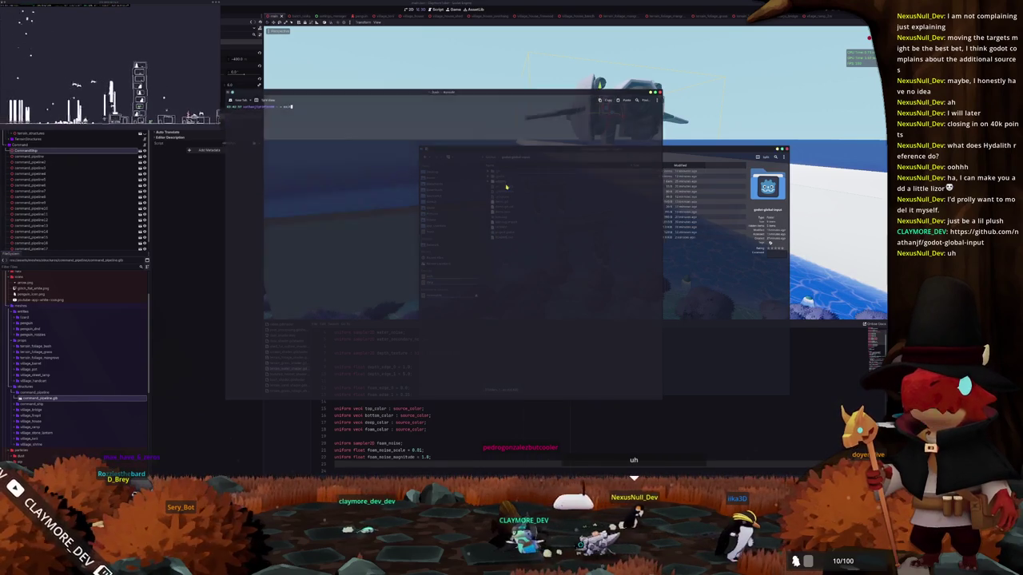
mouse_move(324, 320)
middle_down()
mouse_move(480, 239)
mouse_move(552, 231)
mouse_move(487, 211)
middle_up()
scroll(479, 240, down, 5)
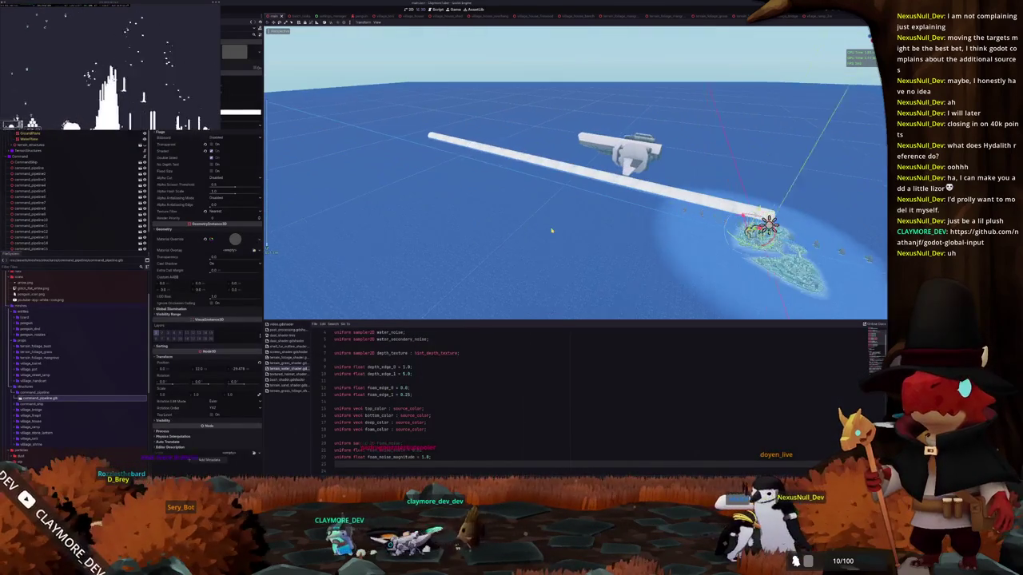
scroll(552, 231, up, 5)
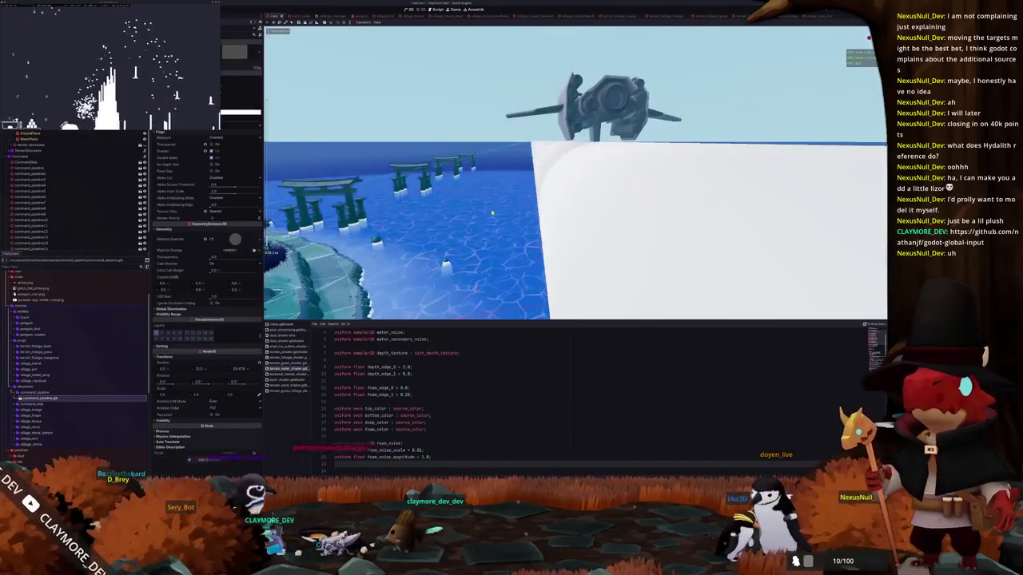
scroll(493, 213, down, 5)
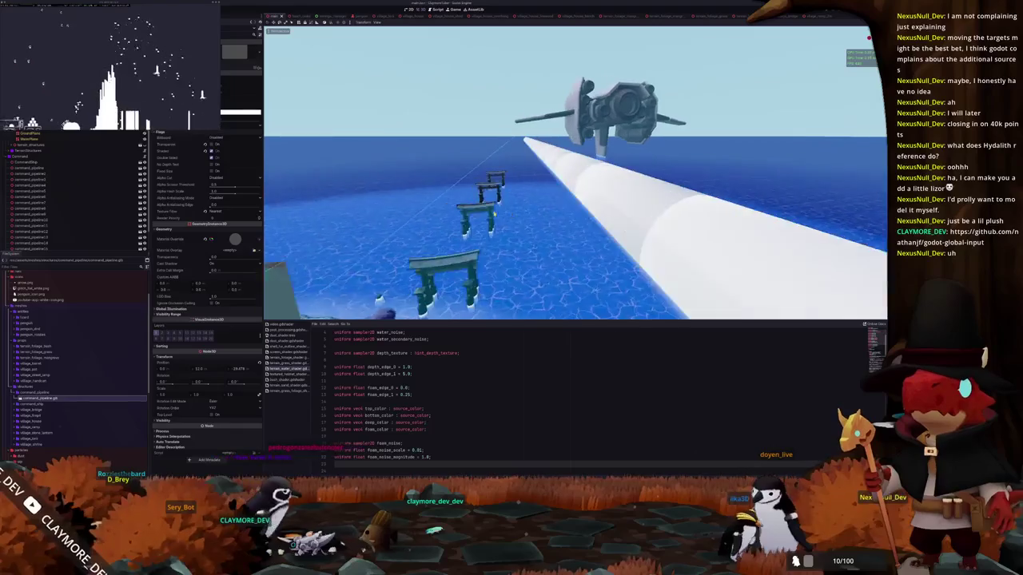
scroll(492, 213, down, 3)
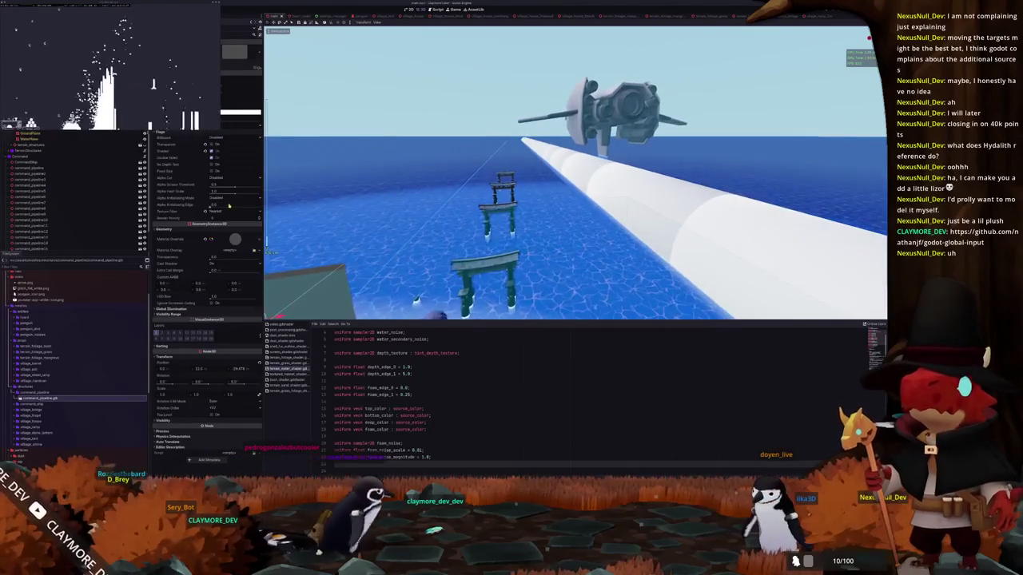
click(64, 194)
click(49, 247)
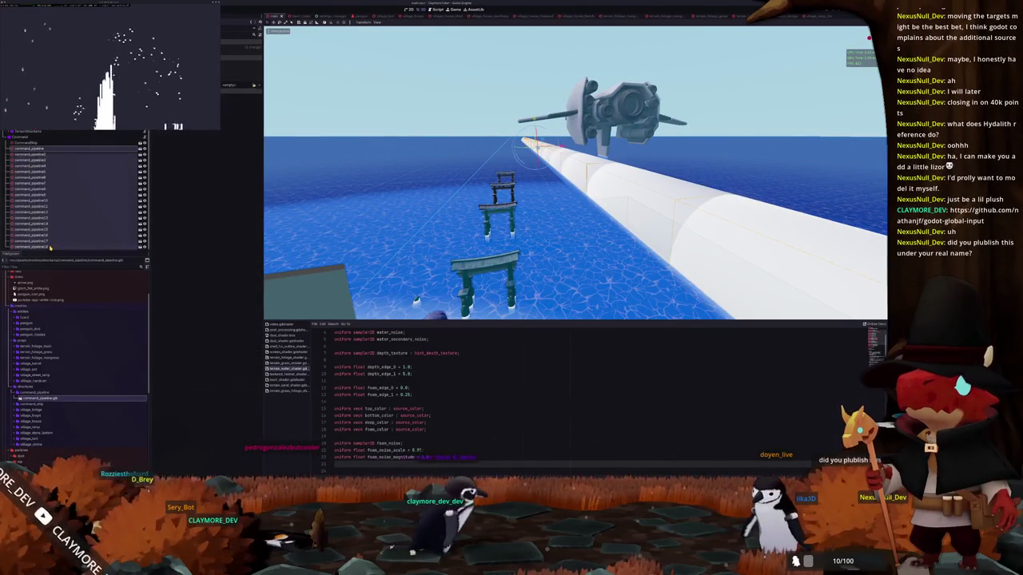
scroll(465, 210, down, 5)
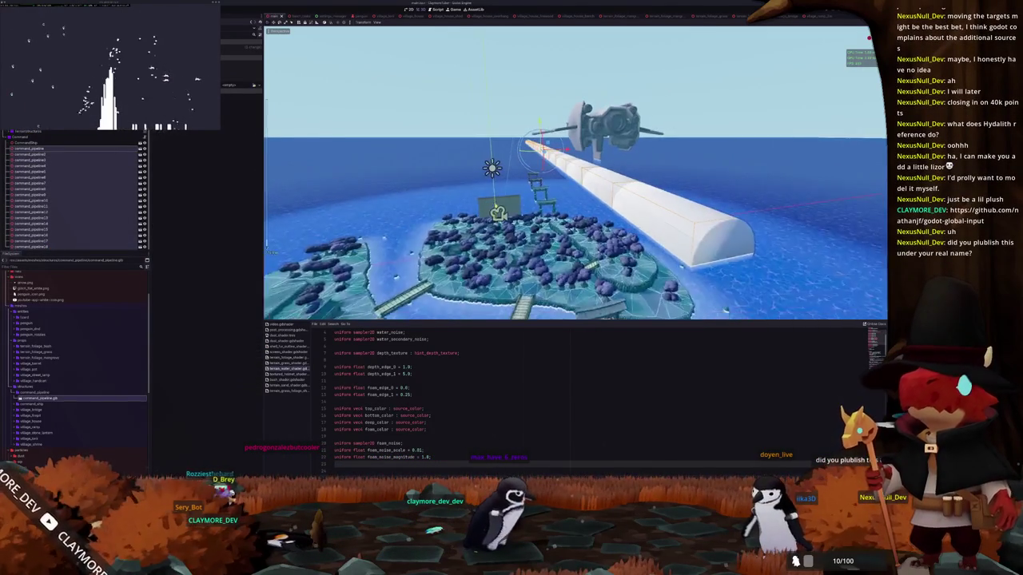
key(f)
Rotate the cylinder so it extends toward the right, and save the scene
drag(523, 152, 543, 160)
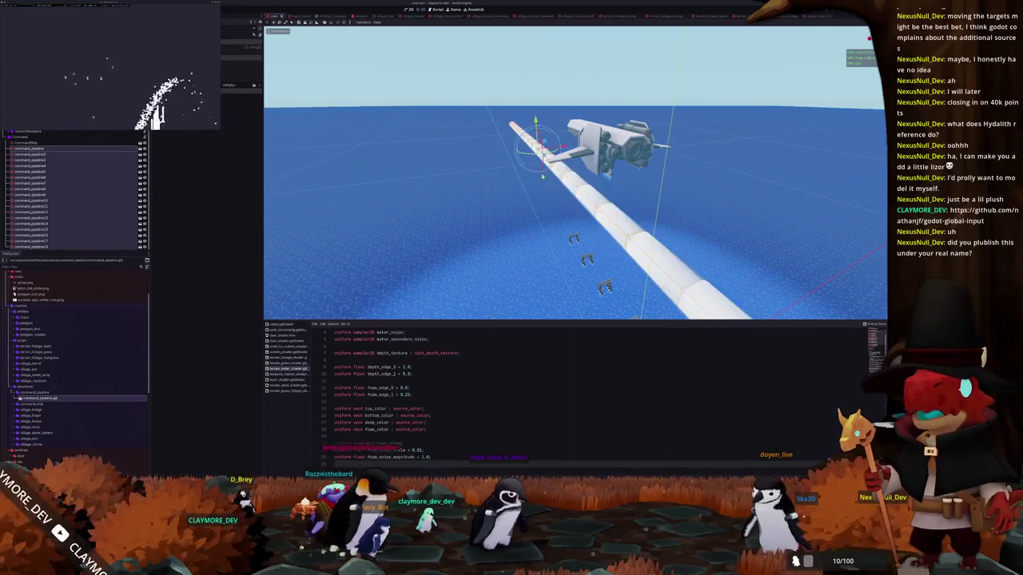
middle_drag(543, 160, 540, 164)
drag(559, 148, 583, 169)
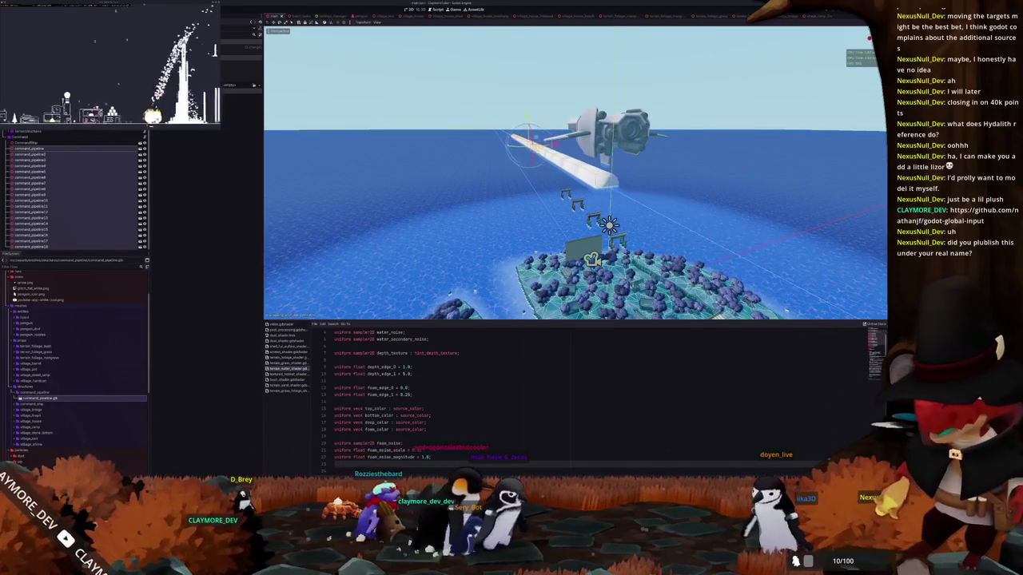
mouse_move(583, 169)
middle_down()
mouse_move(548, 191)
mouse_move(623, 192)
mouse_move(609, 189)
middle_up()
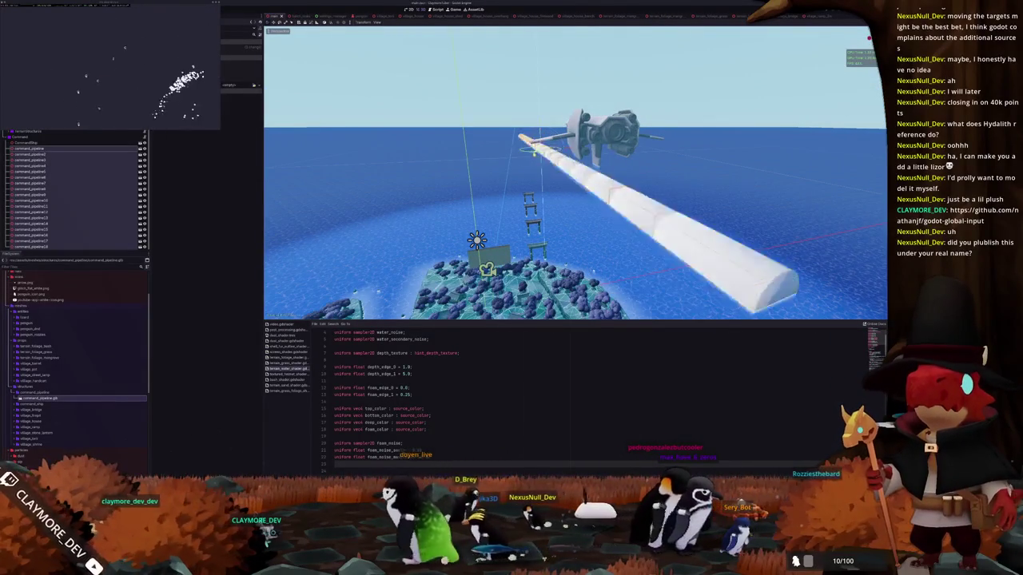
key(ctrl+s)
Orbit and zoom around the island to inspect the repositioned pipe
mouse_move(476, 236)
middle_down()
mouse_move(523, 187)
mouse_move(515, 199)
middle_up()
scroll(513, 205, up, 3)
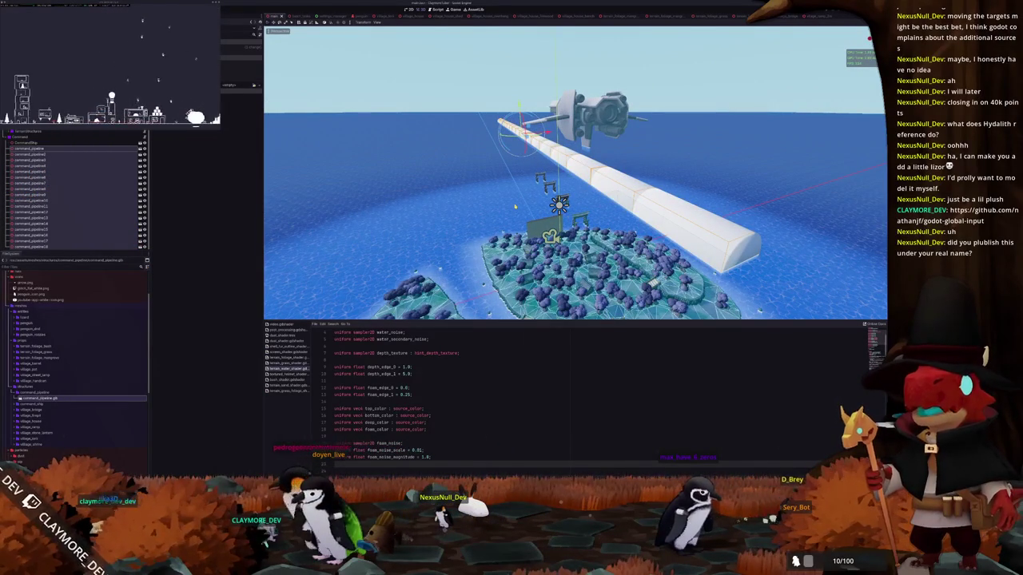
middle_drag(516, 210, 519, 211)
scroll(520, 212, down, 3)
scroll(523, 215, up, 3)
scroll(519, 211, up, 4)
mouse_move(519, 211)
middle_down()
mouse_move(511, 192)
mouse_move(527, 200)
middle_up()
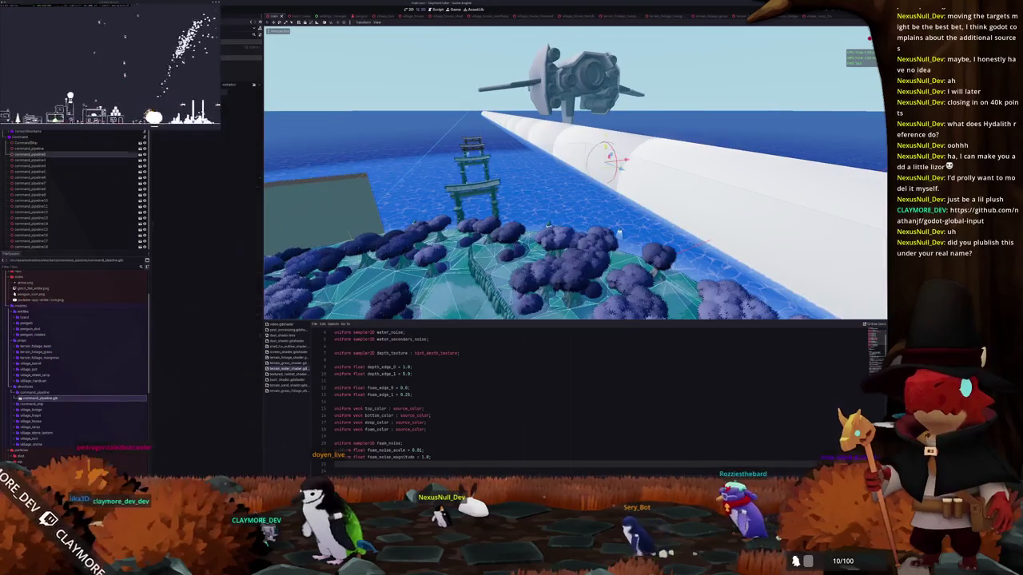
scroll(575, 182, down, 5)
Reselect and frame the pipeline cylinder, then switch to Blender's cylinder model
click(32, 148)
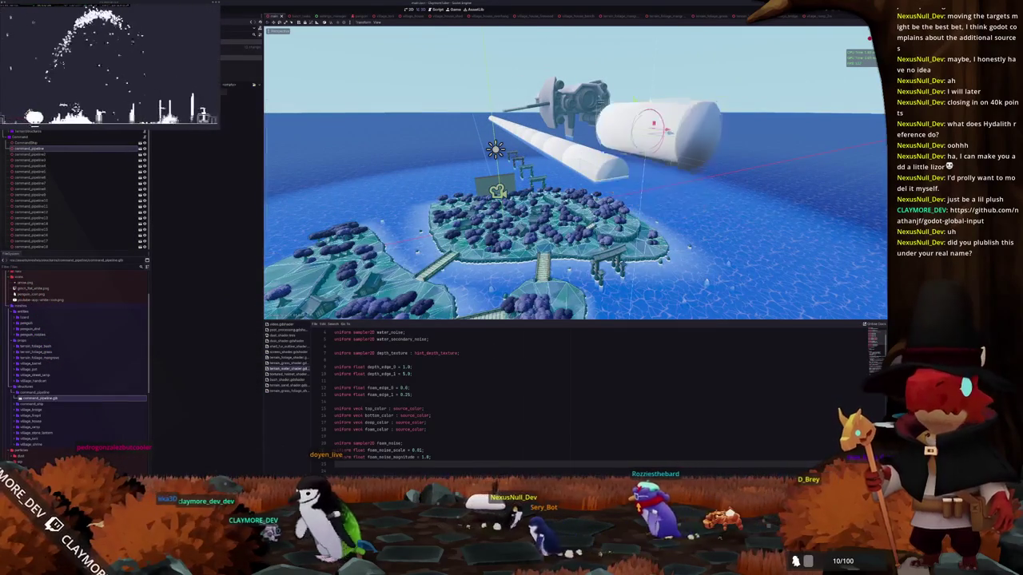
key(f)
mouse_move(575, 176)
middle_down()
mouse_move(544, 191)
mouse_move(607, 180)
middle_up()
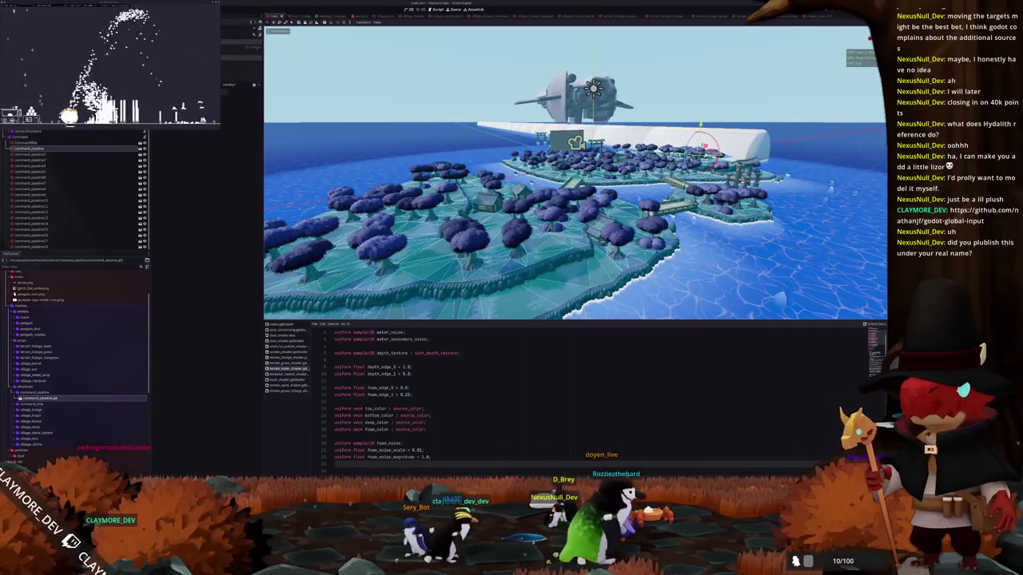
key(alt+Tab)
middle_drag(400, 258, 516, 256)
Scale the cylinder to 0.5, stretch it 2x along Y, and apply all transforms
text(s.5)
key(Return)
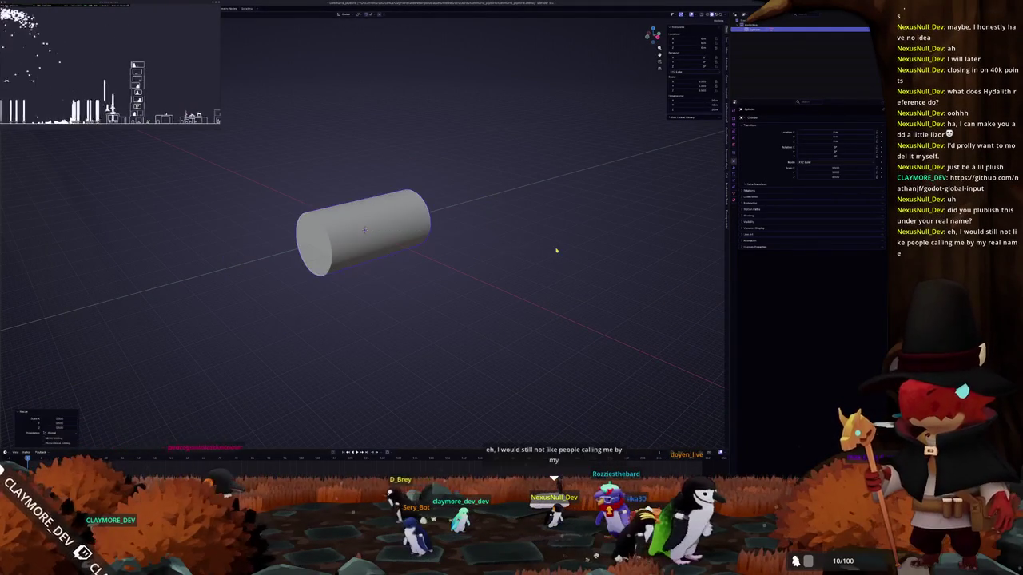
text(y2)
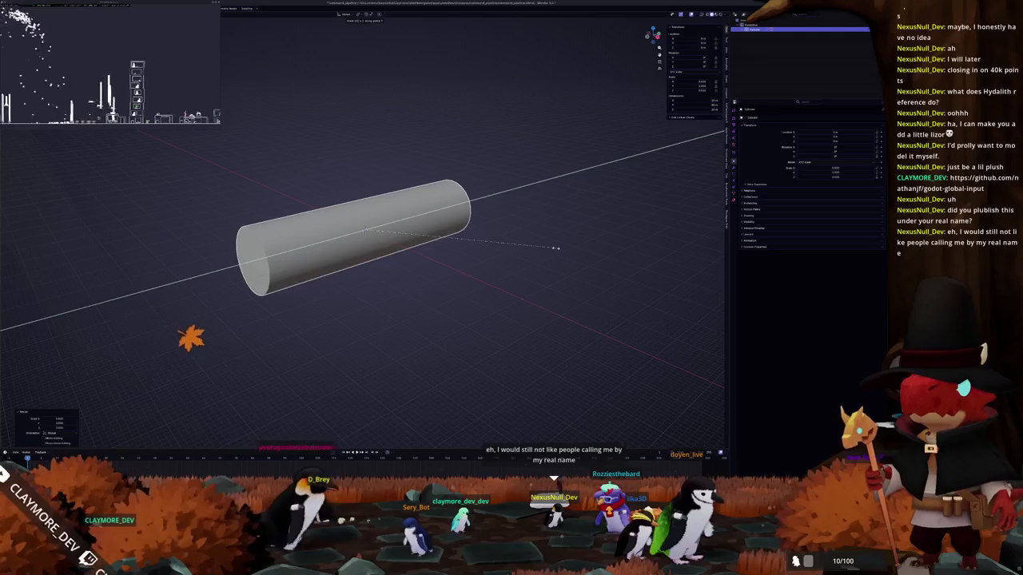
key(Return)
key(ctrl+a)
click(554, 252)
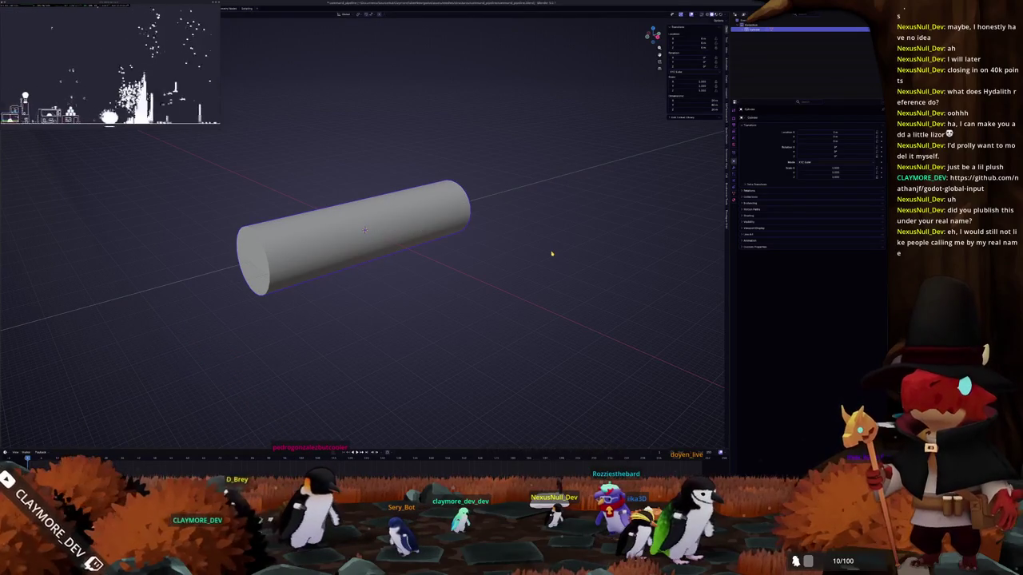
click(551, 250)
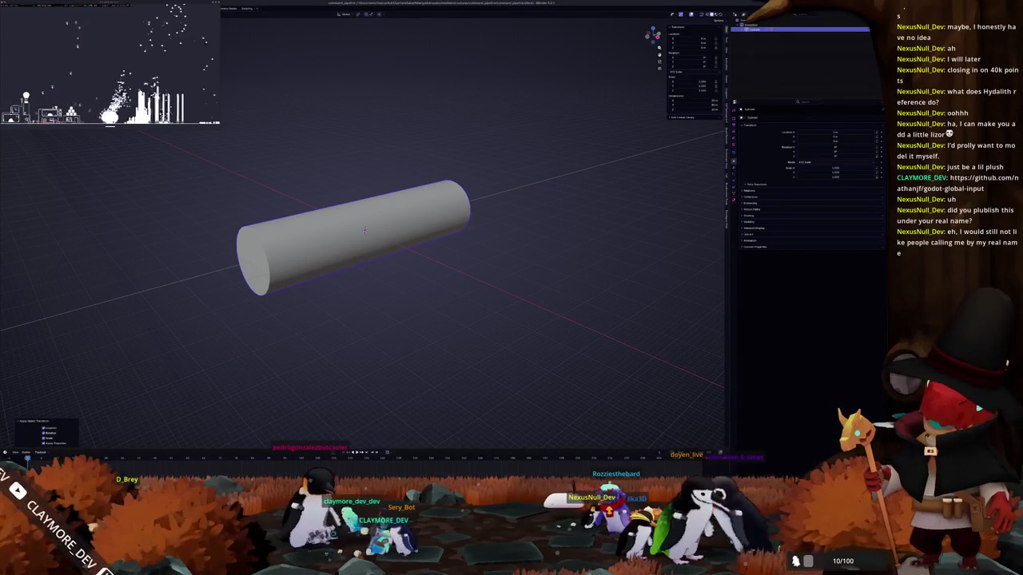
Export the cylinder as glTF and return to Godot to check it
key(ctrl+shift+e)
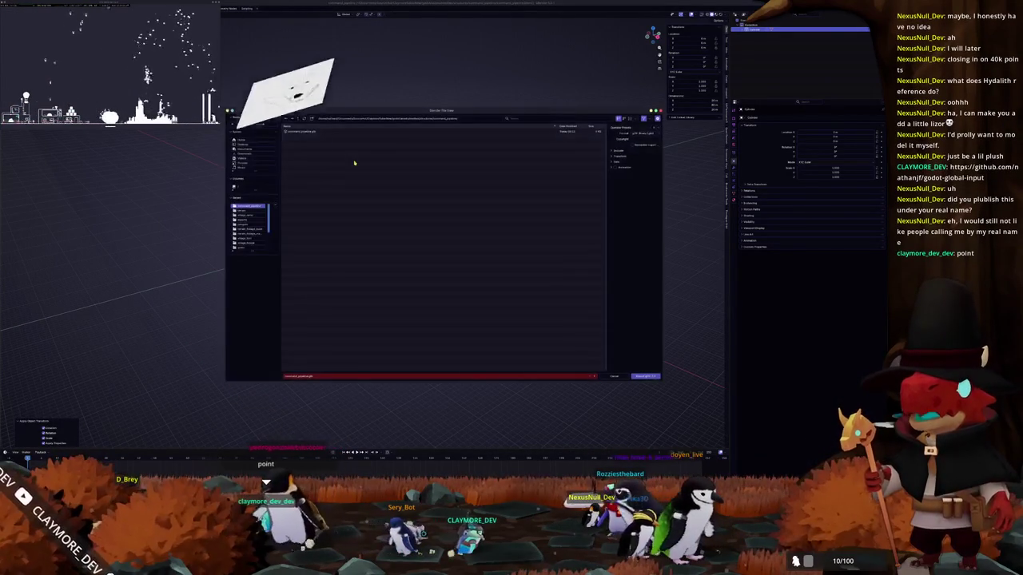
click(639, 377)
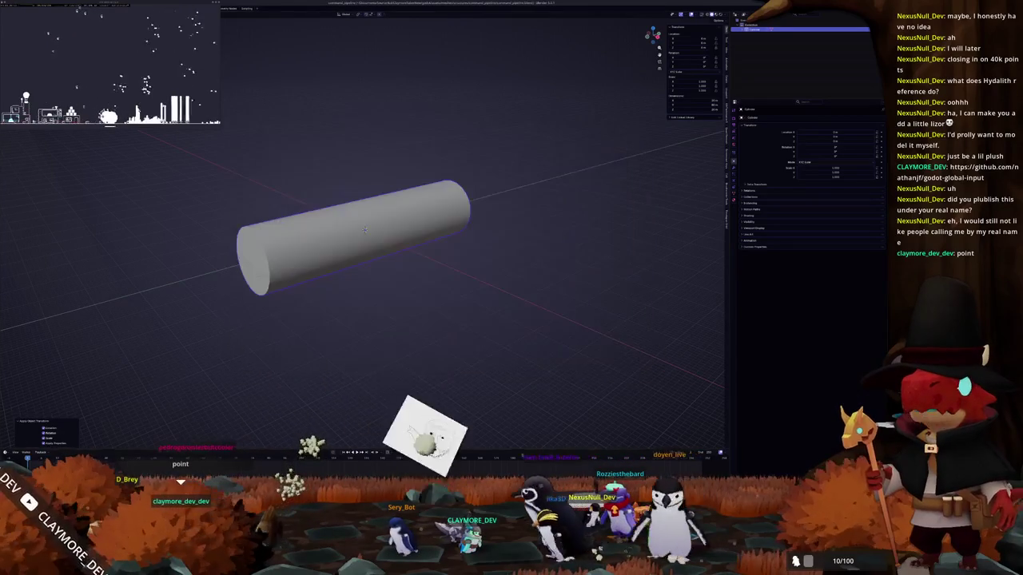
key(alt+Tab)
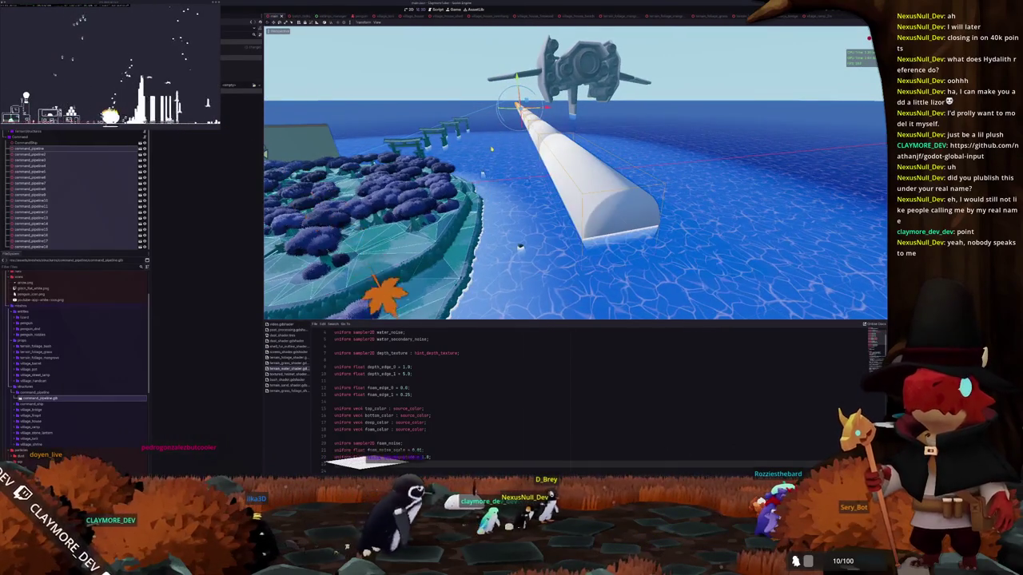
key(alt+Tab)
middle_drag(484, 203, 481, 222)
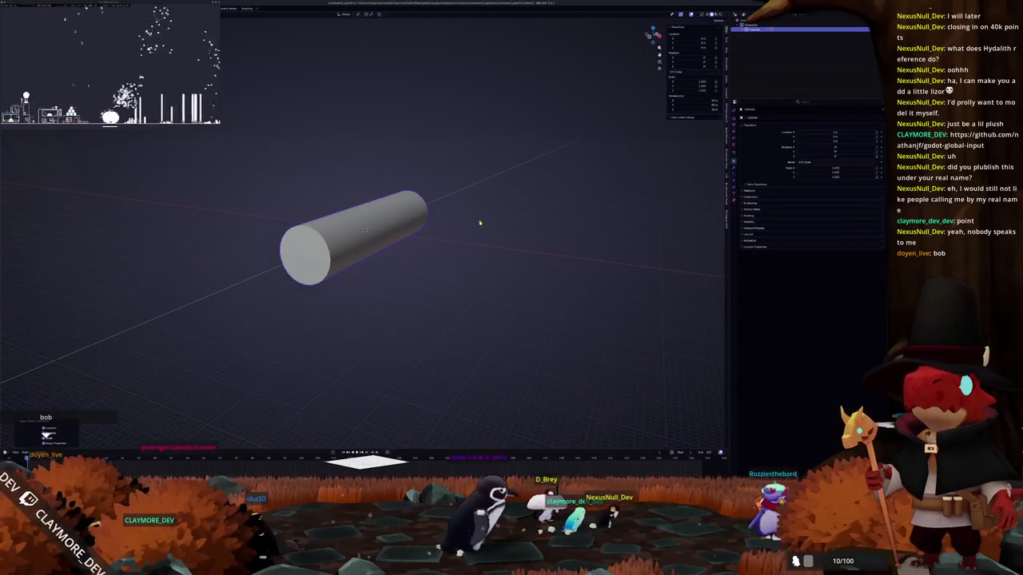
Try scaling the cylinder with X, Z and Y axis constraints, then cancel
key(x)
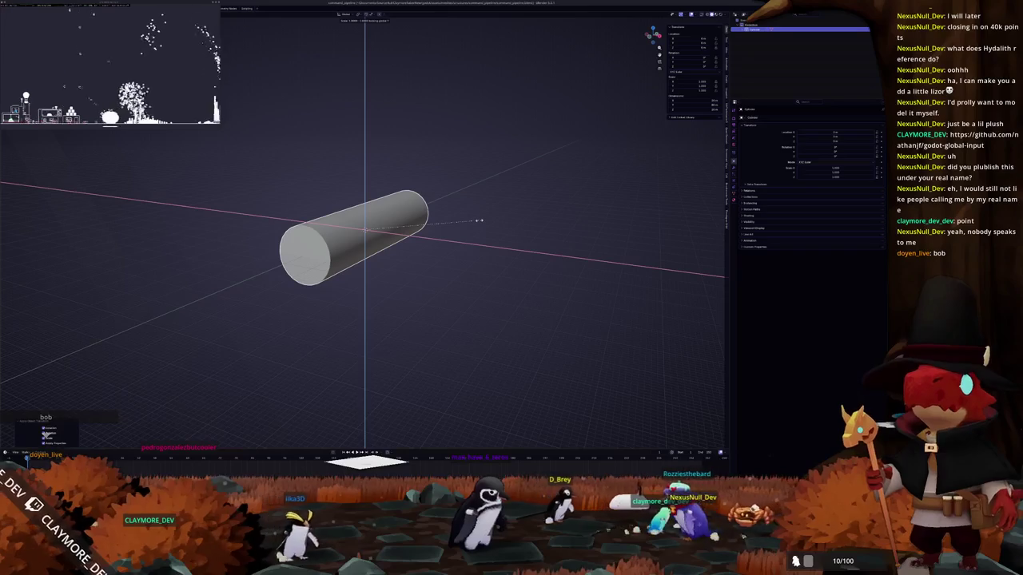
click(479, 221)
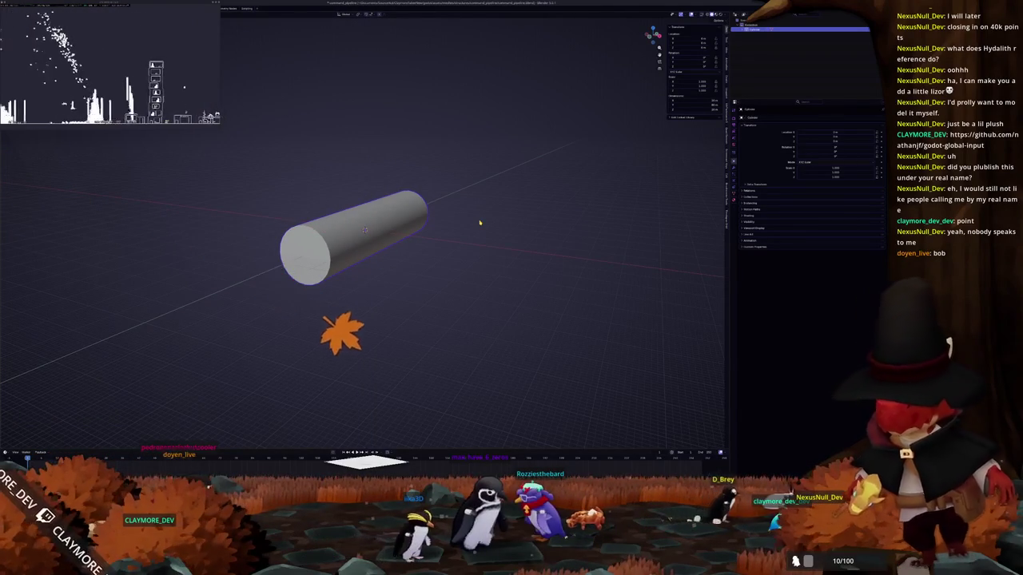
key(s)
key(0)
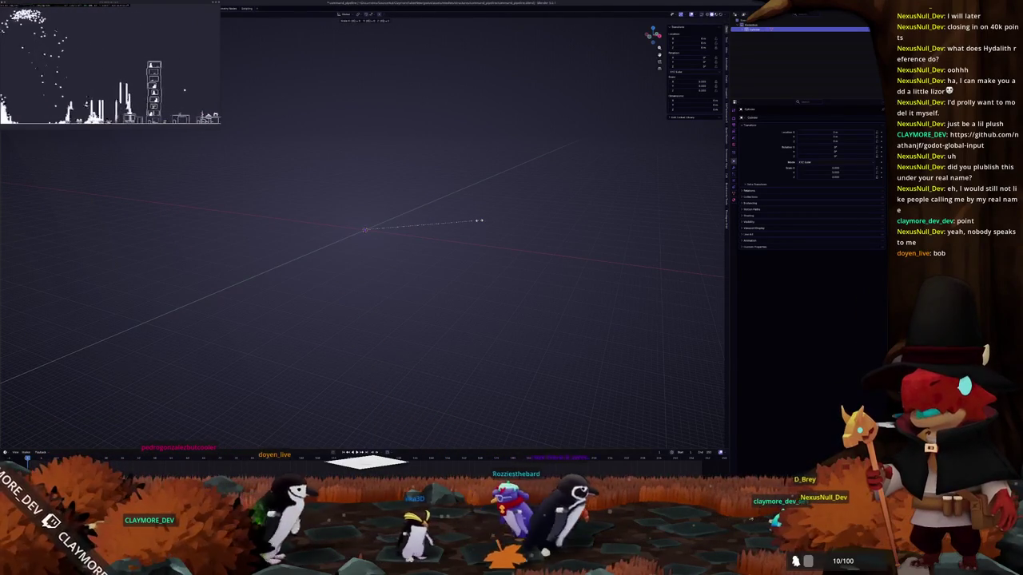
key(BackSpace)
key(shift+z)
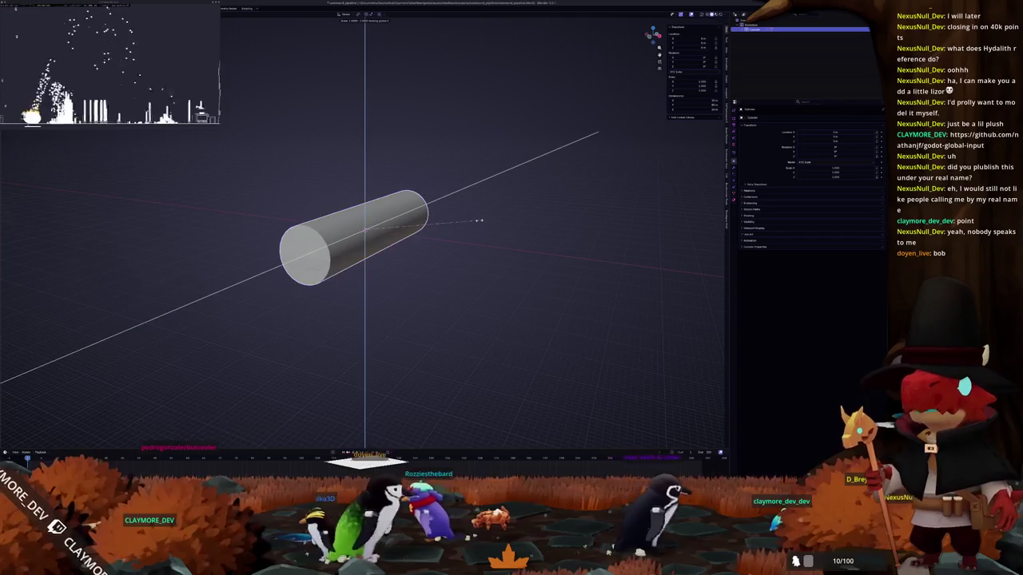
key(shift+y)
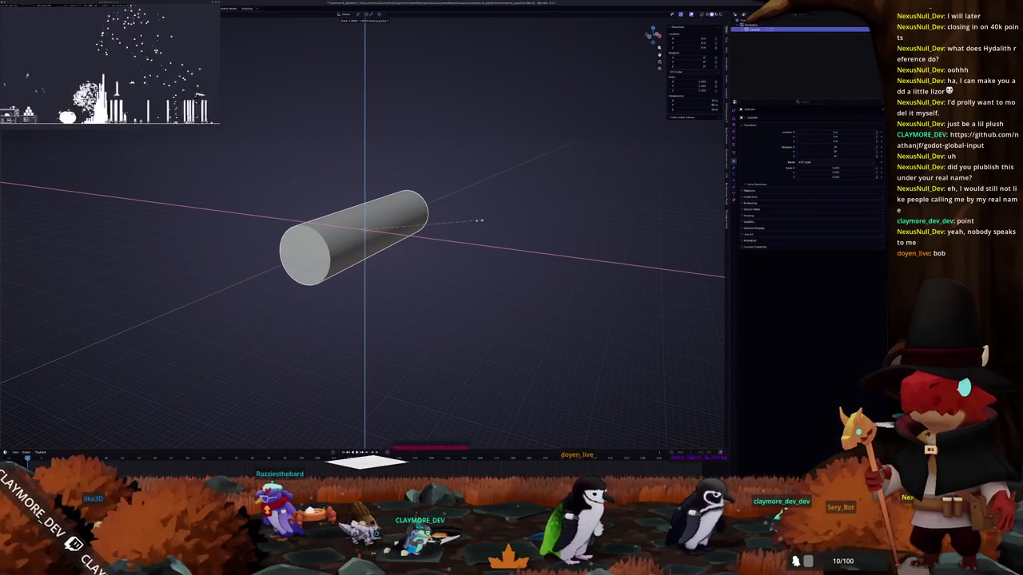
text(1)
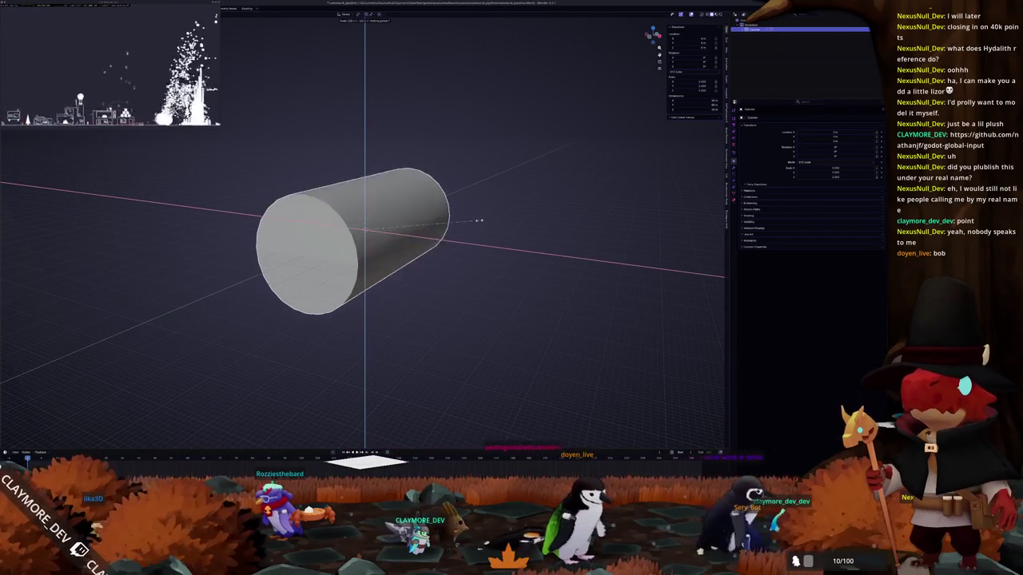
text(0)
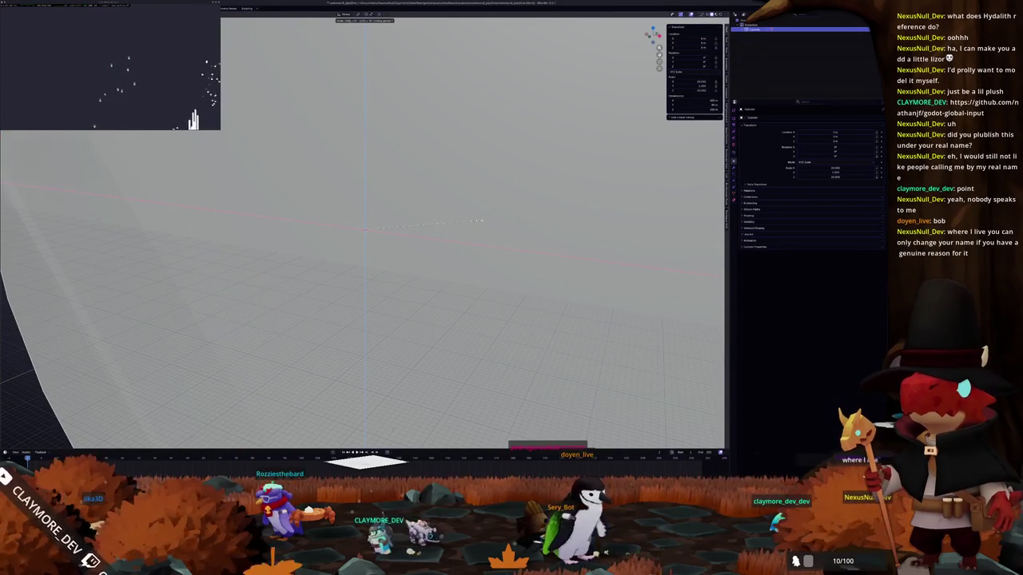
key(BackSpace)
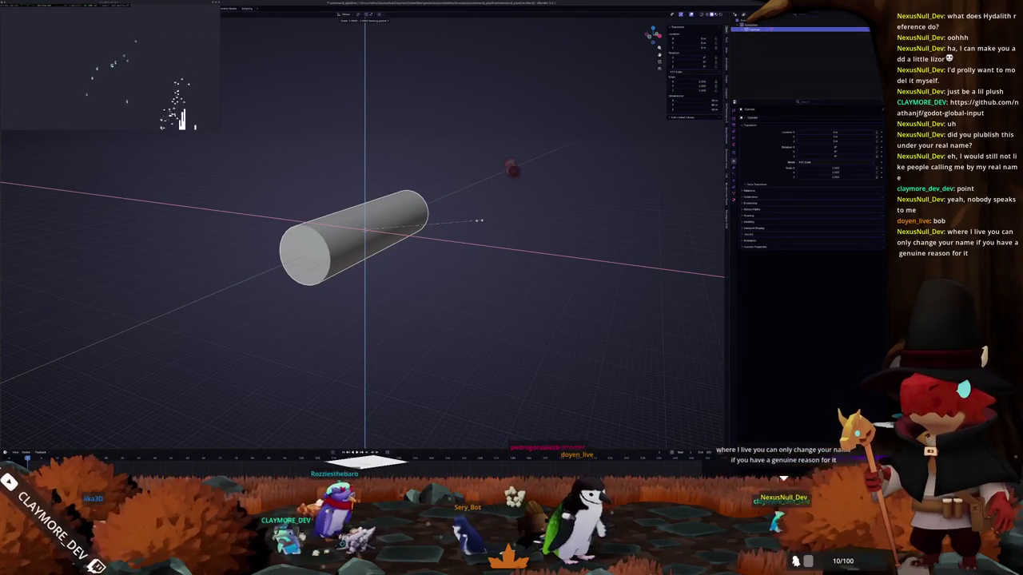
text(0)
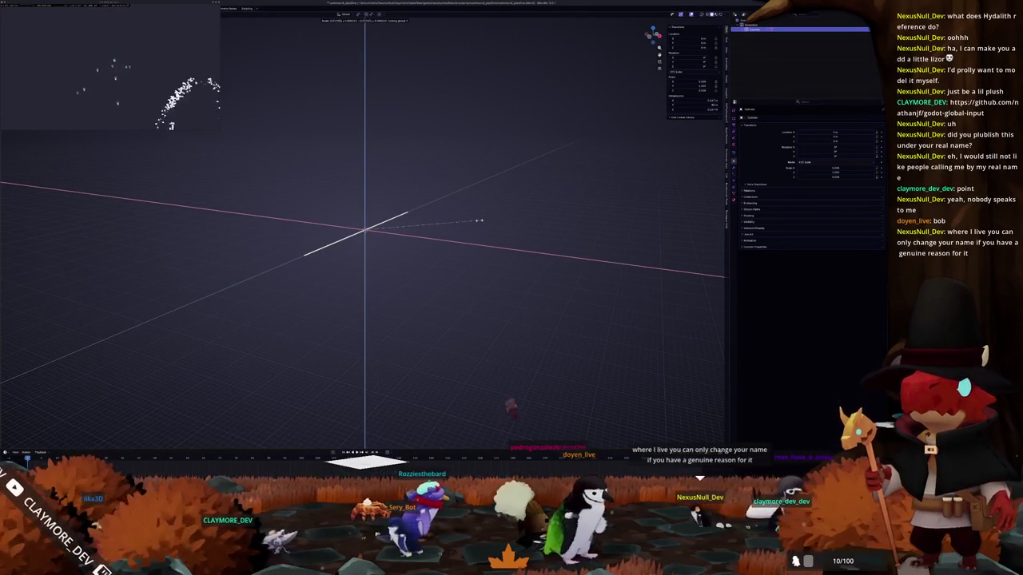
key(BackSpace)
key(Escape)
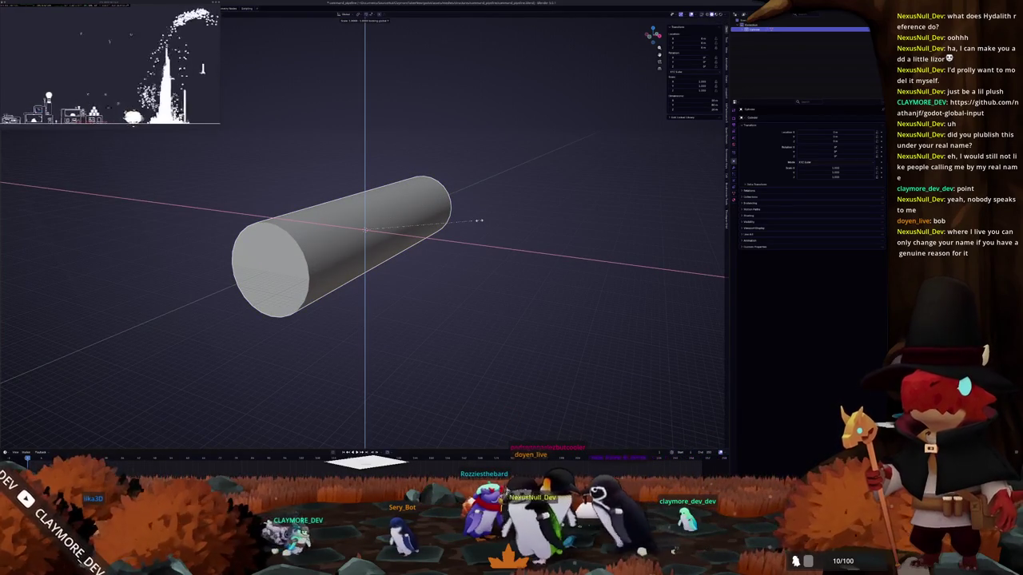
Thin the cylinder to 0.1, undo it, and bring up the Apply transforms menu
text(0)
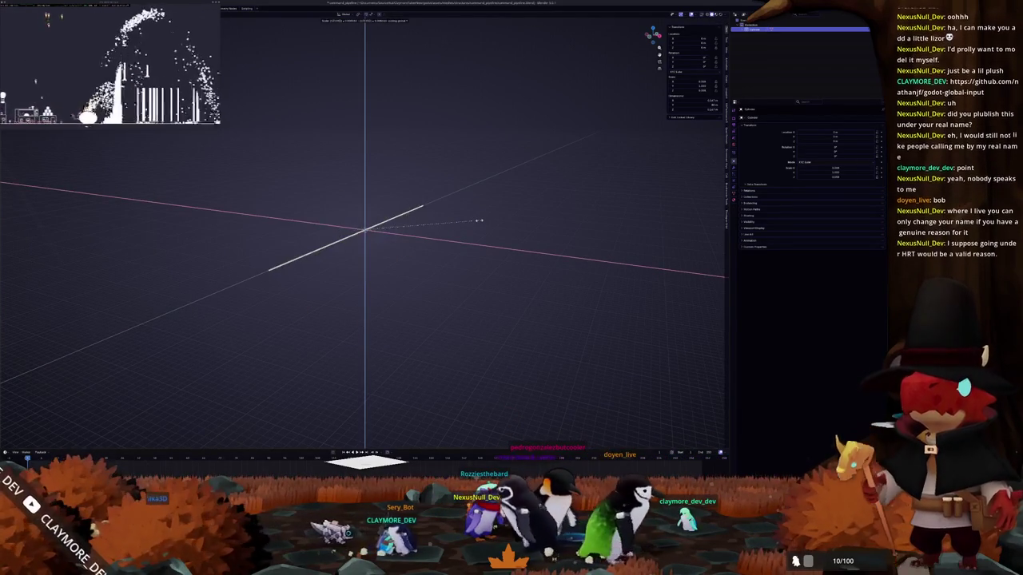
key(Return)
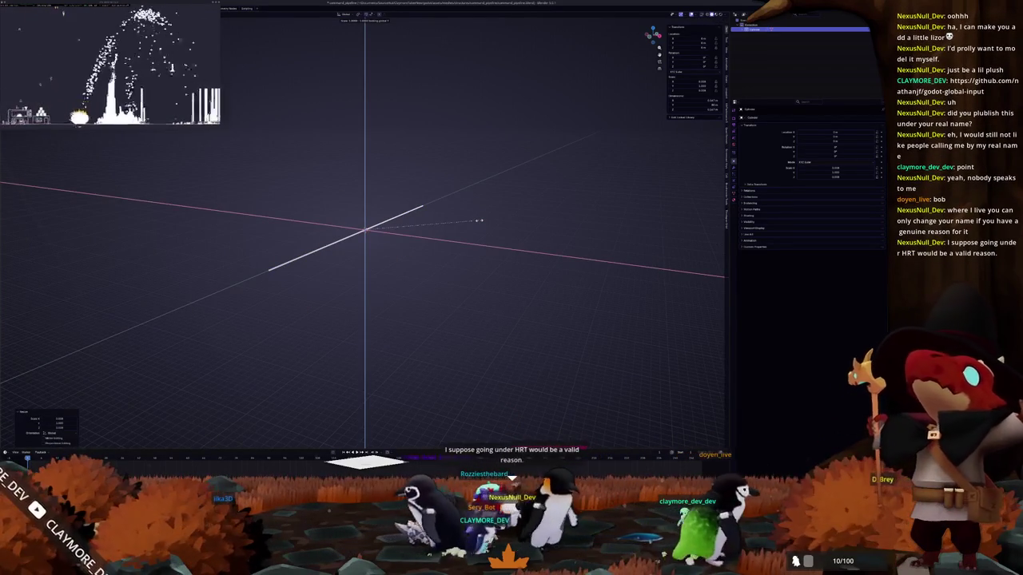
text(.1)
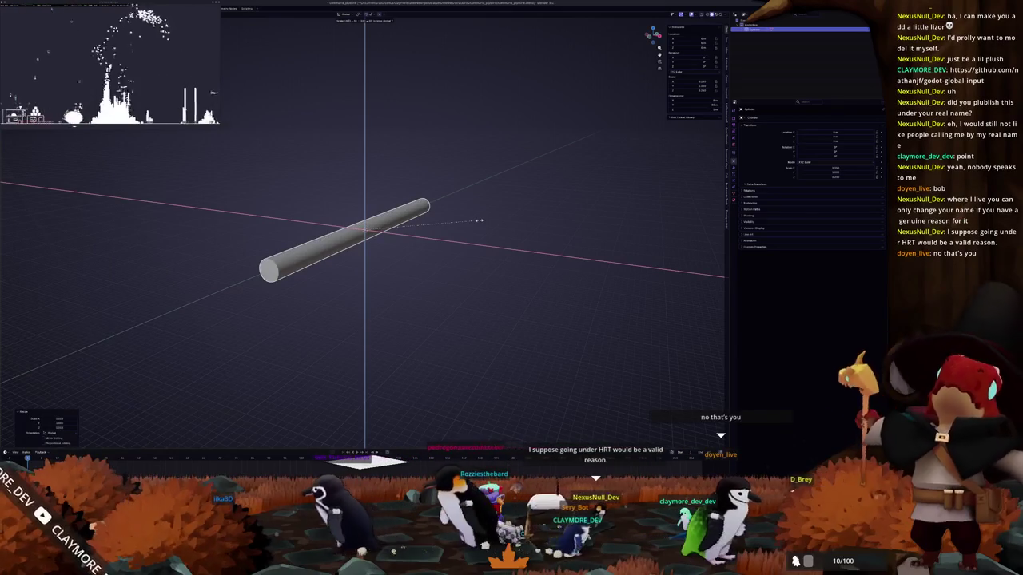
key(Return)
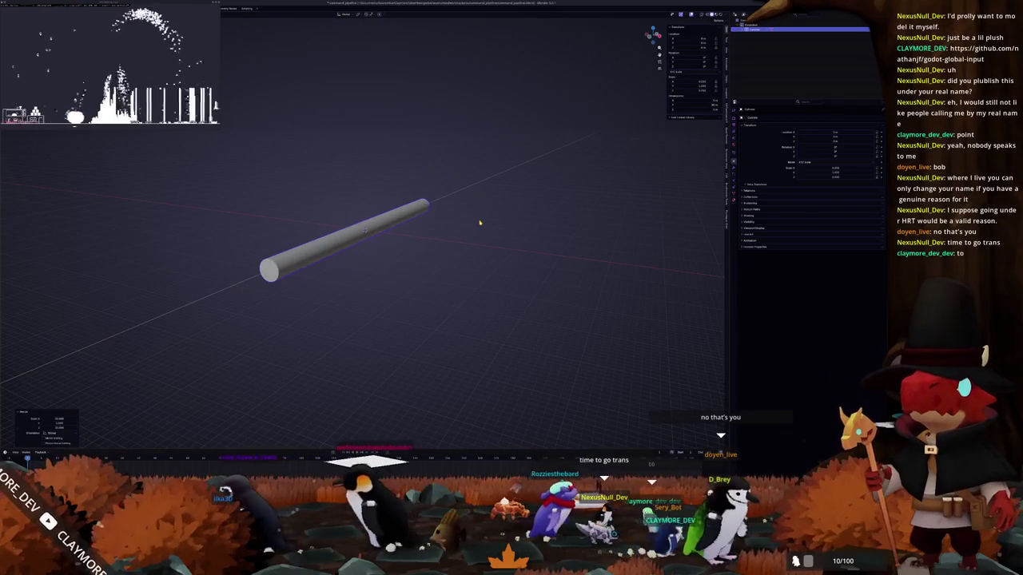
key(ctrl+z)
key(ctrl+z)
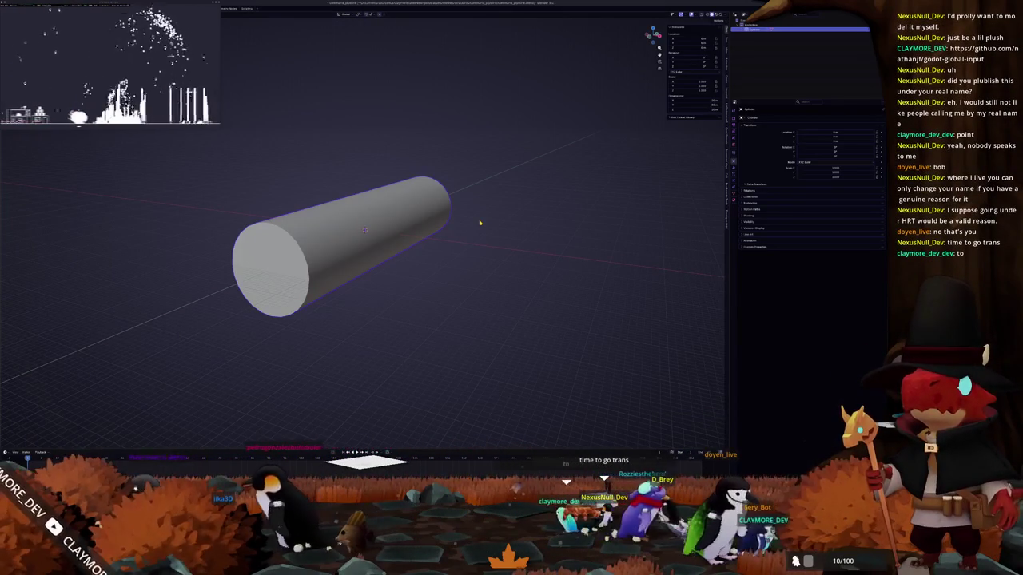
key(ctrl+a)
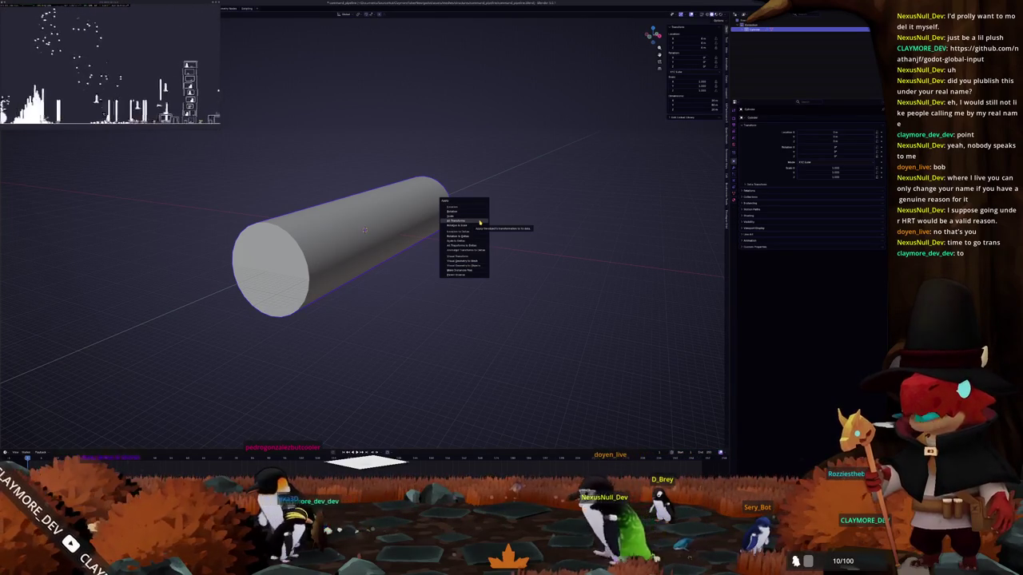
Apply all transforms, then trial-scale the cylinder to 0.1 and undo it
click(479, 222)
middle_drag(464, 223, 444, 225)
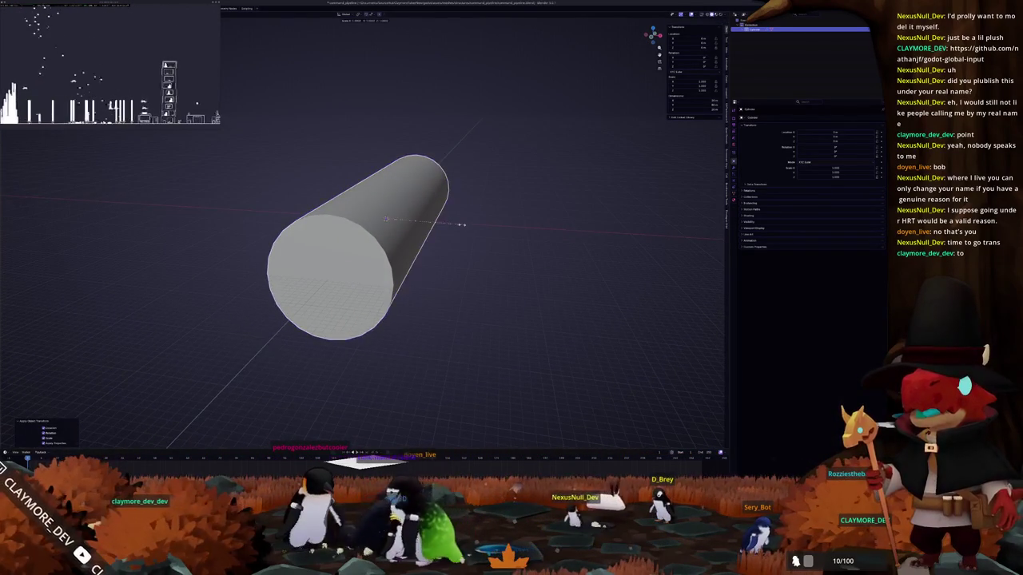
key(z)
key(x)
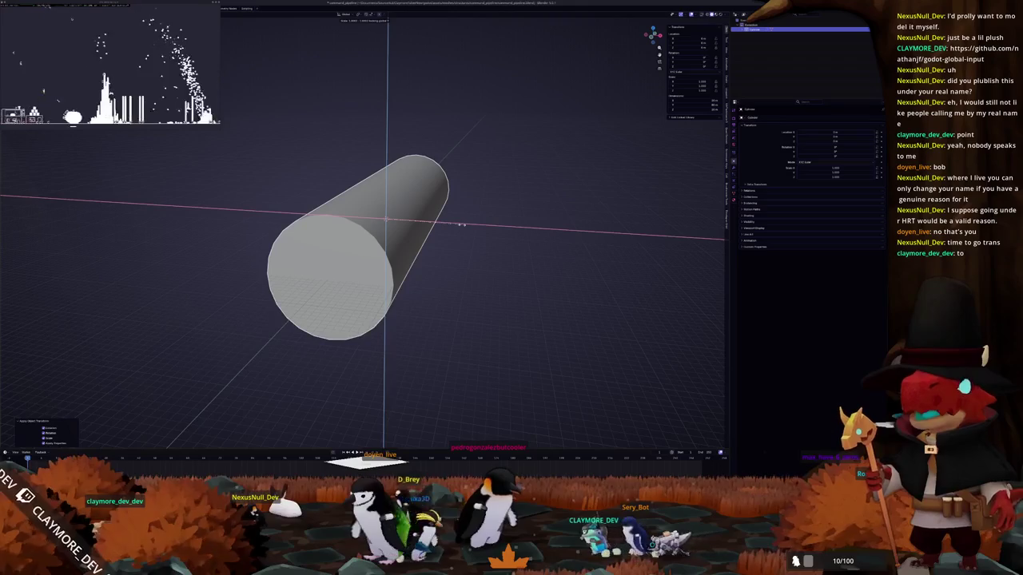
text(0.1)
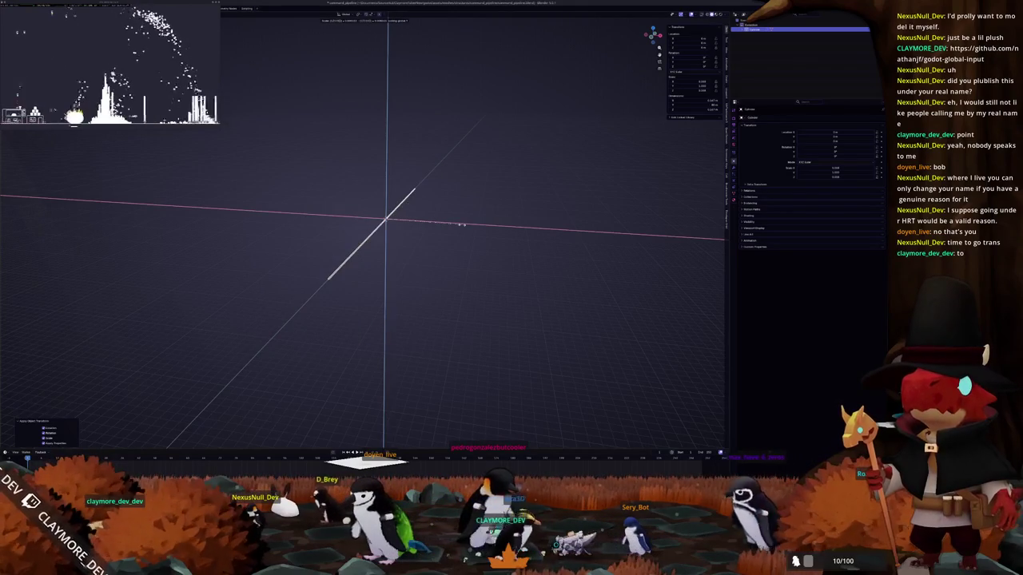
key(Return)
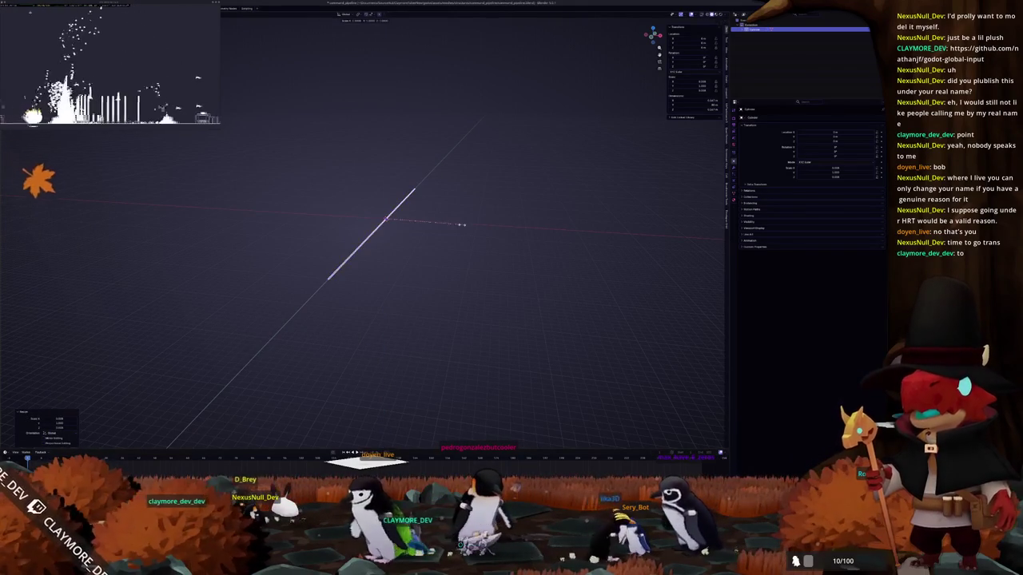
key(ctrl+z)
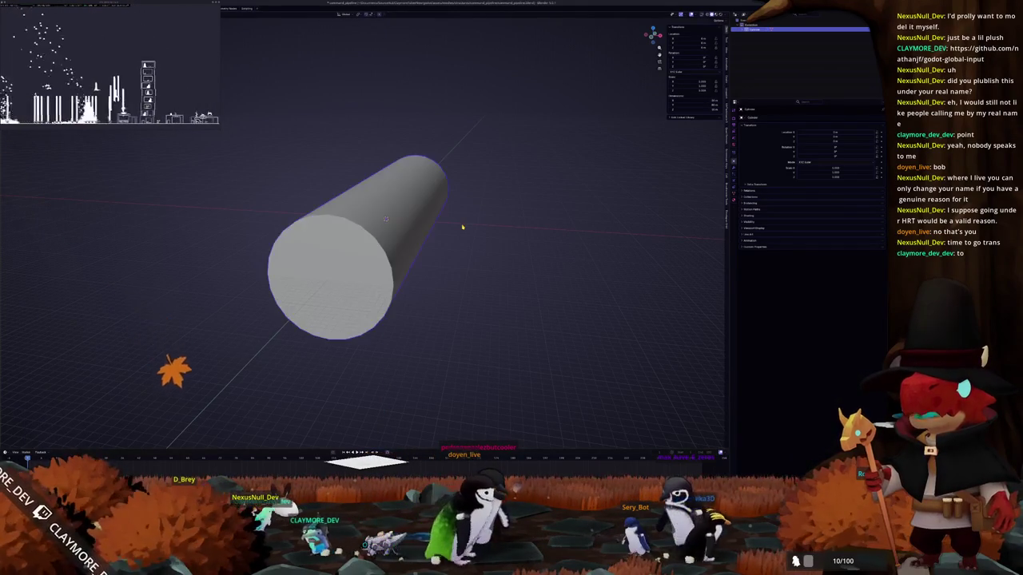
text(0)
key(Tab)
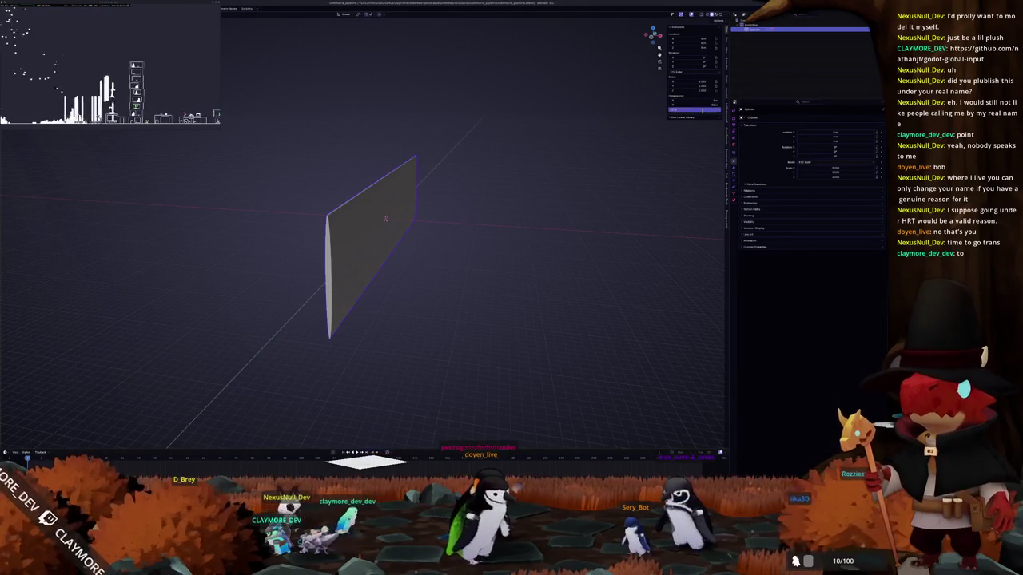
Scale the cylinder by 10 along one axis, apply all transforms, and start glTF export
middle_drag(513, 187, 446, 212)
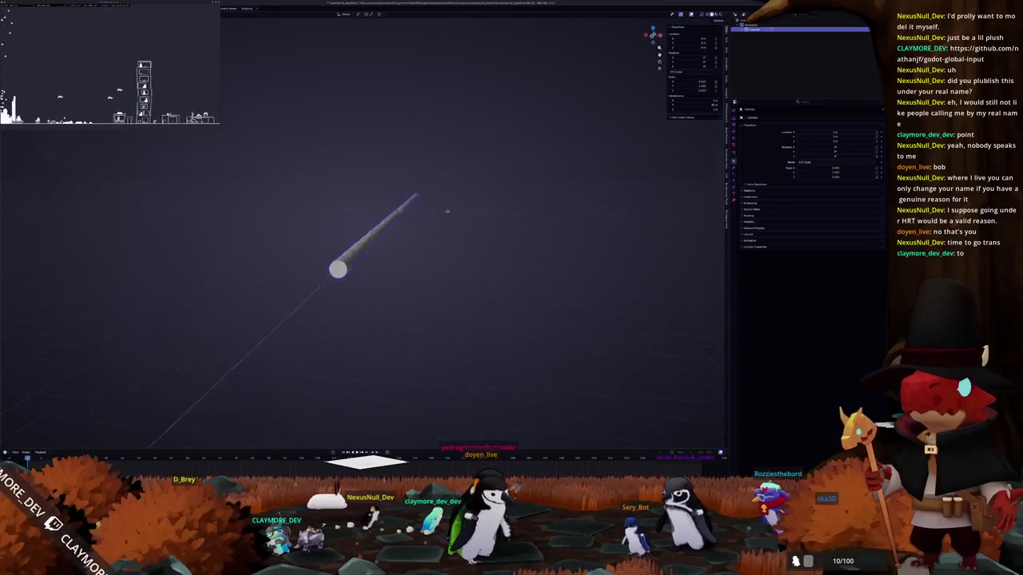
key(s)
key(z)
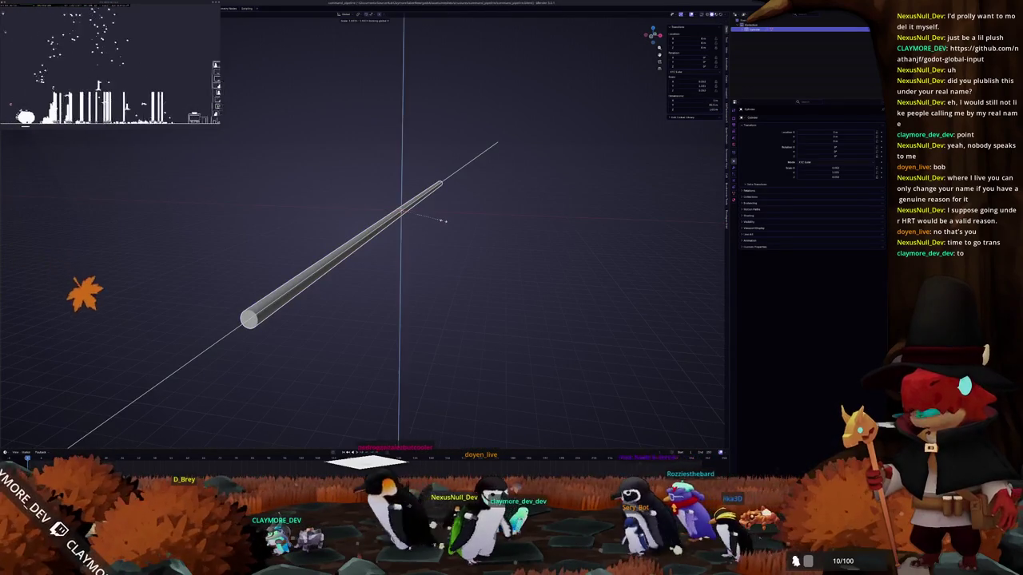
key(shift+y)
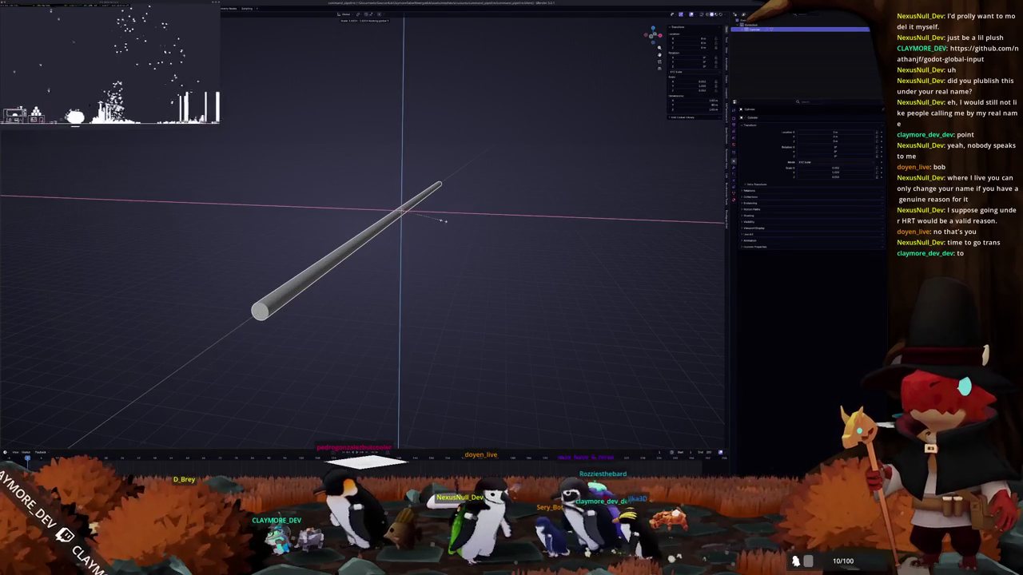
text(10)
key(Return)
scroll(399, 211, down, 5)
key(ctrl+a)
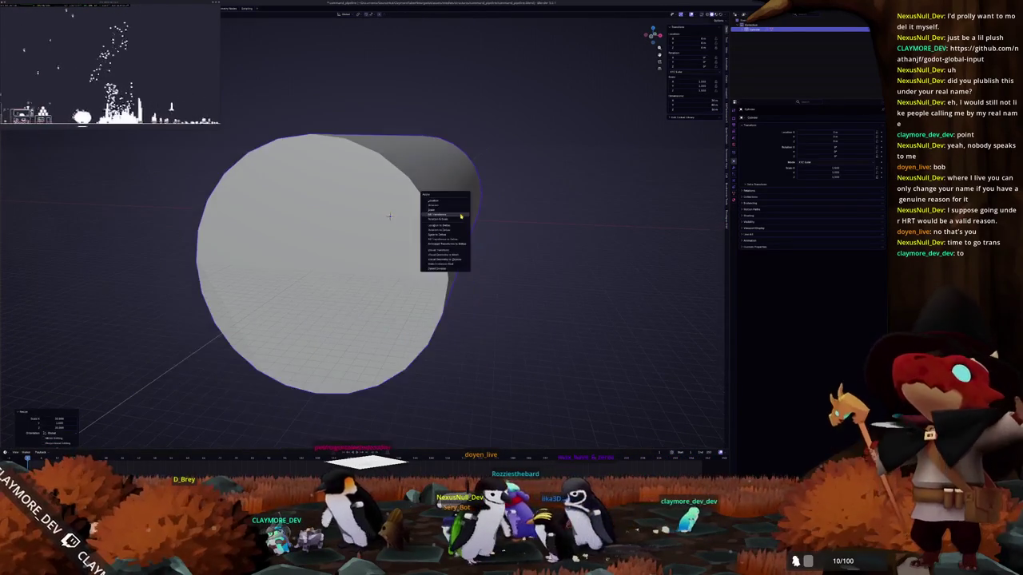
middle_drag(399, 211, 383, 216)
key(ctrl+a)
click(389, 220)
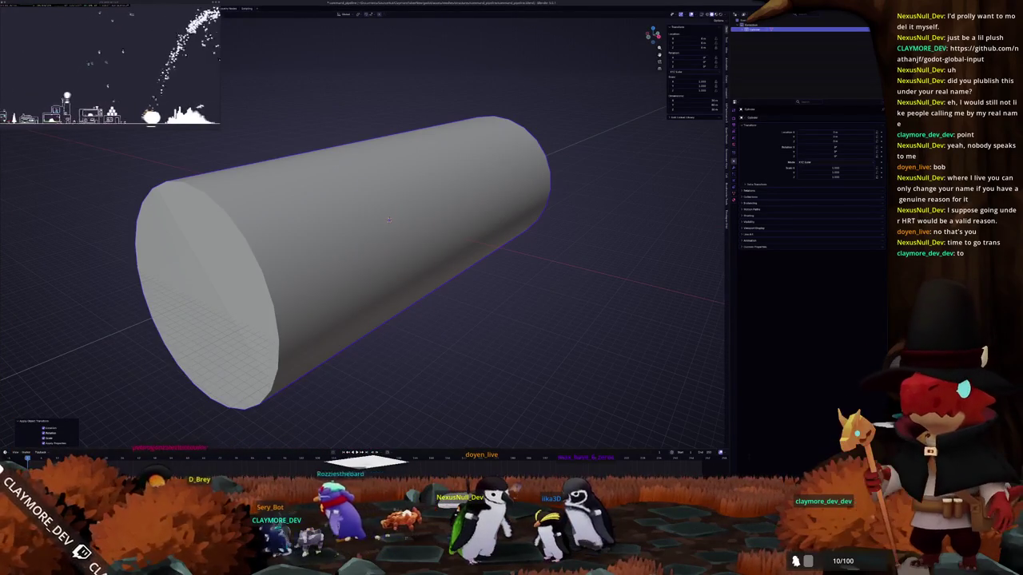
key(ctrl+shift+e)
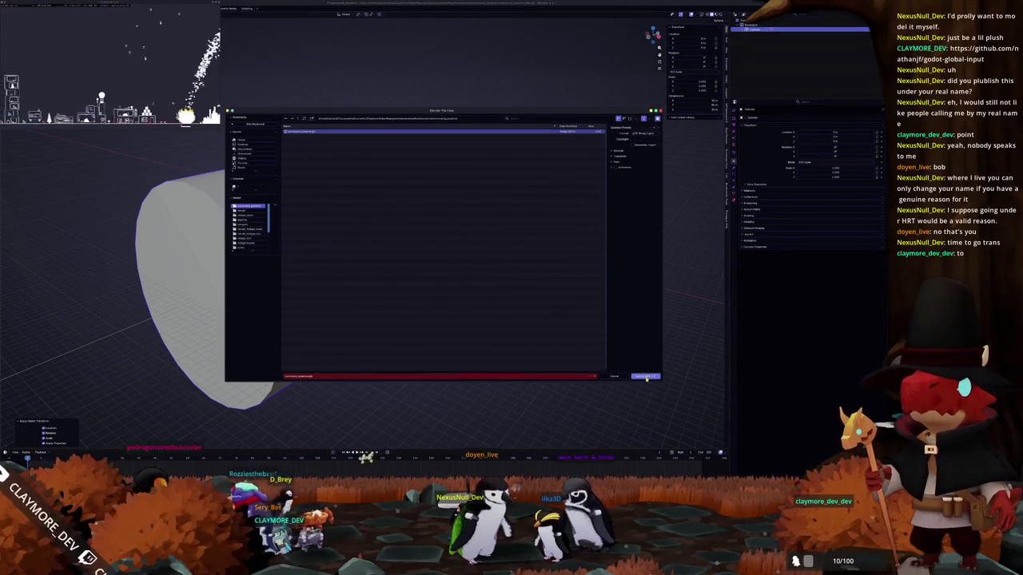
Export the cylinder to glTF, check the pipe in Godot, then return to the idle game
click(646, 377)
key(alt+Tab)
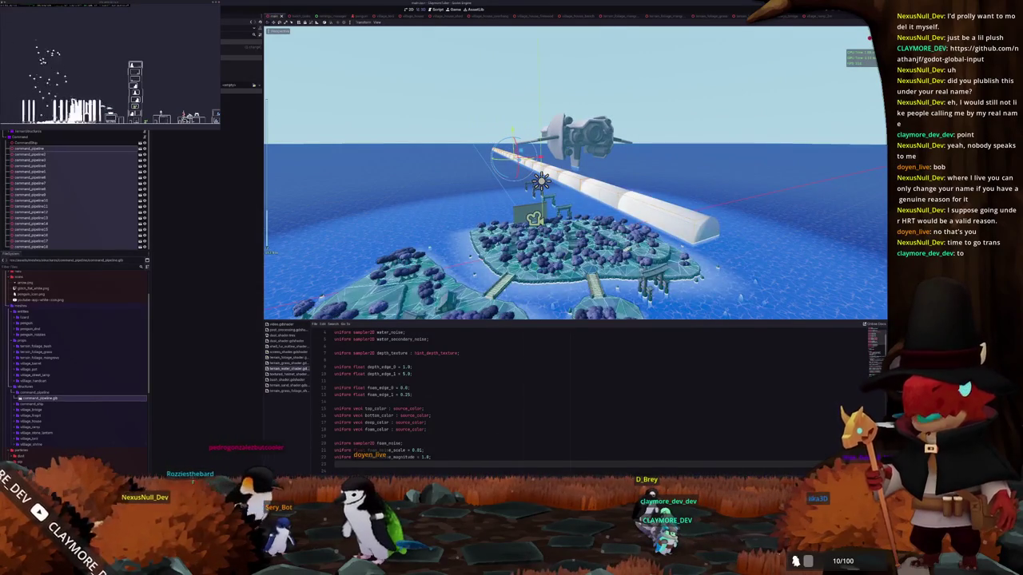
key(alt+Tab)
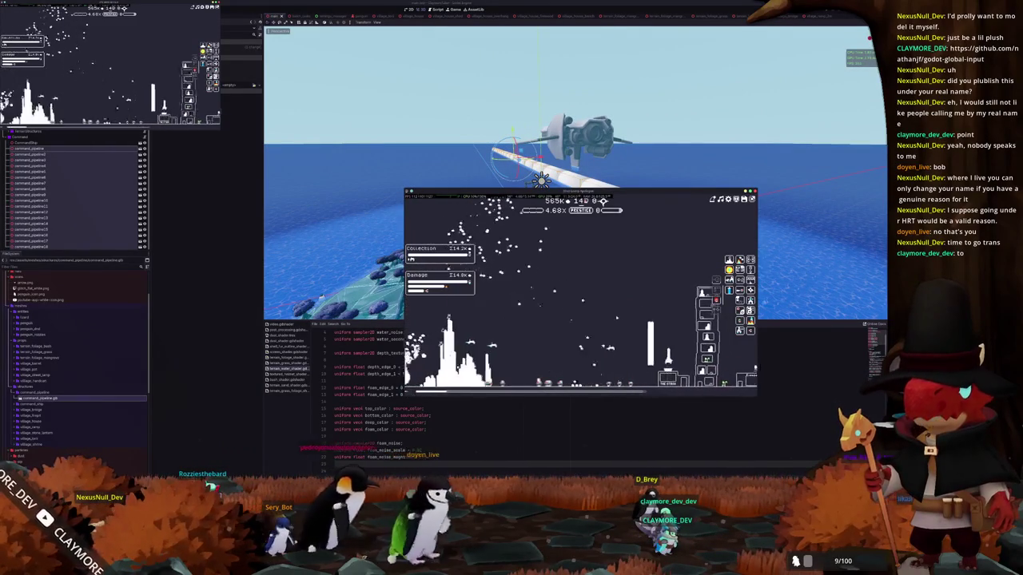
View the ROBOTICS and THE EXPRESS panels, then buy Zibelium Agitator at the Rock Analysis Lab
click(703, 374)
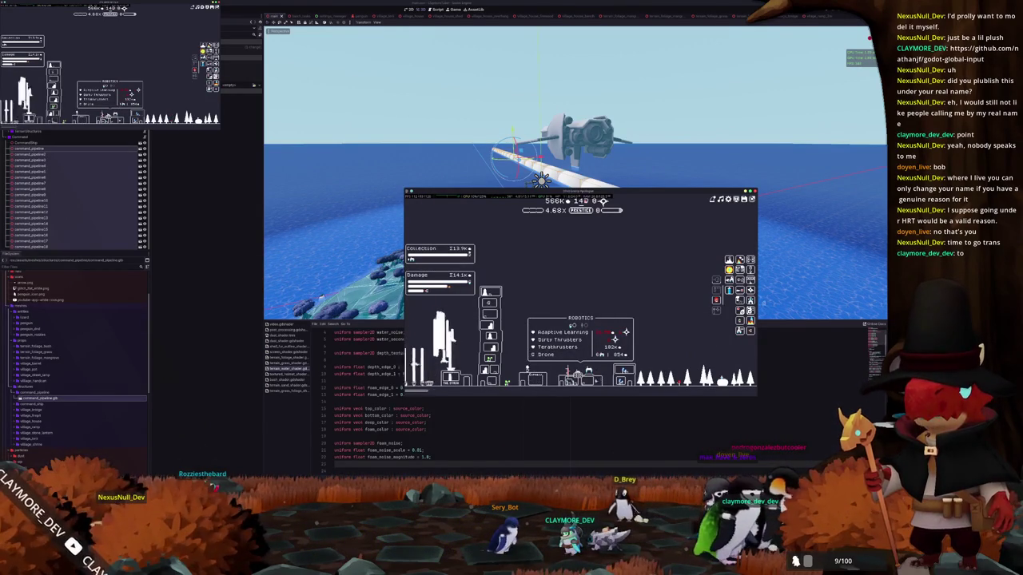
click(624, 371)
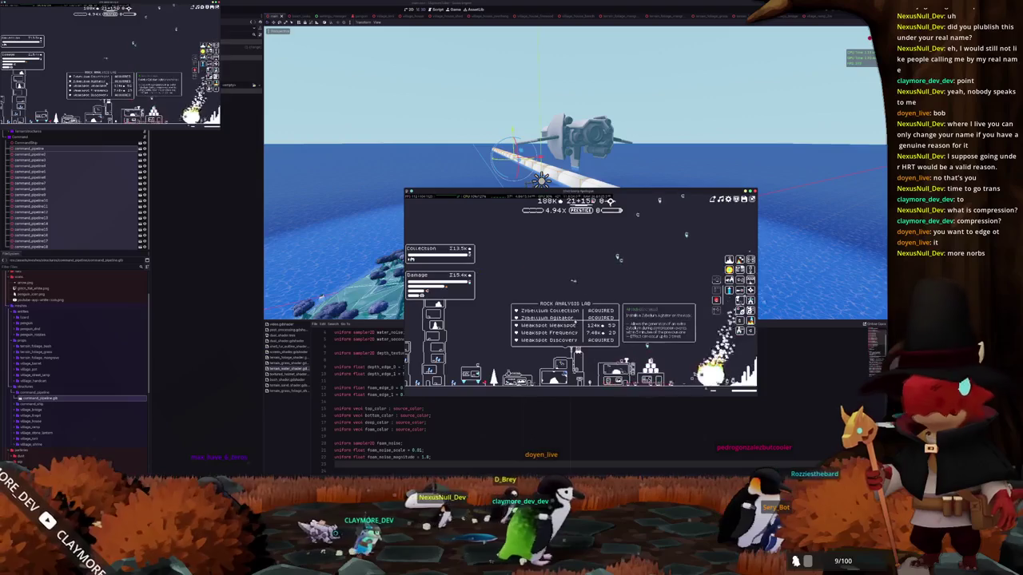
click(574, 318)
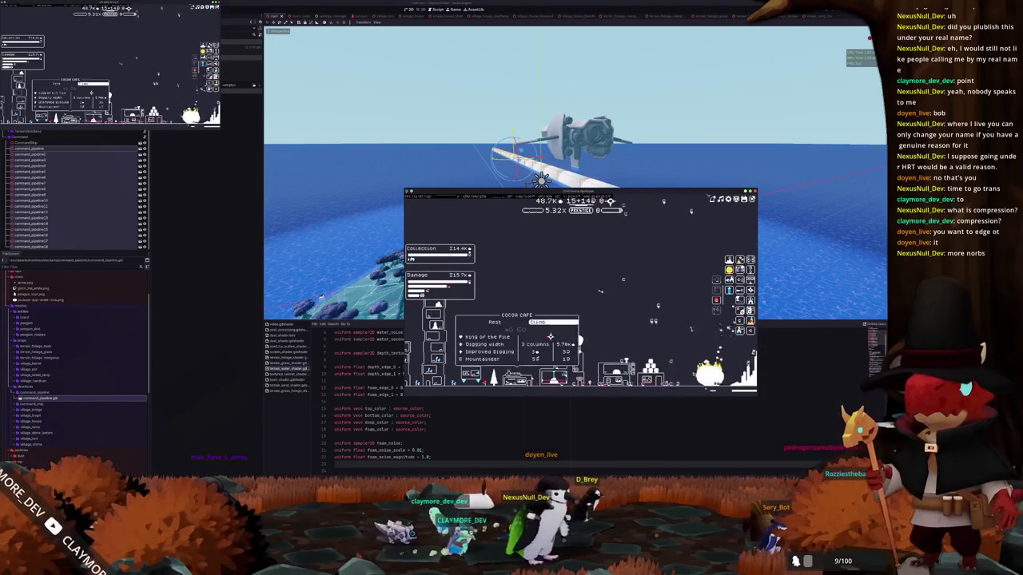
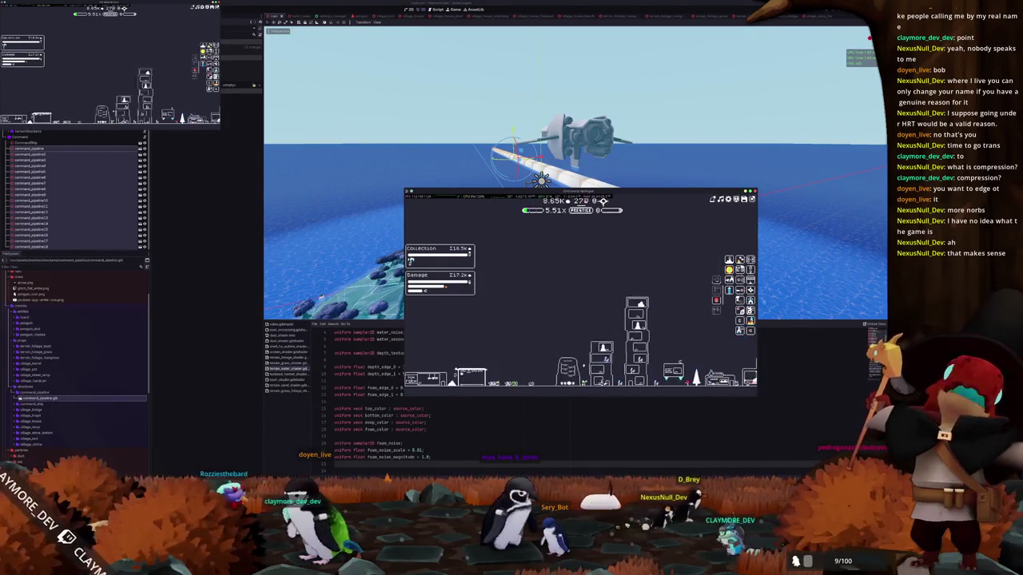
Browse the game's talents panel and upgrade grid, panning across the town to the archery range
key(t)
key(t)
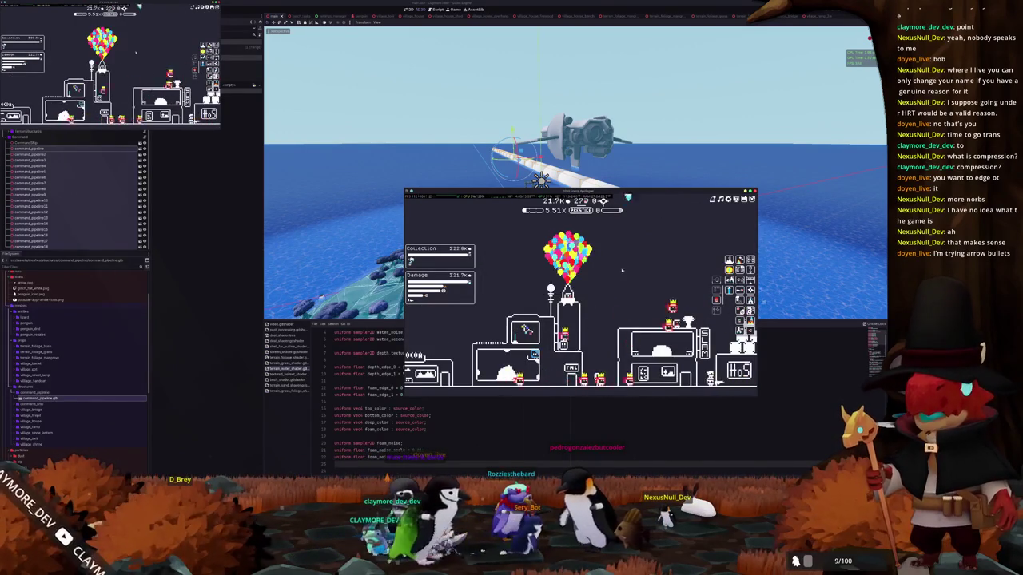
click(722, 200)
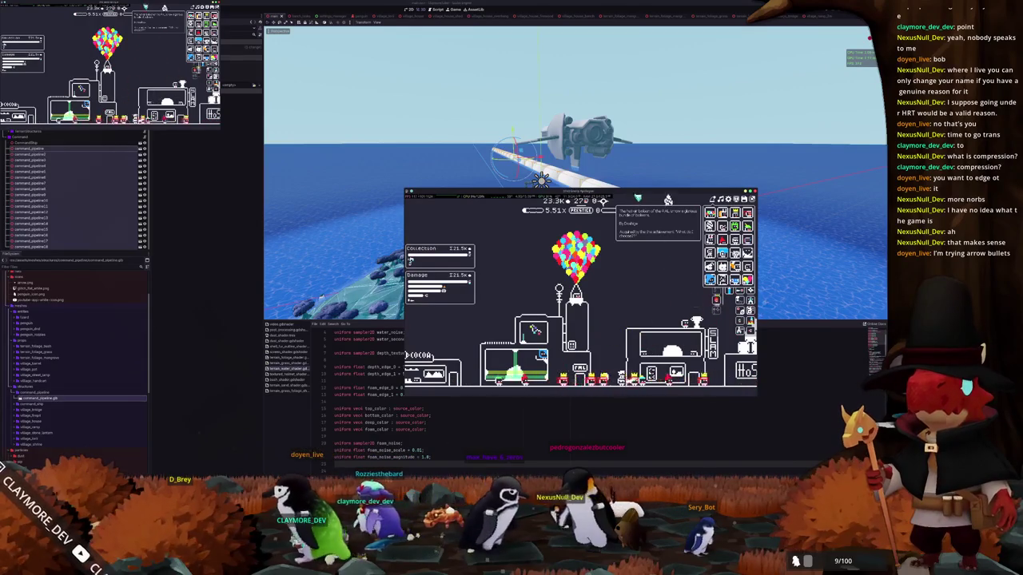
scroll(636, 199, down, 3)
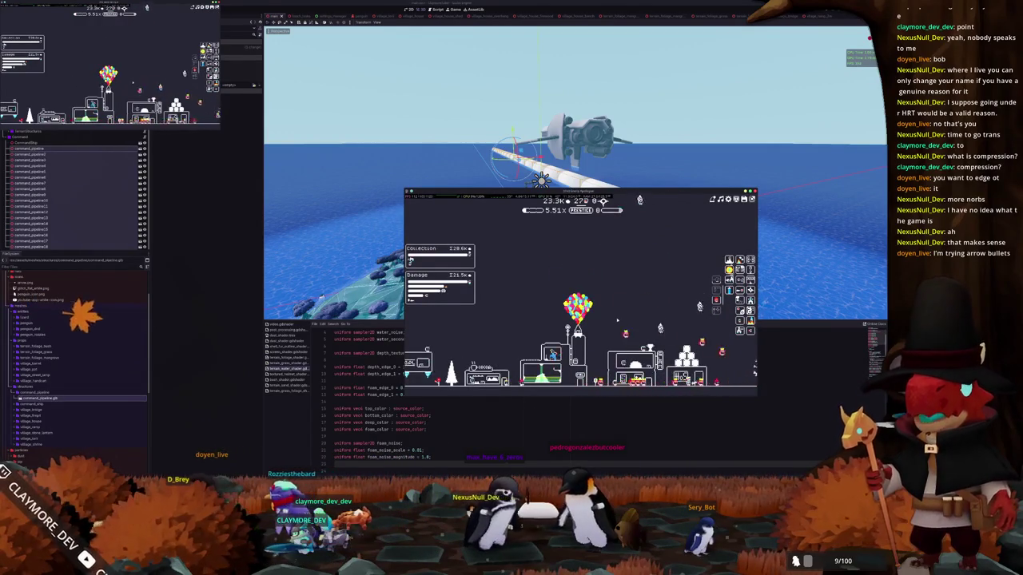
scroll(617, 321, down, 2)
drag(671, 257, 507, 304)
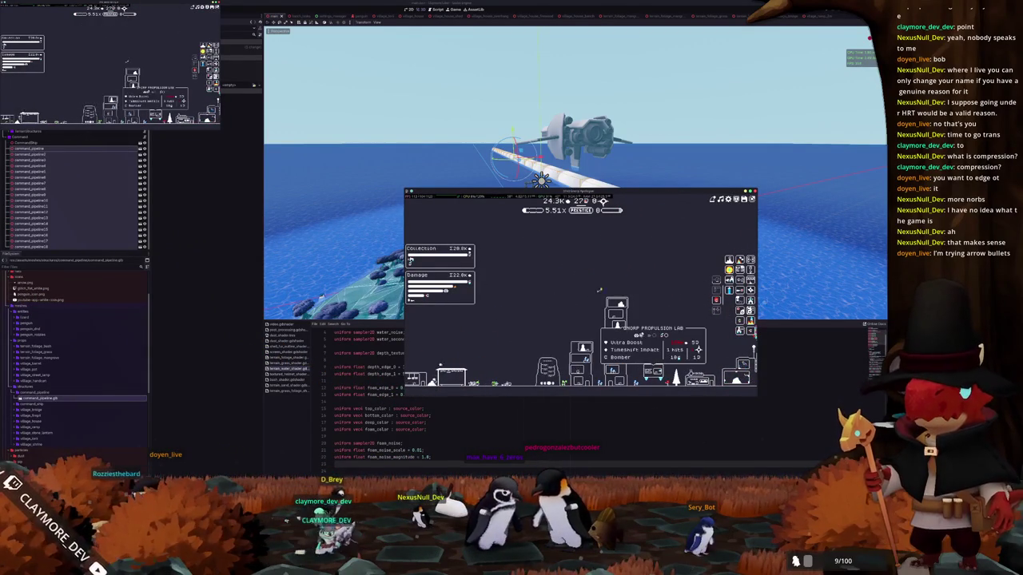
drag(450, 376, 583, 376)
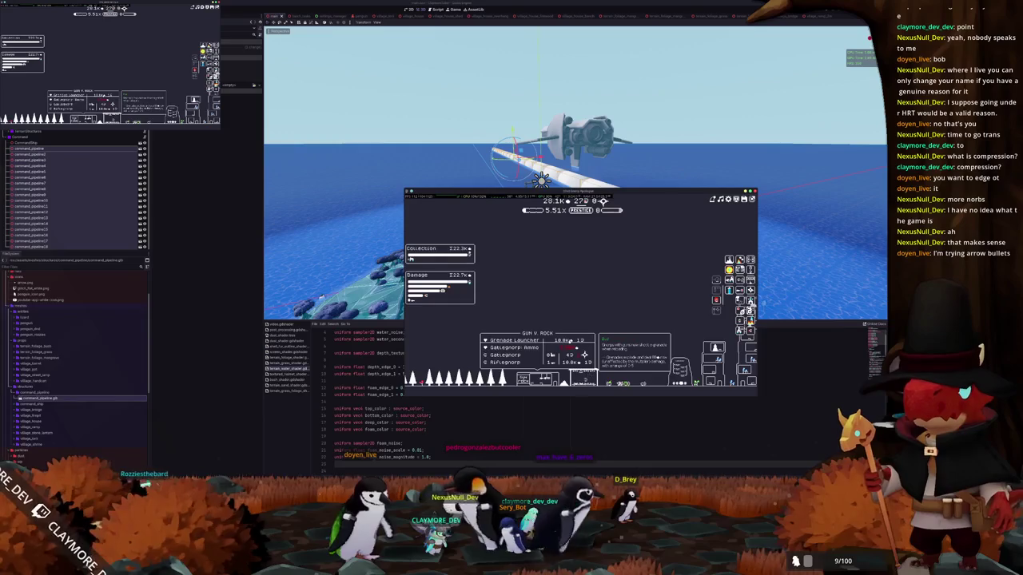
Close the shop panel, stop the running game with F8, and return to Blender
click(584, 354)
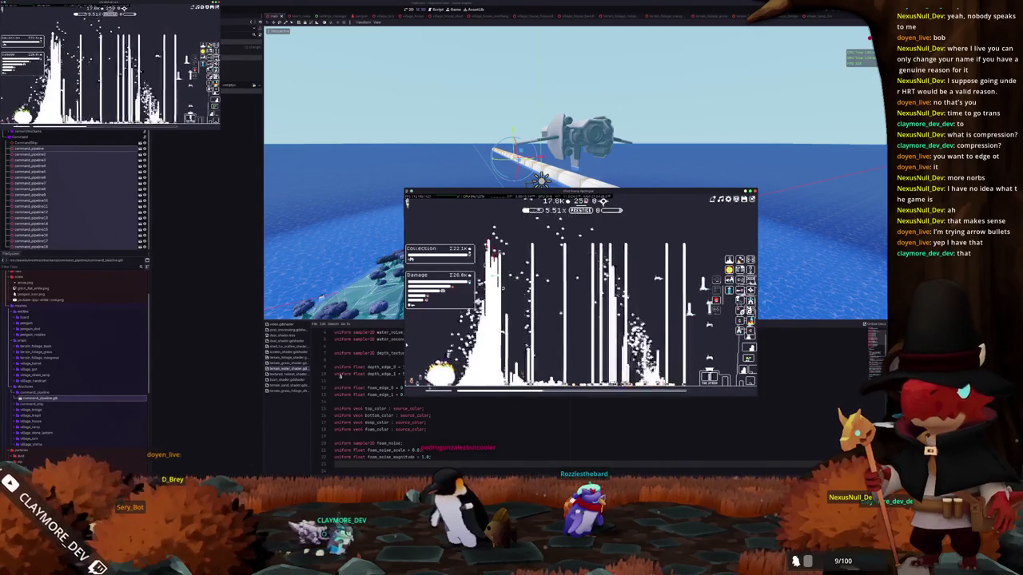
key(F8)
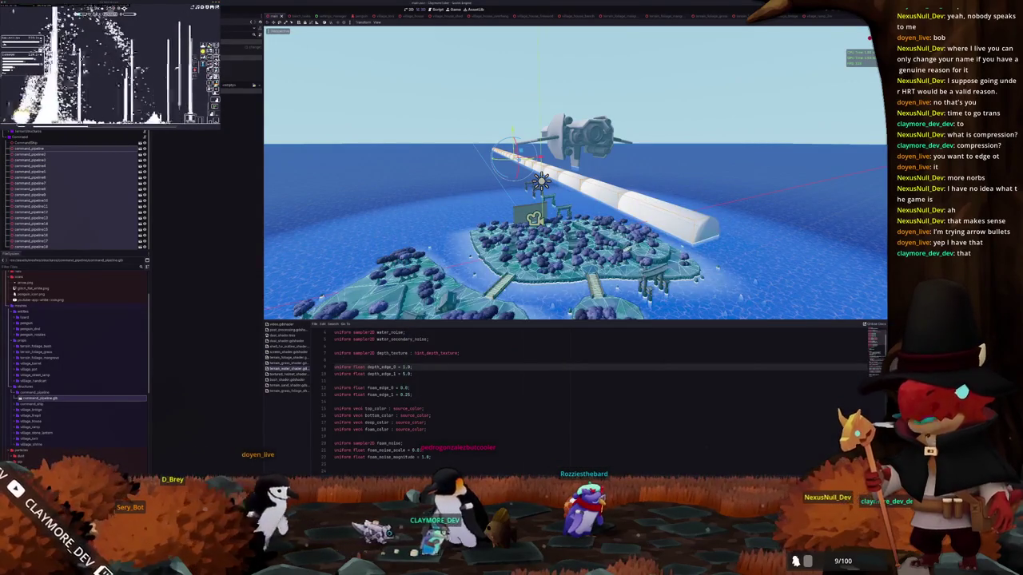
key(alt+Tab)
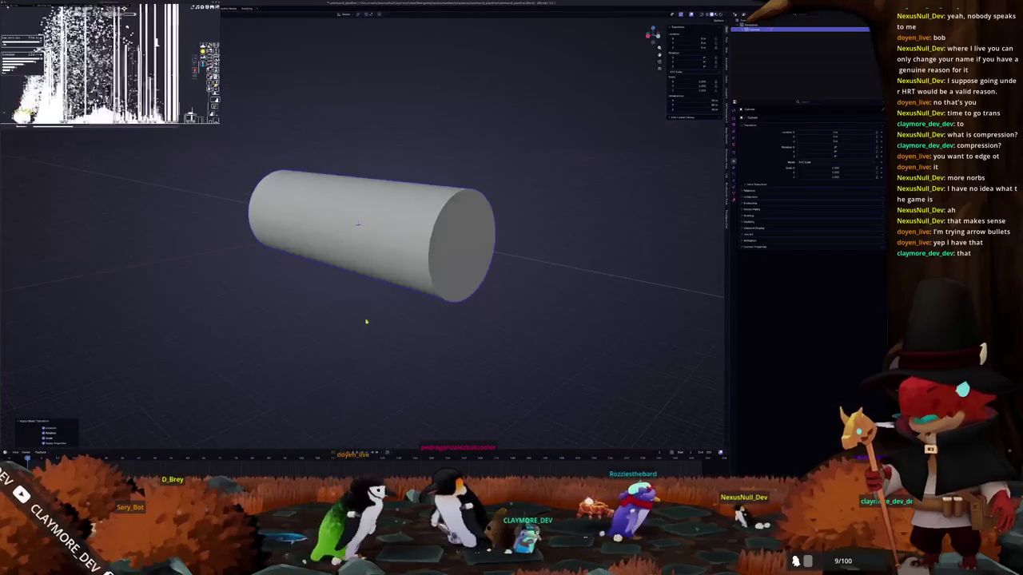
From a side view, duplicate the cylinder and slide the copy along the X axis
mouse_move(374, 313)
middle_down()
mouse_move(410, 304)
mouse_move(498, 316)
middle_up()
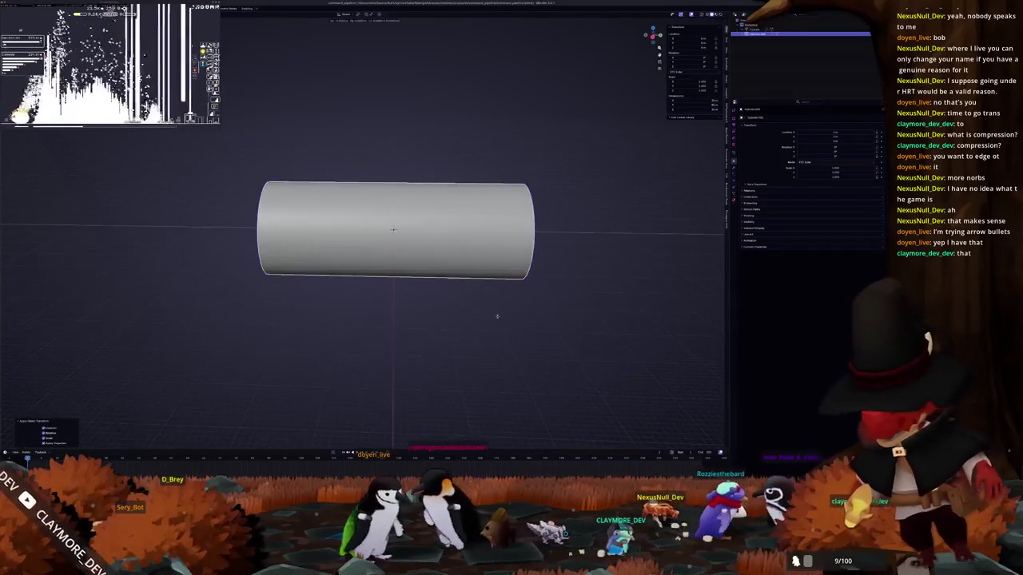
key(shift+d)
key(x)
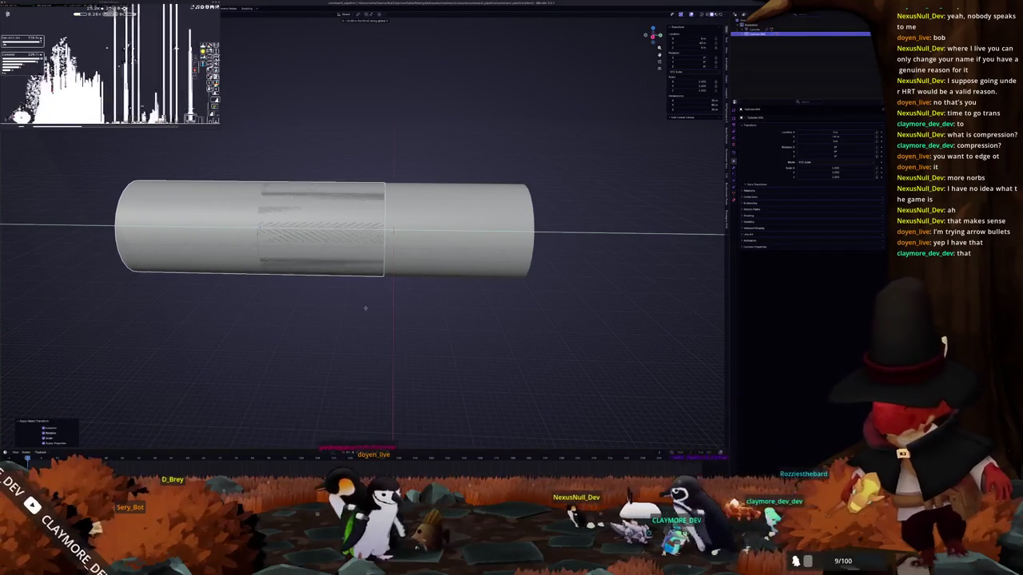
click(364, 308)
key(KP_3)
key(KP_1)
scroll(413, 227, up, 3)
shift+middle_drag(413, 226, 544, 238)
scroll(448, 262, down, 3)
Move the duplicated section along X so it sits at the cylinder's end as a collar
key(g)
key(x)
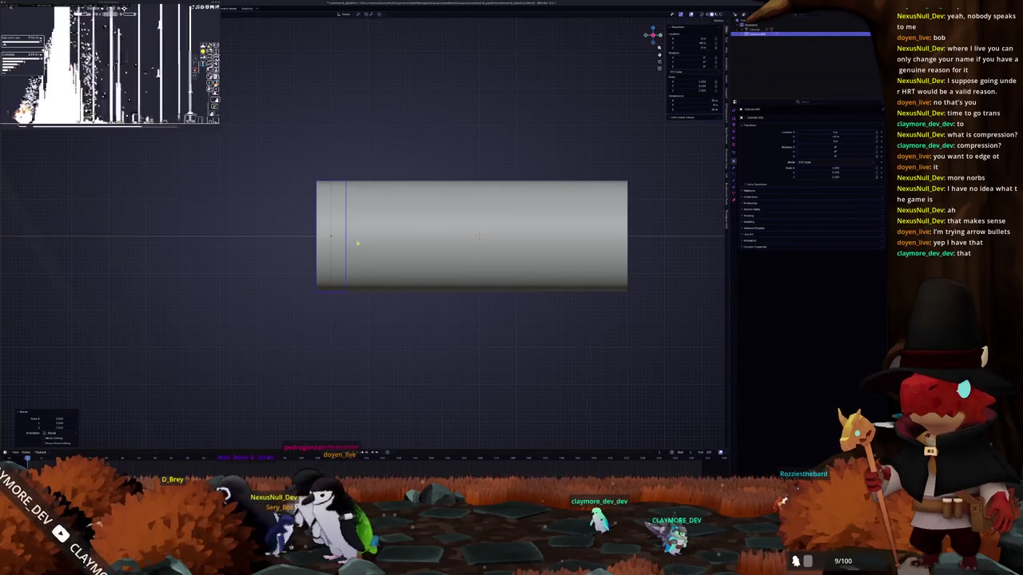
middle_drag(448, 262, 480, 272)
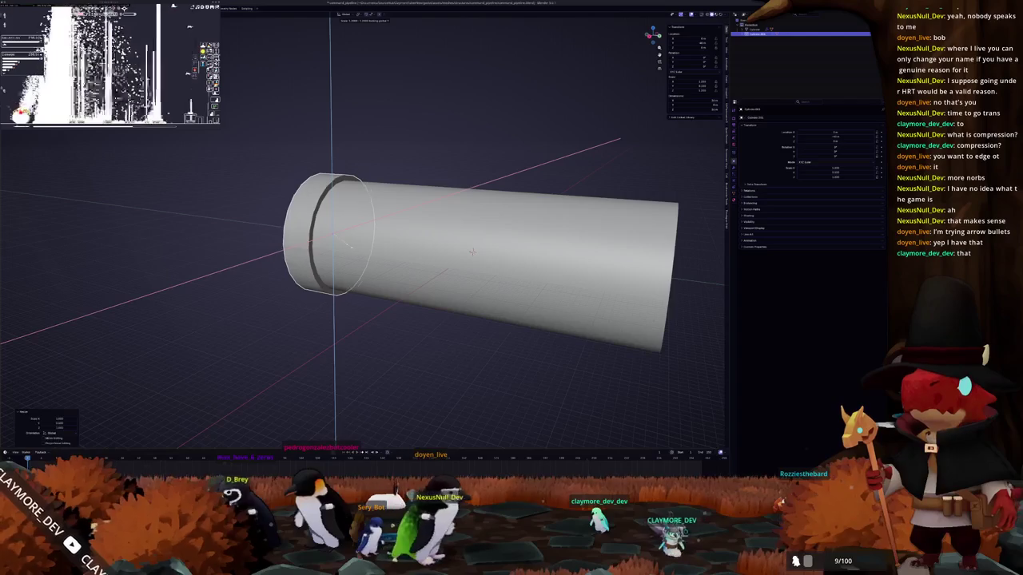
click(346, 270)
key(KP_1)
key(KP_3)
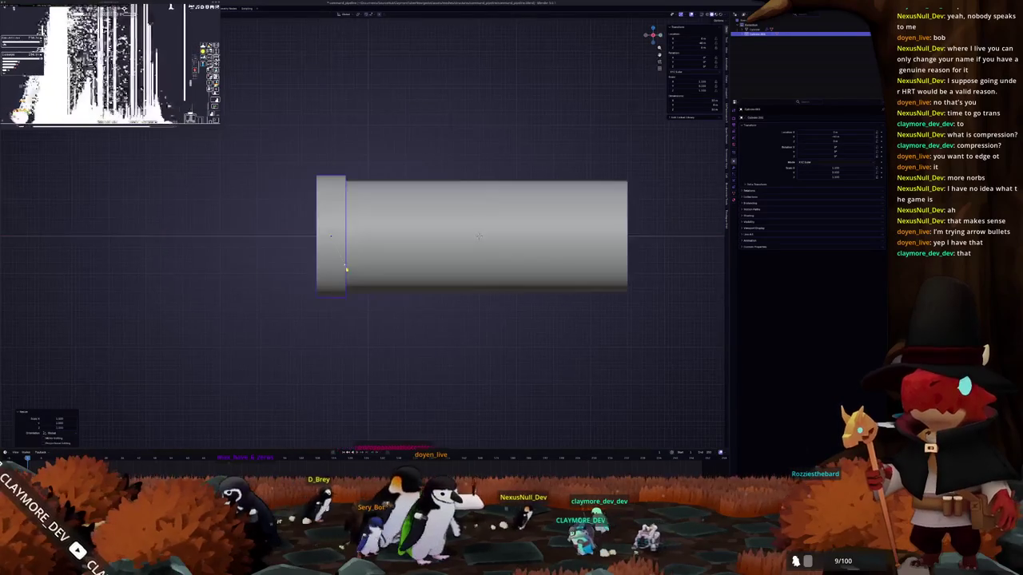
scroll(368, 263, up, 3)
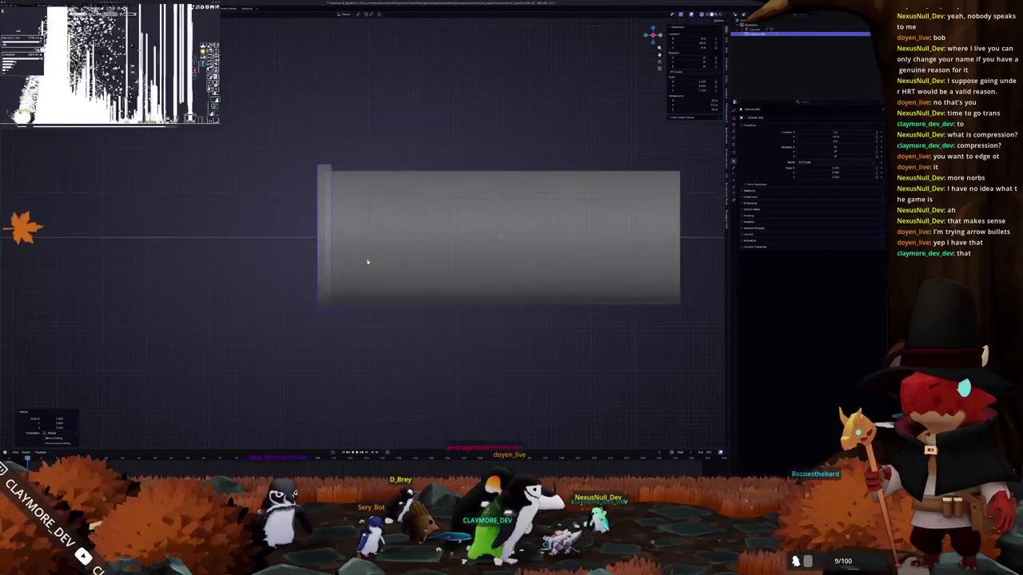
Widen the collar ring, then reposition and resize it along X at the cylinder's end
click(403, 251)
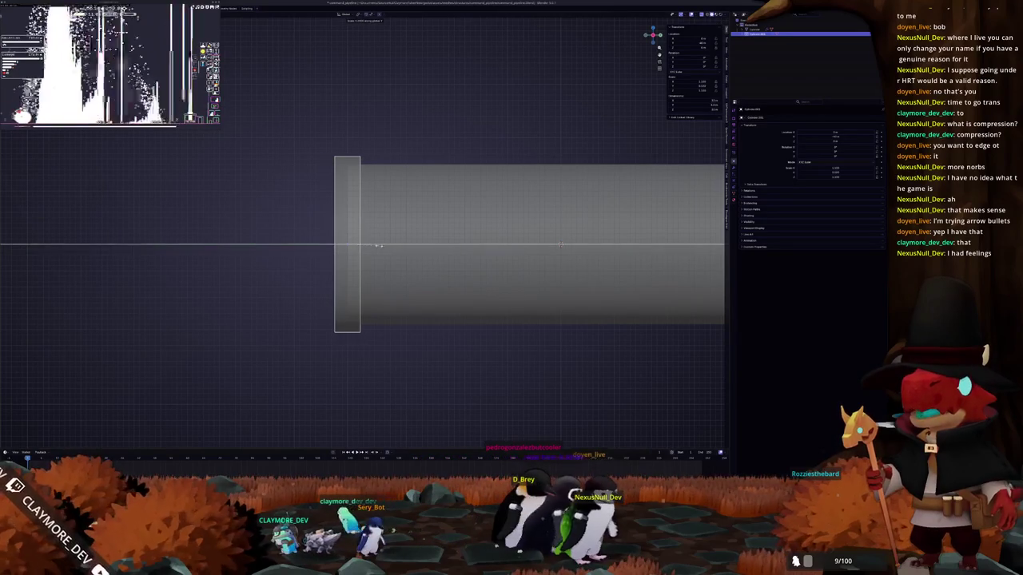
click(375, 245)
key(g)
key(x)
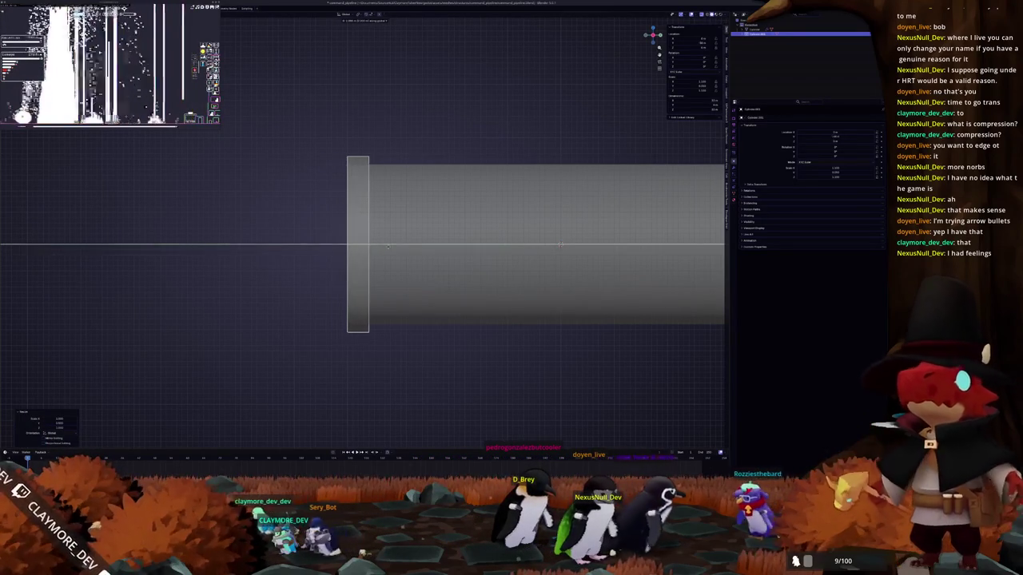
click(389, 248)
key(s)
key(x)
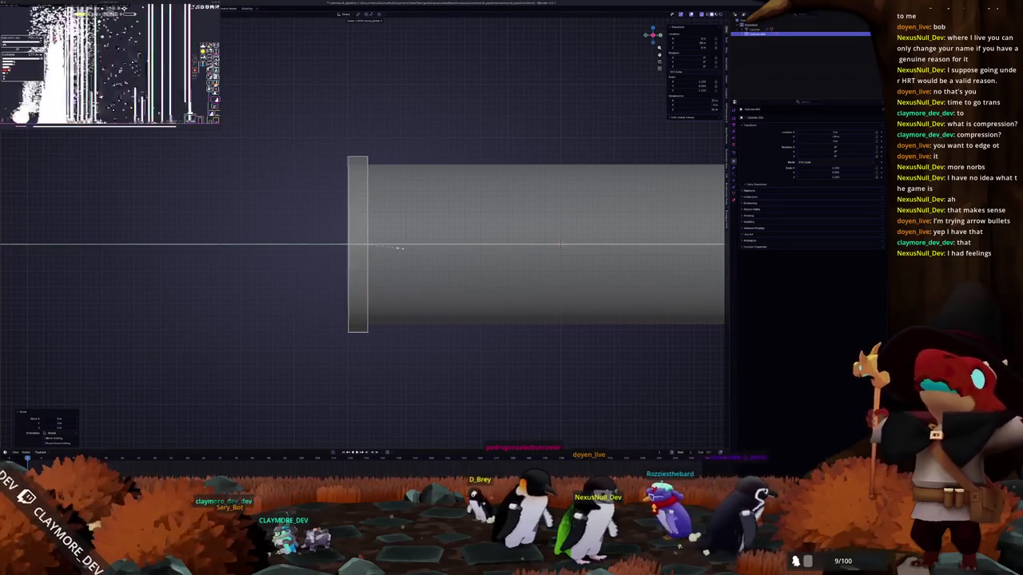
click(399, 249)
scroll(402, 250, down, 2)
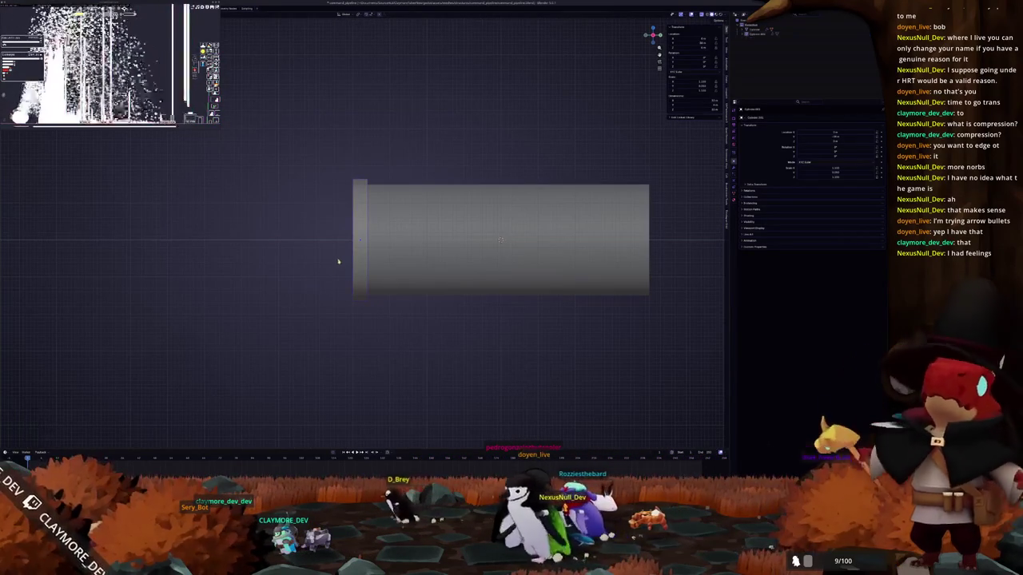
Add a cube on top of the cylinder beside the collar and select one of its side faces
key(shift+a)
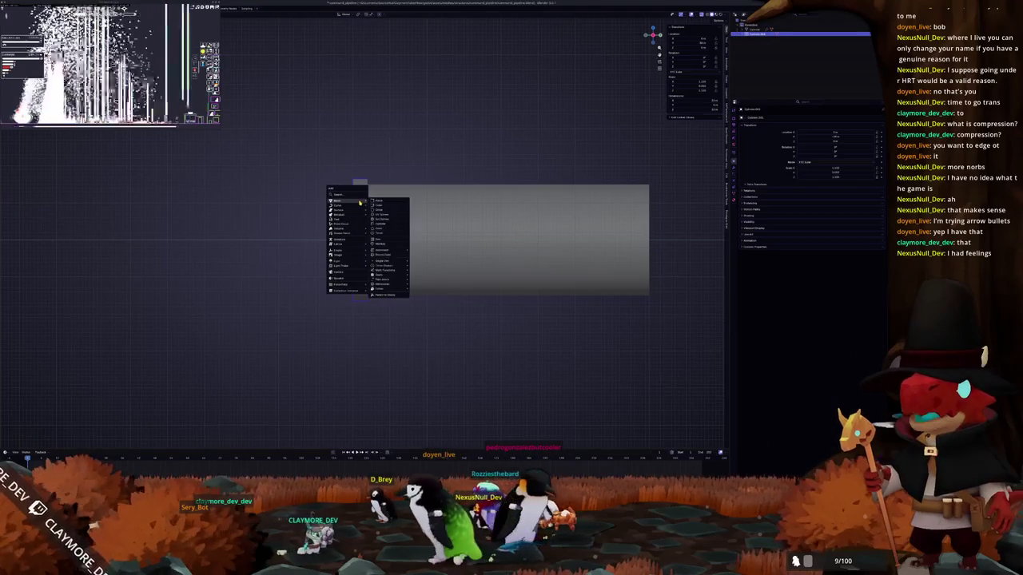
click(377, 207)
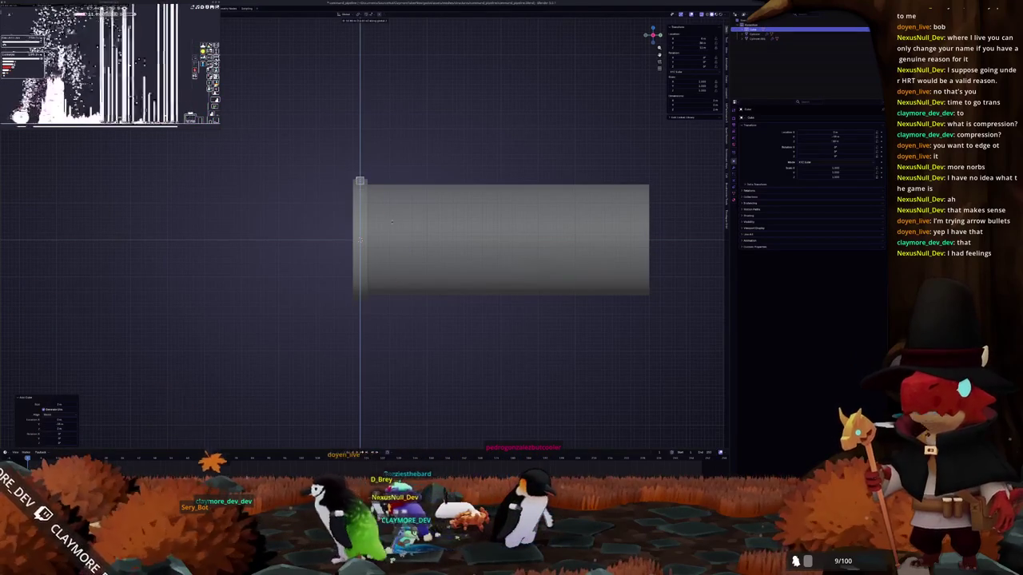
mouse_move(392, 221)
middle_down()
mouse_move(339, 230)
mouse_move(352, 226)
middle_up()
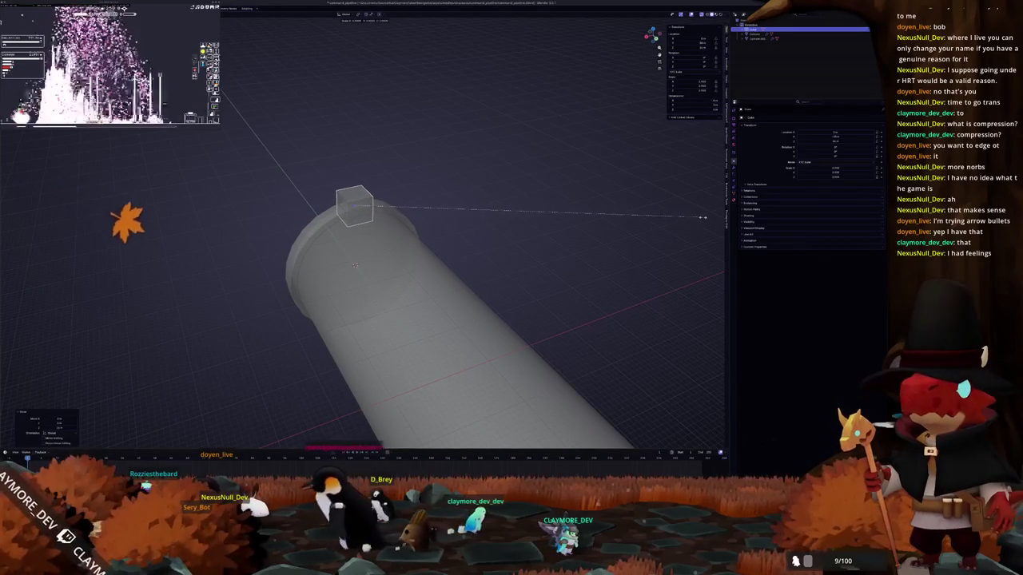
key(KP_1)
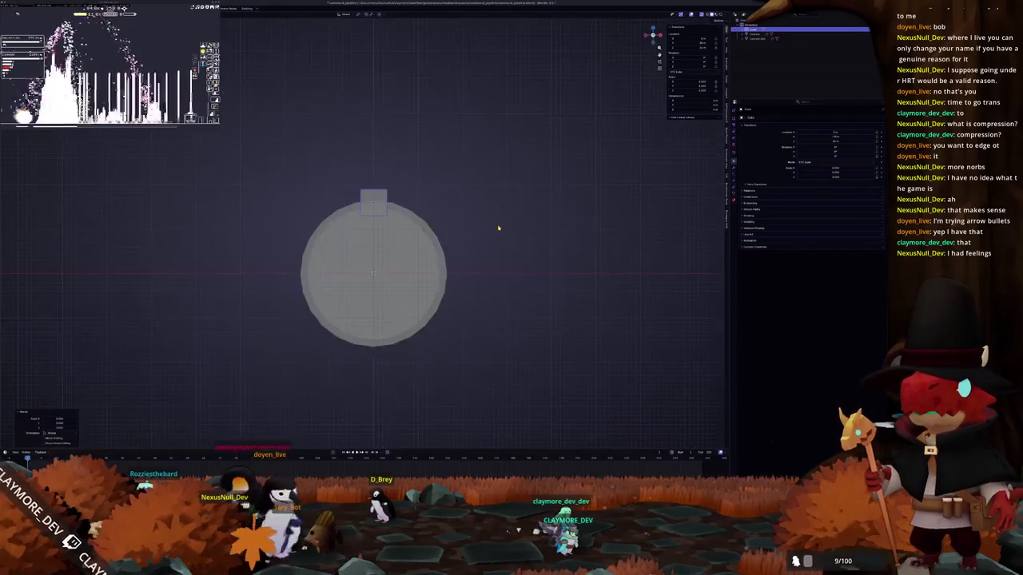
key(KP_3)
scroll(498, 227, up, 2)
click(383, 166)
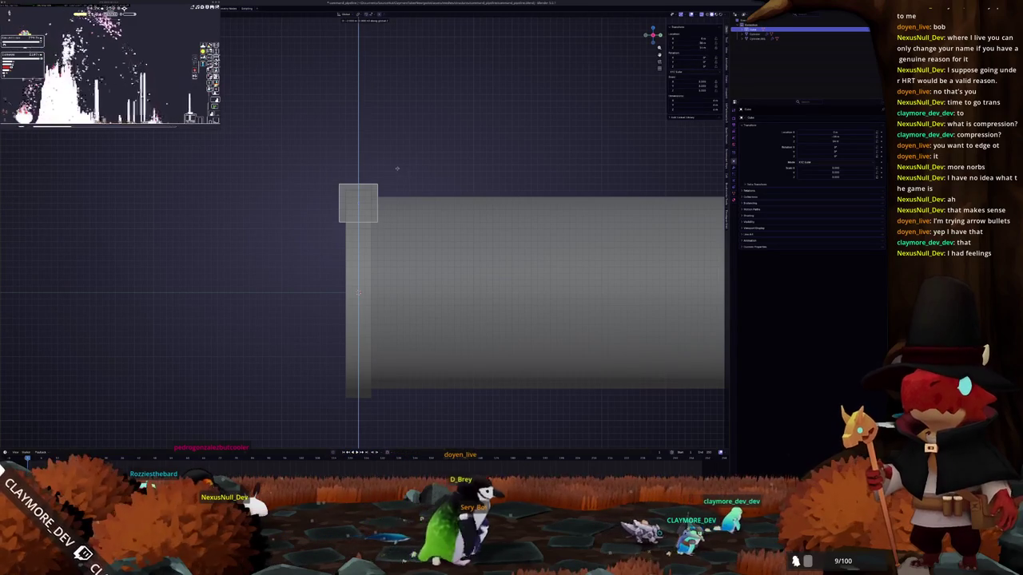
middle_drag(394, 176, 375, 190)
click(374, 183)
Extrude the cube's face to lengthen it along the body, then apply its scale
key(e)
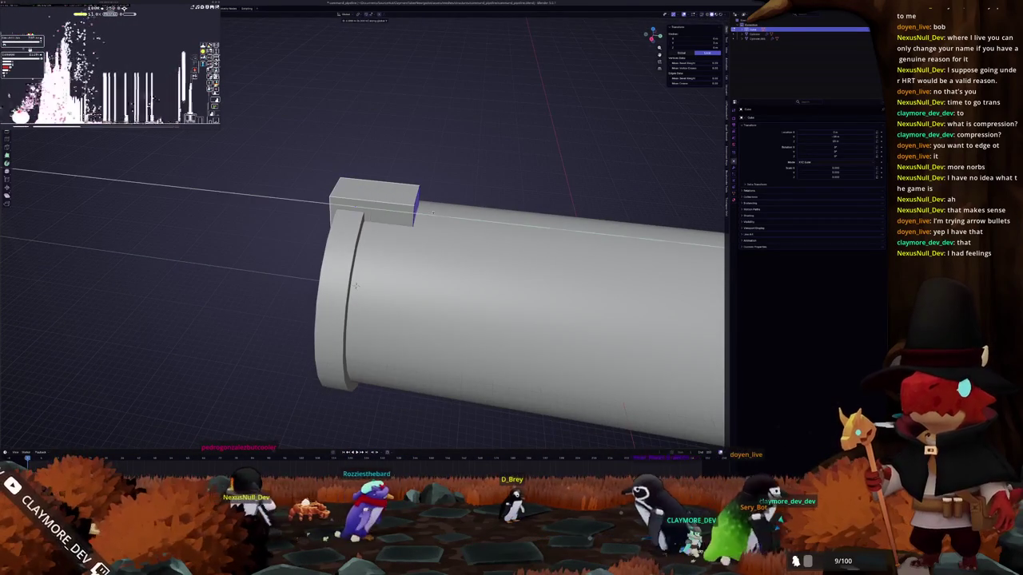
click(356, 286)
middle_drag(355, 285, 353, 290)
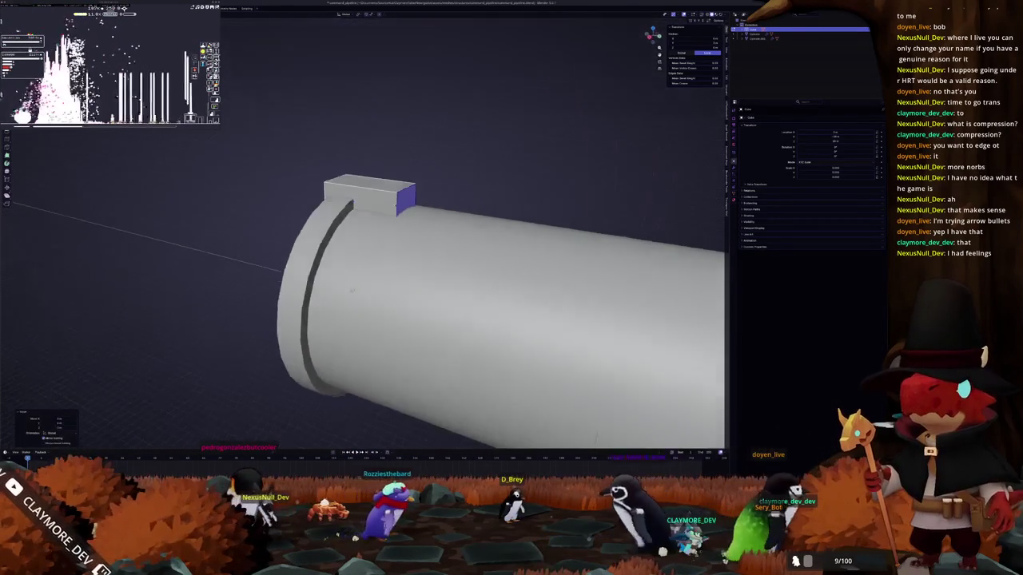
key(Tab)
key(ctrl+a)
click(452, 188)
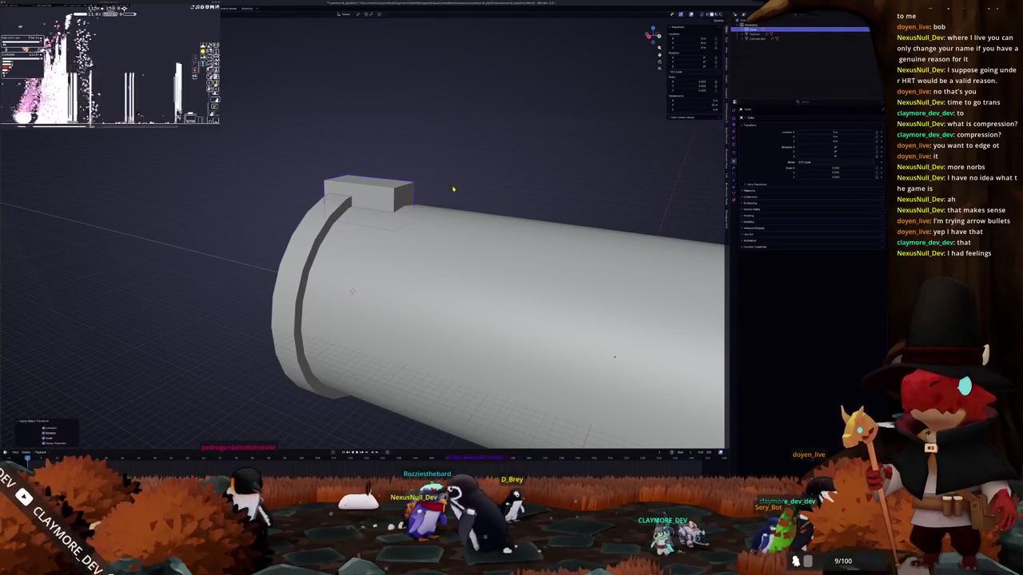
Check the block in edit mode and side view, then apply its transforms
key(ctrl+a)
click(453, 185)
key(Tab)
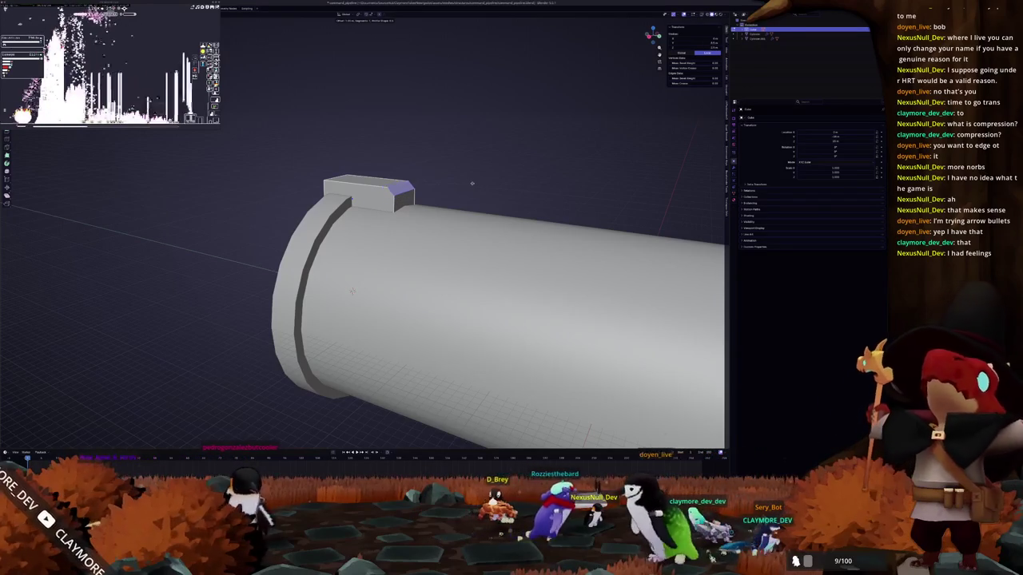
key(Tab)
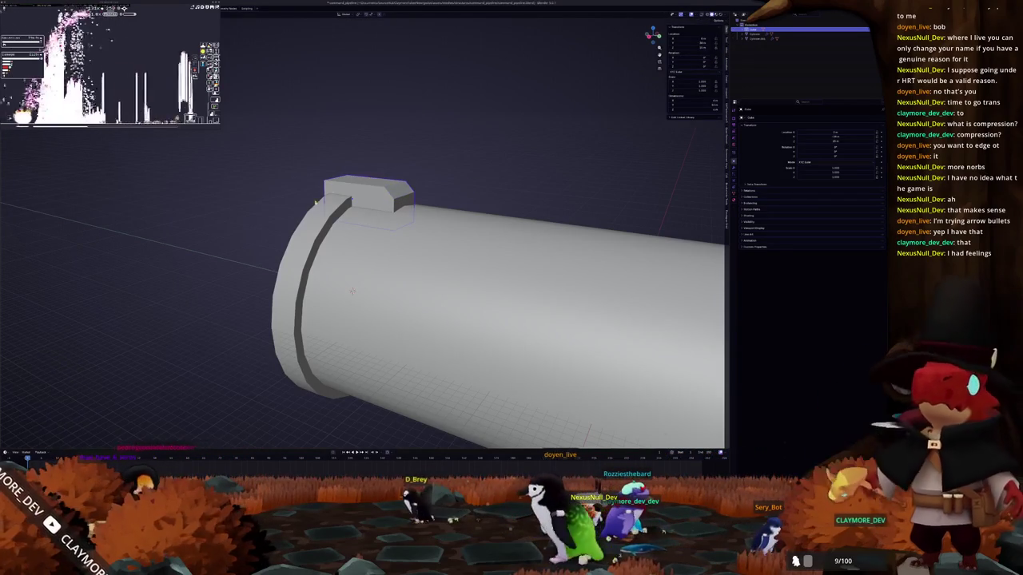
middle_drag(472, 185, 391, 202)
key(Tab)
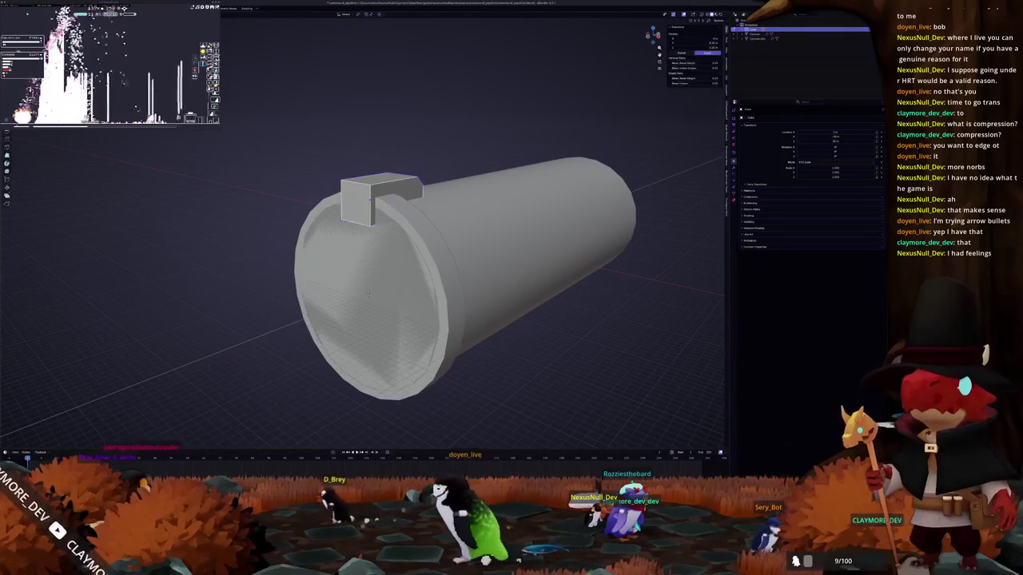
key(KP_3)
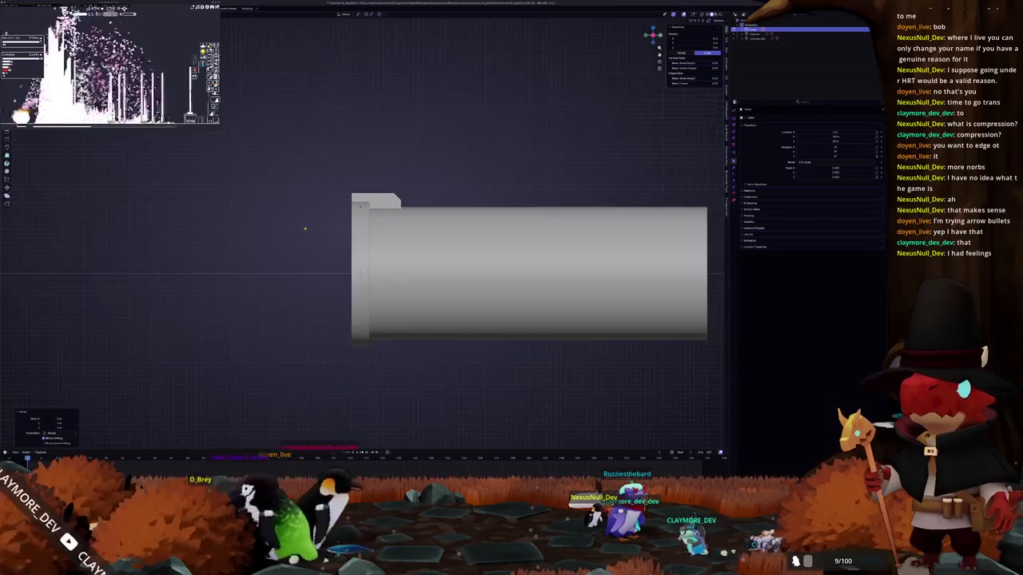
key(ctrl+a)
click(326, 231)
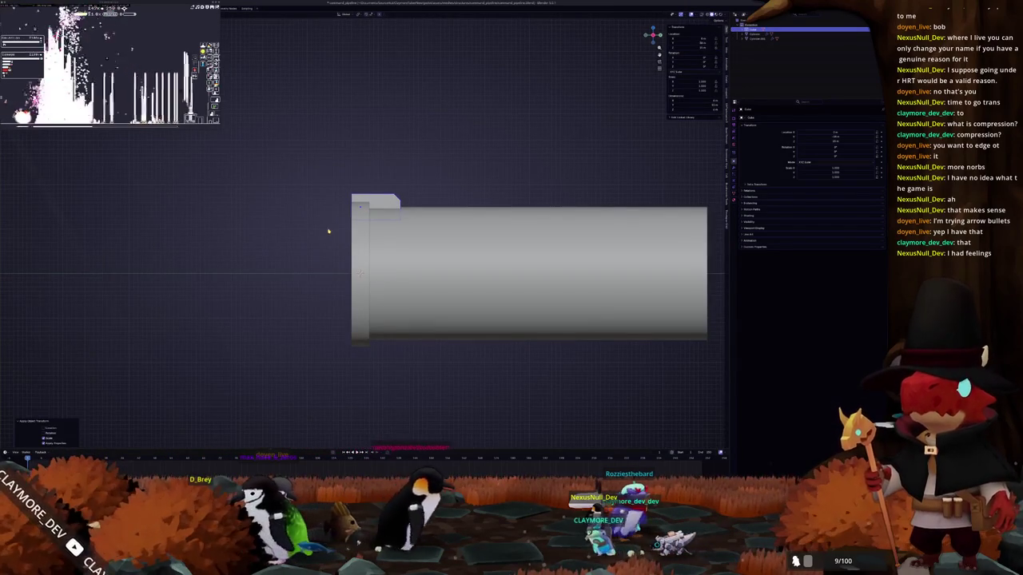
Add an Array modifier to the block from the Modifier Properties
middle_drag(326, 232, 439, 226)
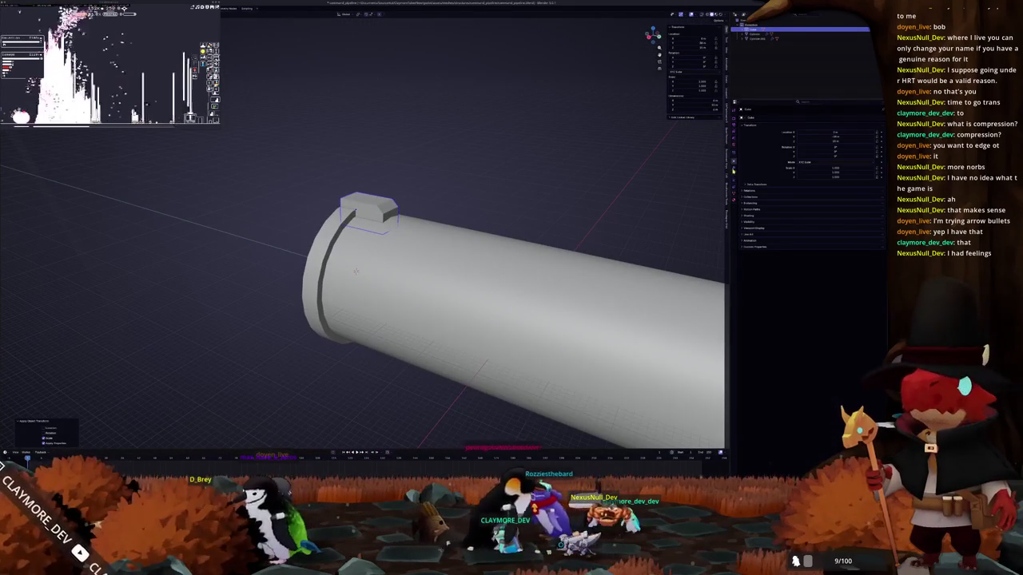
click(734, 166)
mouse_move(774, 140)
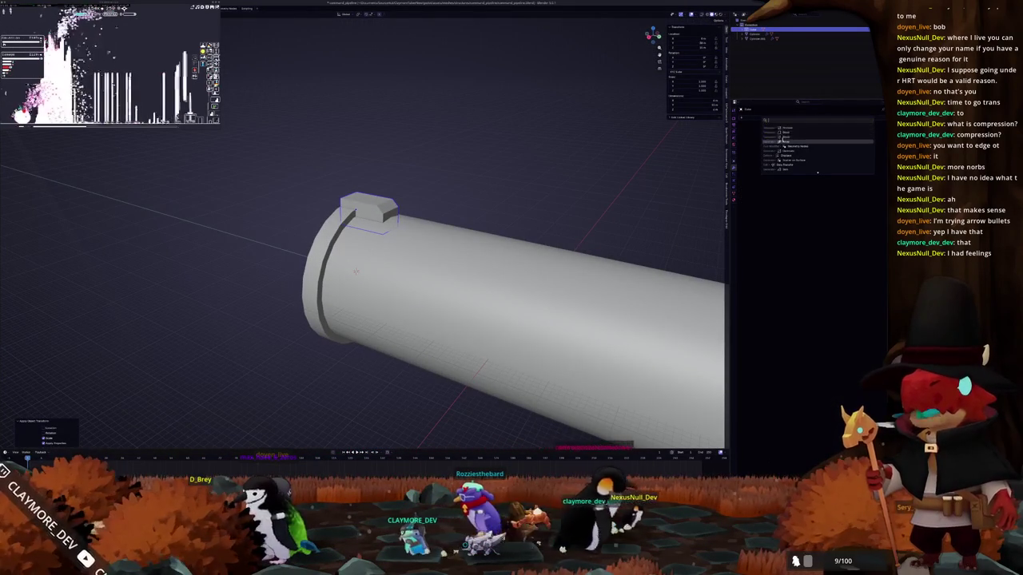
click(775, 160)
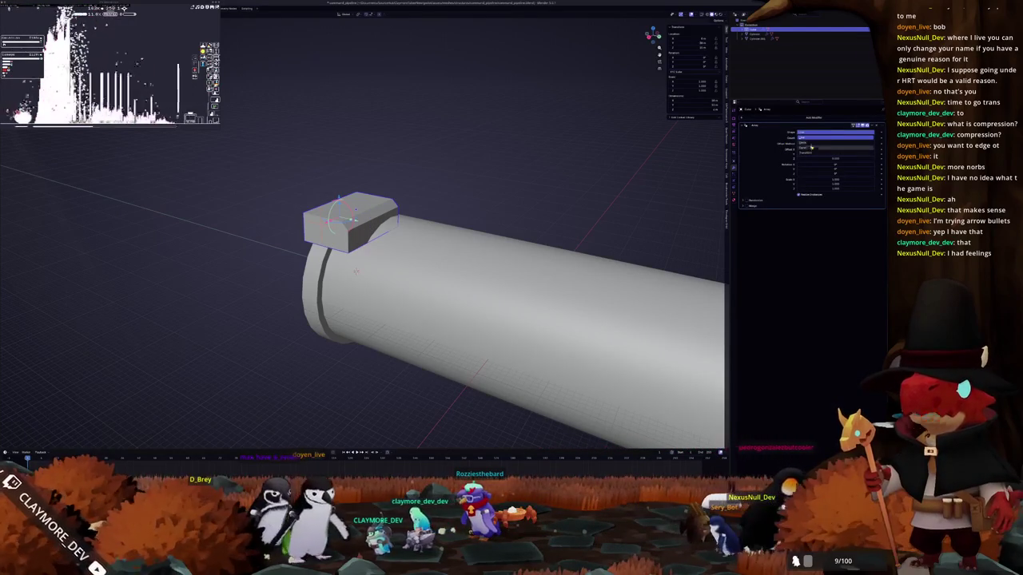
Set the Array to a circle layout, choose its count method, and apply the block's transforms
click(810, 148)
key(ctrl+a)
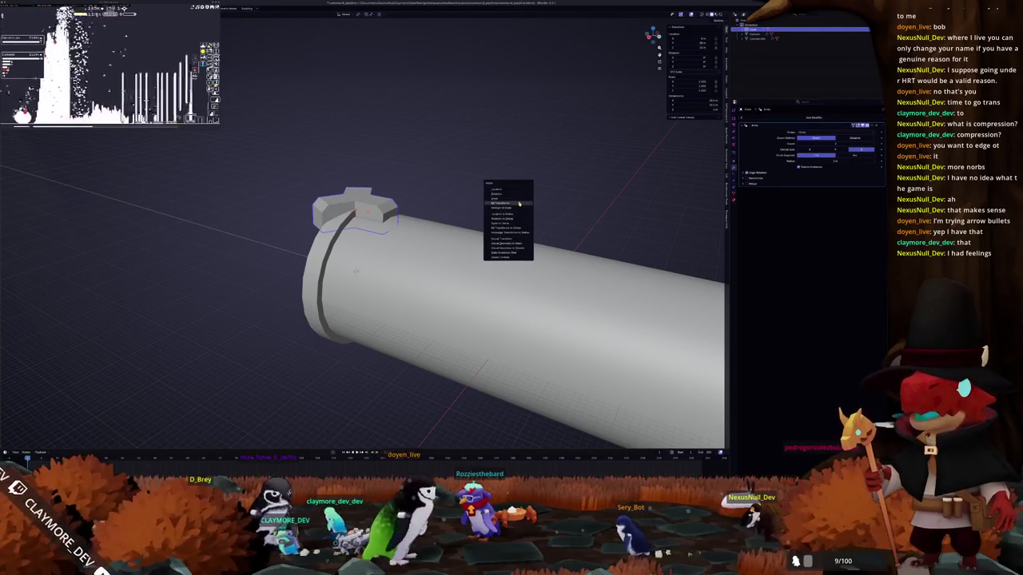
click(519, 204)
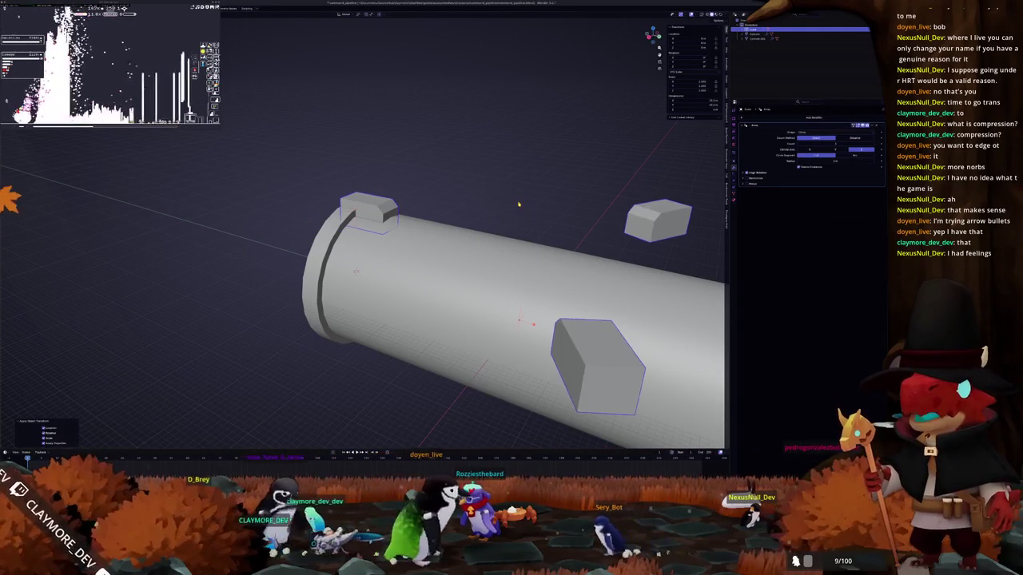
click(835, 136)
click(815, 145)
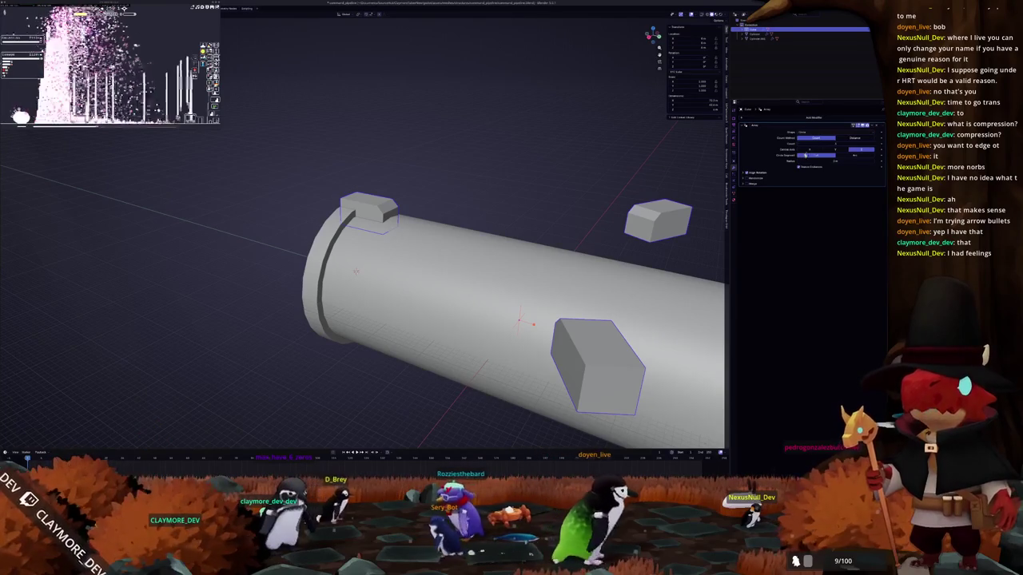
drag(810, 150, 815, 148)
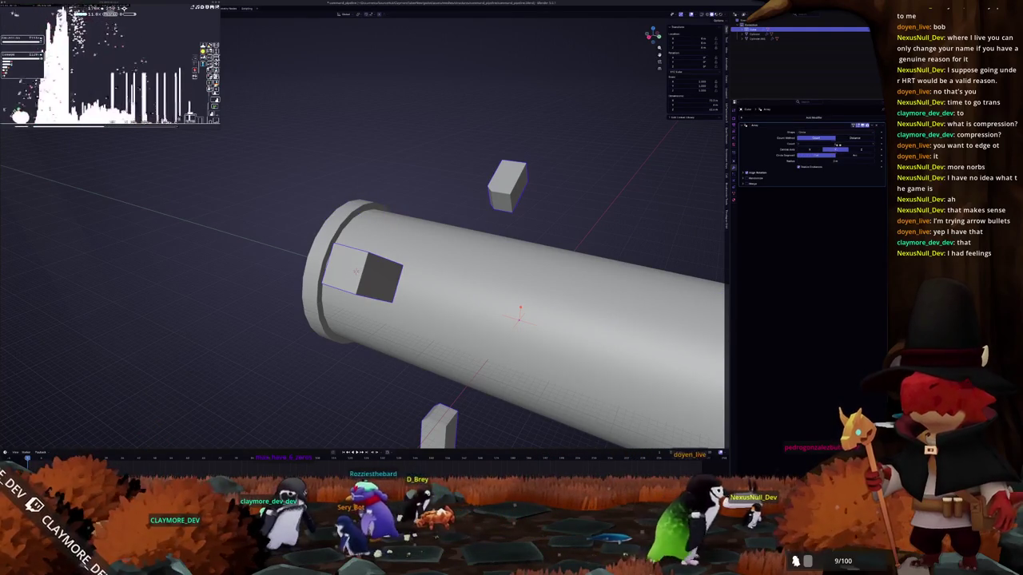
mouse_move(512, 256)
middle_down()
mouse_move(561, 206)
mouse_move(548, 229)
middle_up()
key(ctrl+a)
click(544, 276)
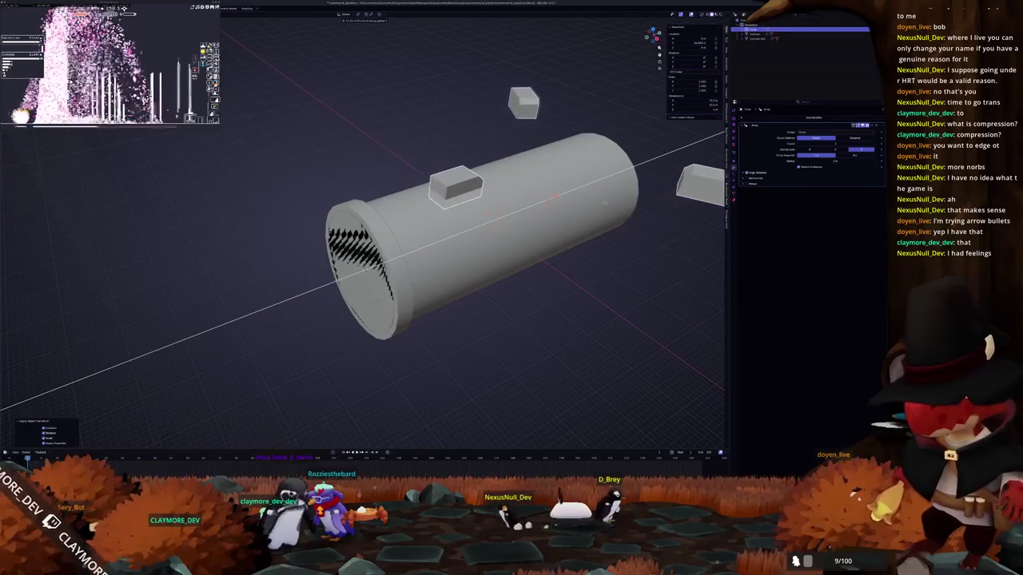
Rotate the arrayed blocks and adjust the offset to centre them around the cylinder's end
key(r)
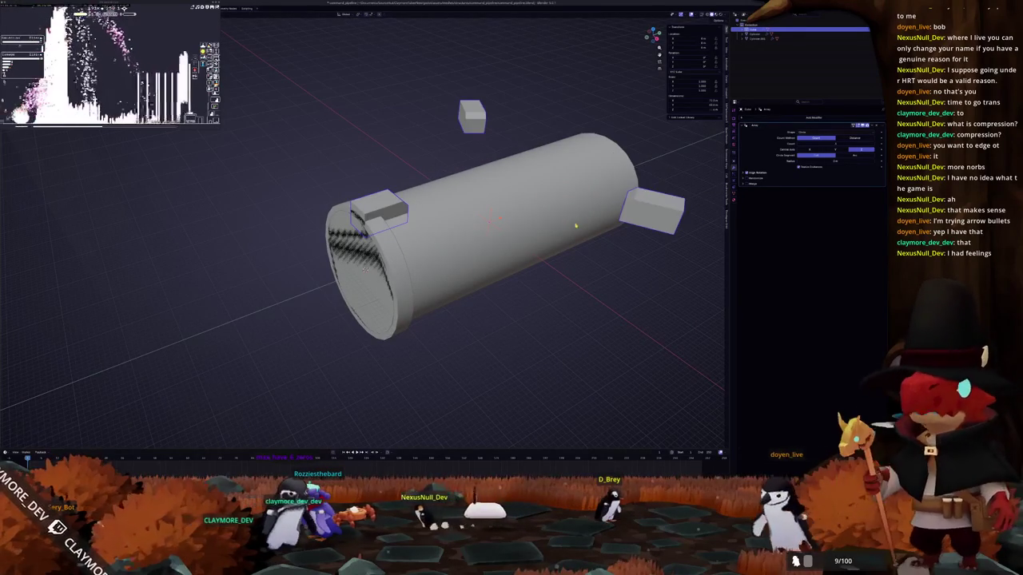
click(350, 276)
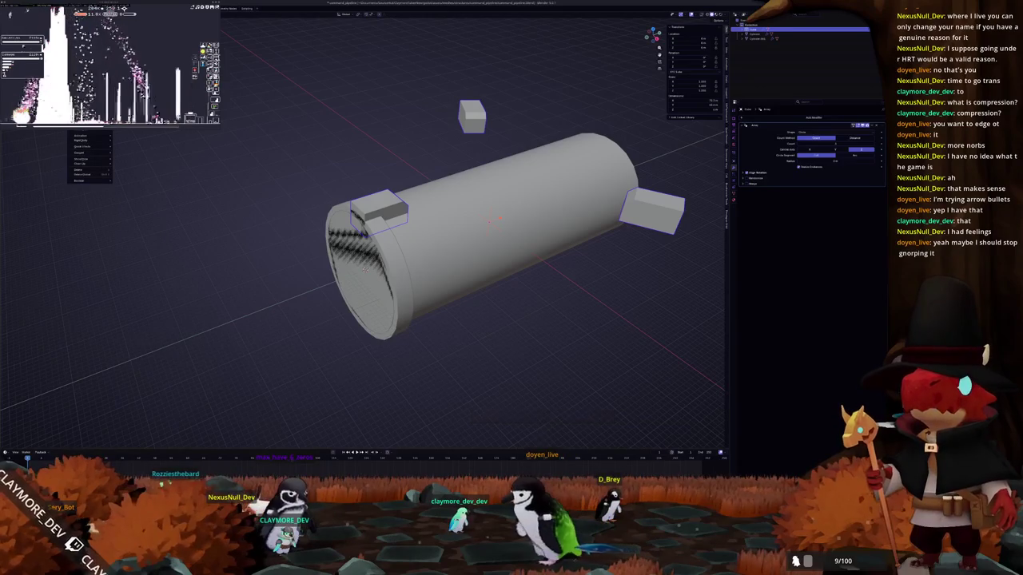
click(88, 158)
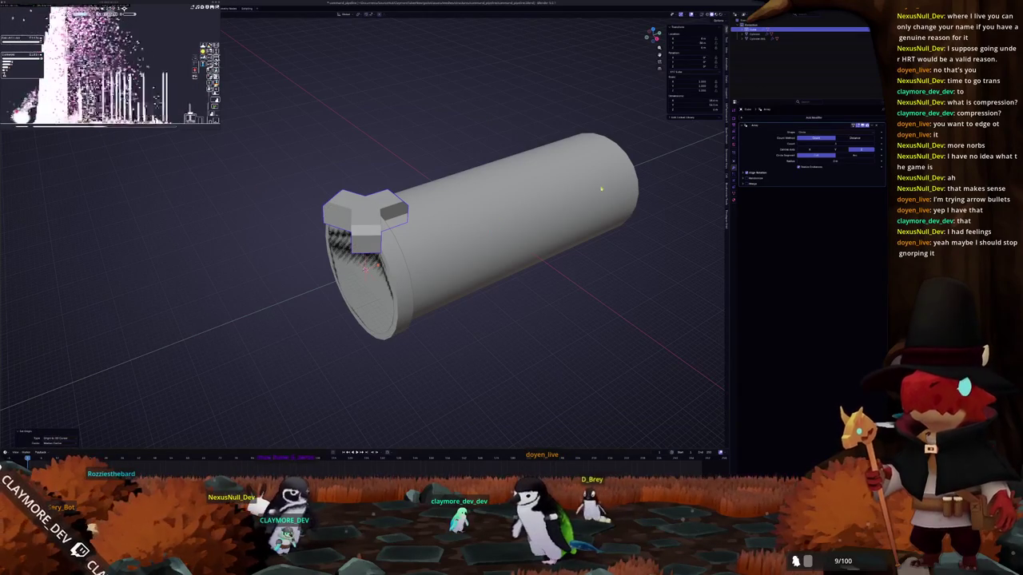
mouse_move(791, 150)
mouse_down()
mouse_move(836, 150)
mouse_move(821, 153)
mouse_up()
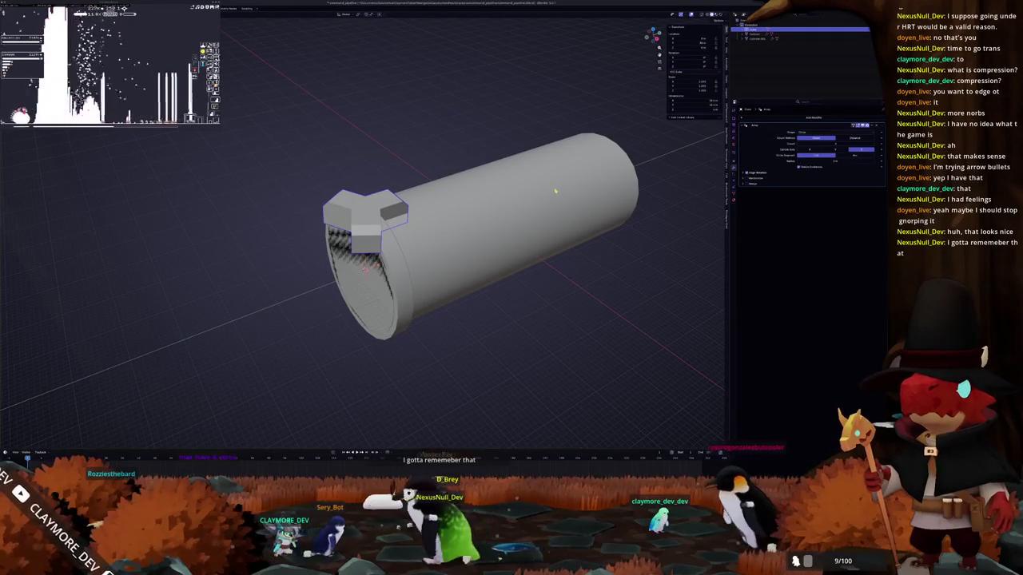
scroll(544, 183, up, 2)
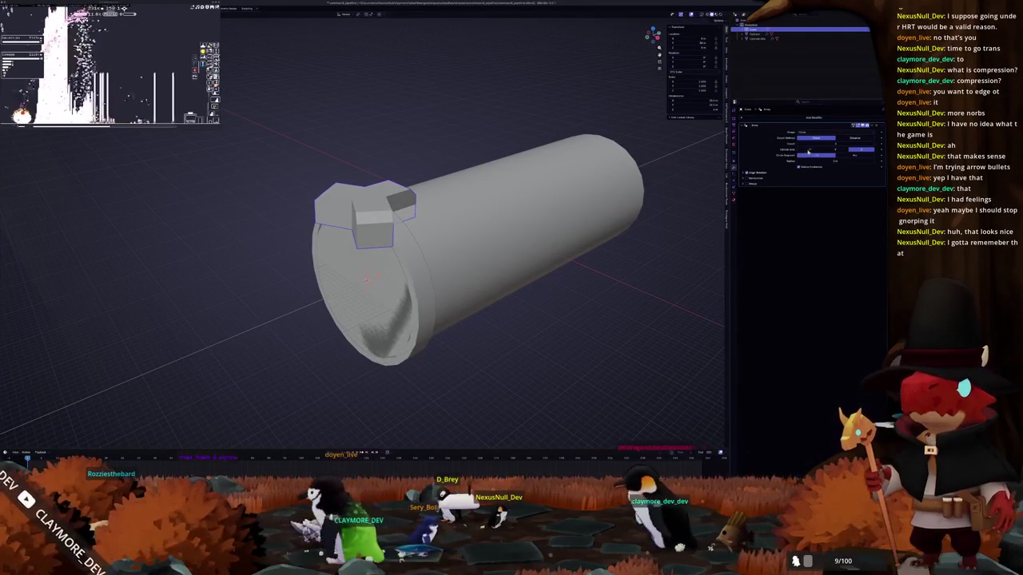
drag(848, 150, 834, 150)
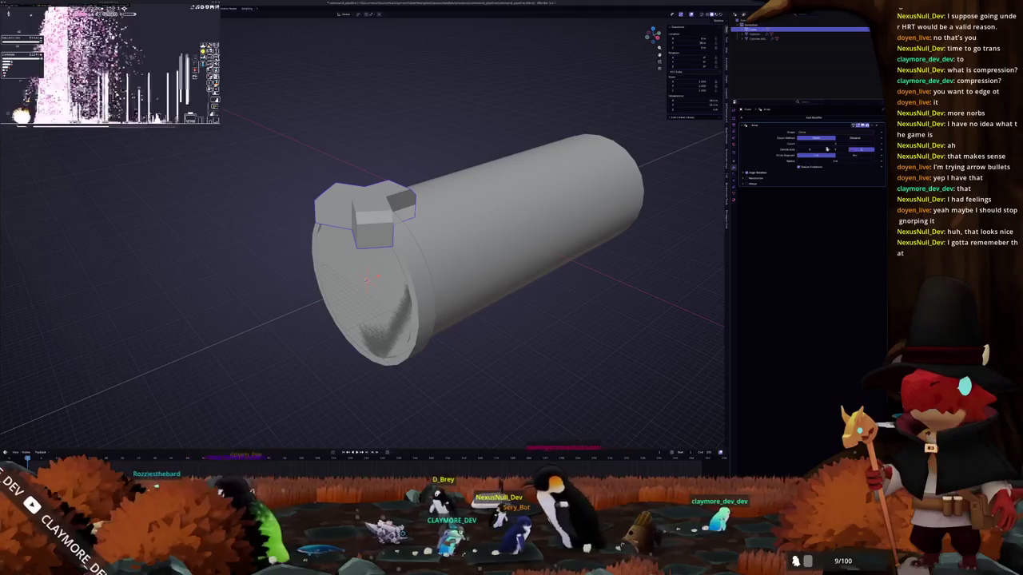
drag(835, 150, 807, 151)
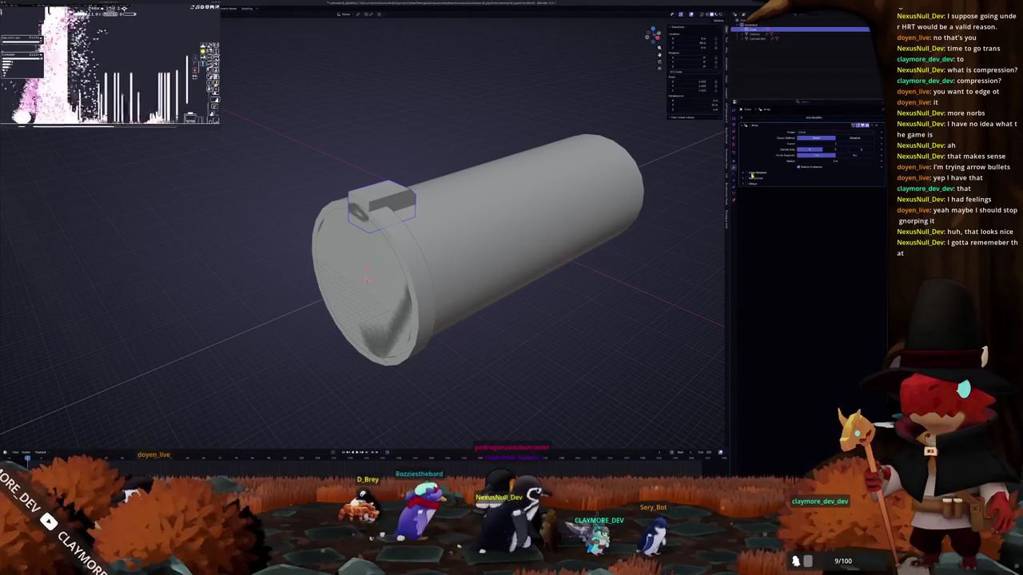
mouse_move(823, 182)
mouse_down()
mouse_move(834, 186)
mouse_move(815, 170)
mouse_move(839, 151)
mouse_up()
Set the array count to 3 and rotate the tabs 45° about Z
middle_drag(551, 209, 576, 197)
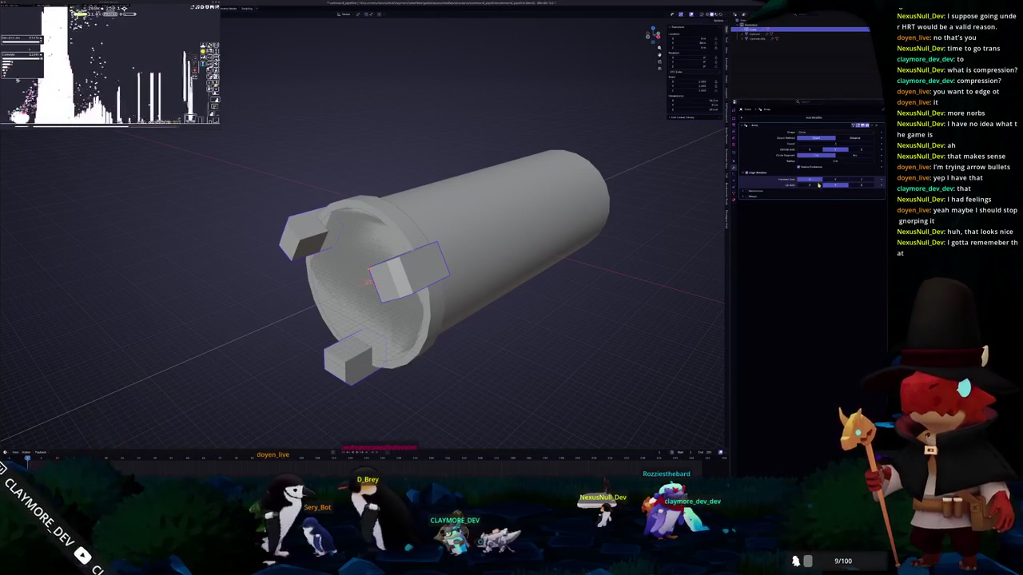
drag(817, 185, 870, 186)
middle_drag(596, 216, 608, 196)
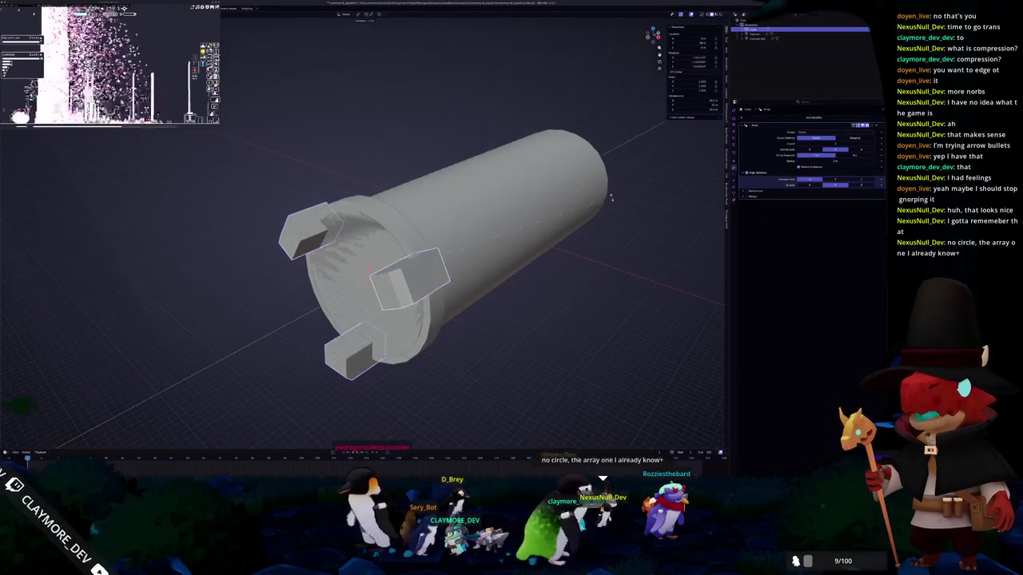
text(rz)
text(45)
key(Return)
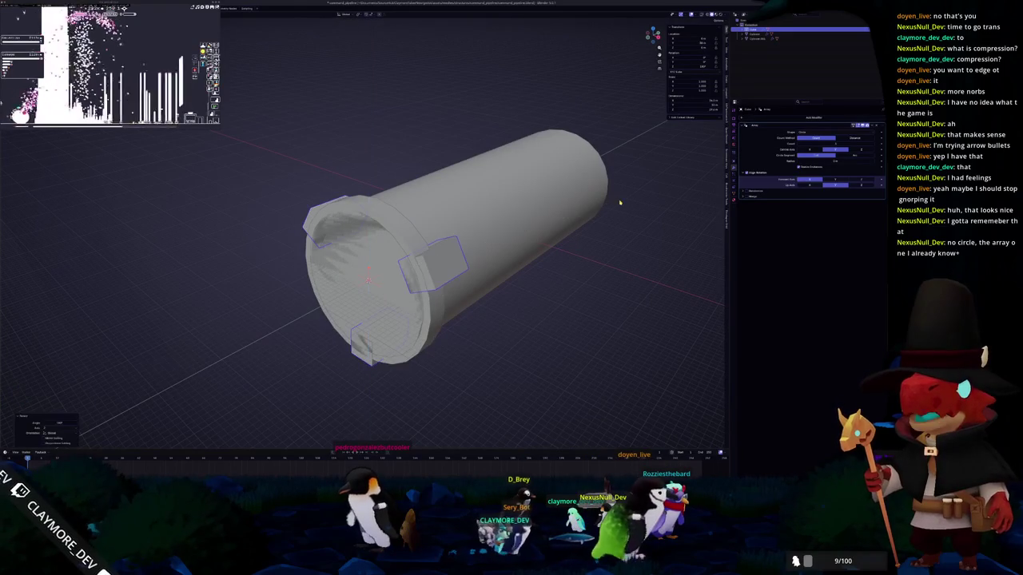
Apply only the rotation transform to the three tabs
middle_drag(527, 256, 521, 246)
key(ctrl+a)
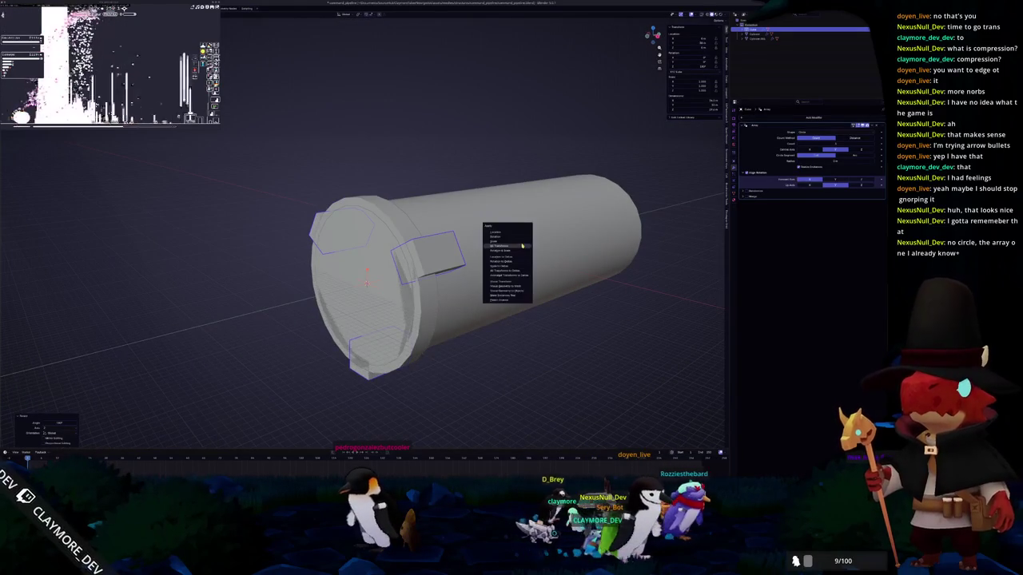
click(520, 247)
key(ctrl+z)
middle_drag(522, 247, 364, 272)
key(ctrl+a)
click(518, 249)
key(ctrl+a)
click(469, 259)
Inset the cylinder's end cap to a thin rim and delete its centre face
click(376, 267)
right_click(365, 272)
click(364, 273)
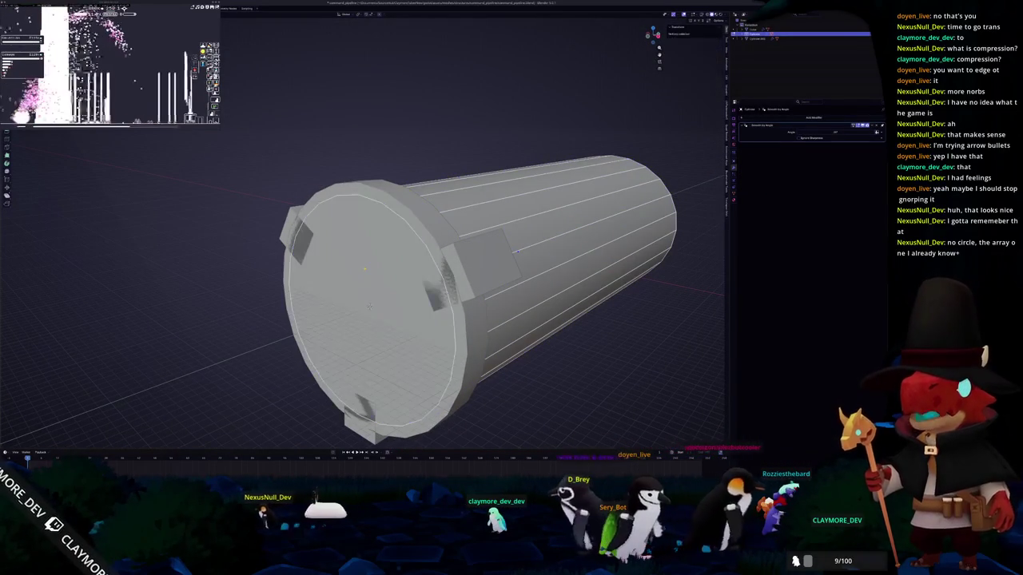
key(Tab)
key(Tab)
middle_drag(368, 305, 372, 307)
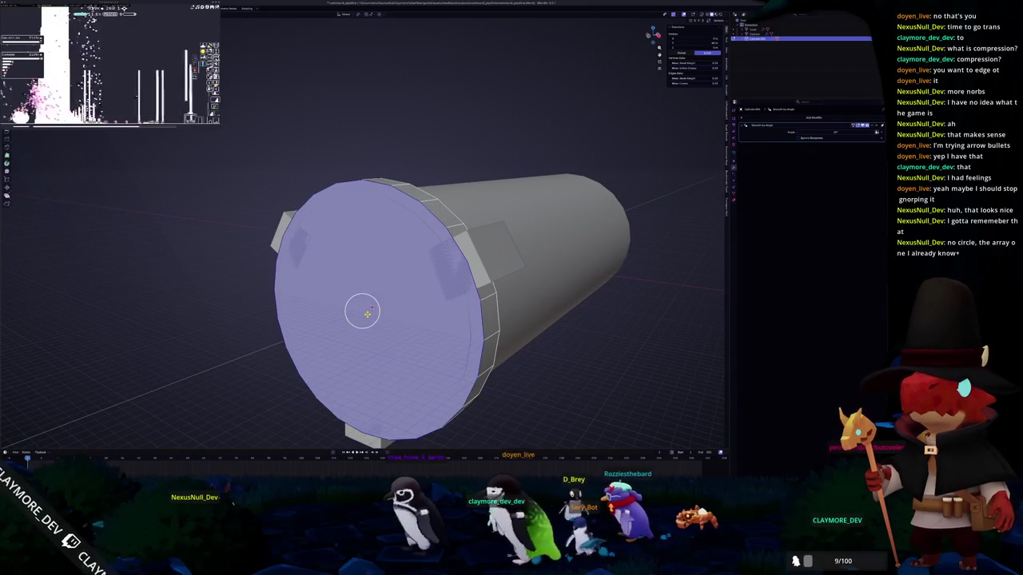
key(i)
click(410, 330)
drag(60, 417, 78, 418)
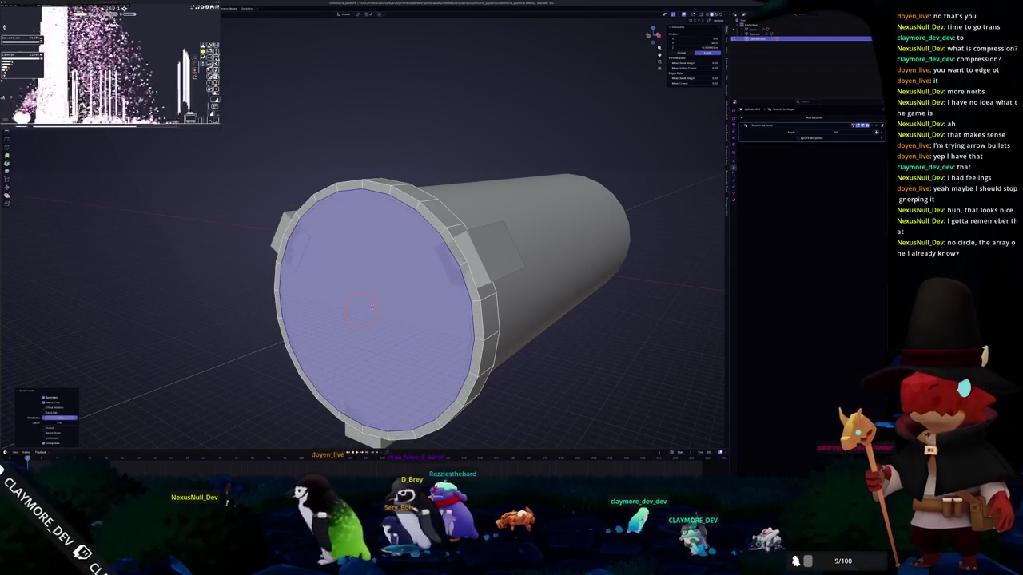
click(170, 287)
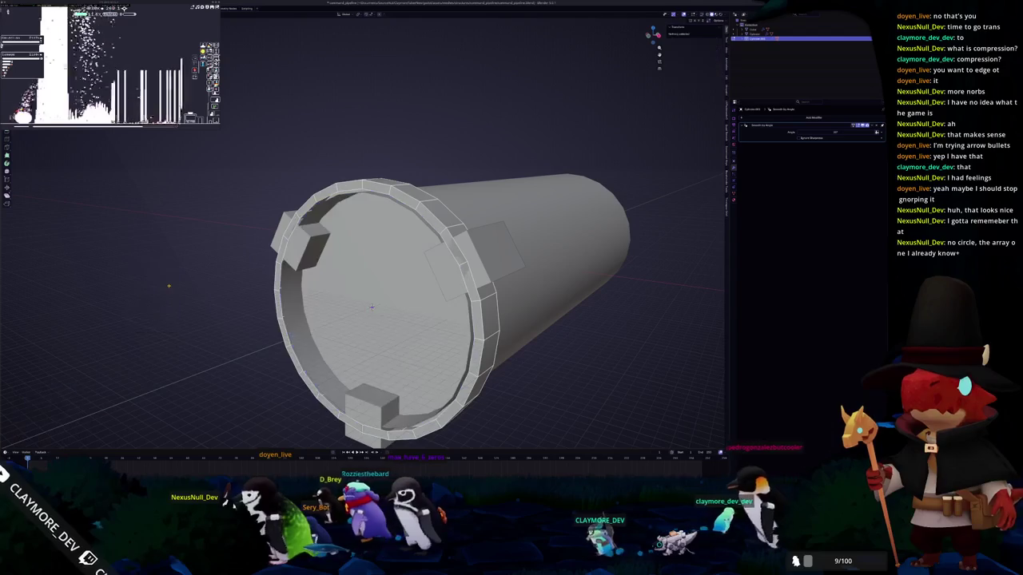
key(KP_1)
key(Tab)
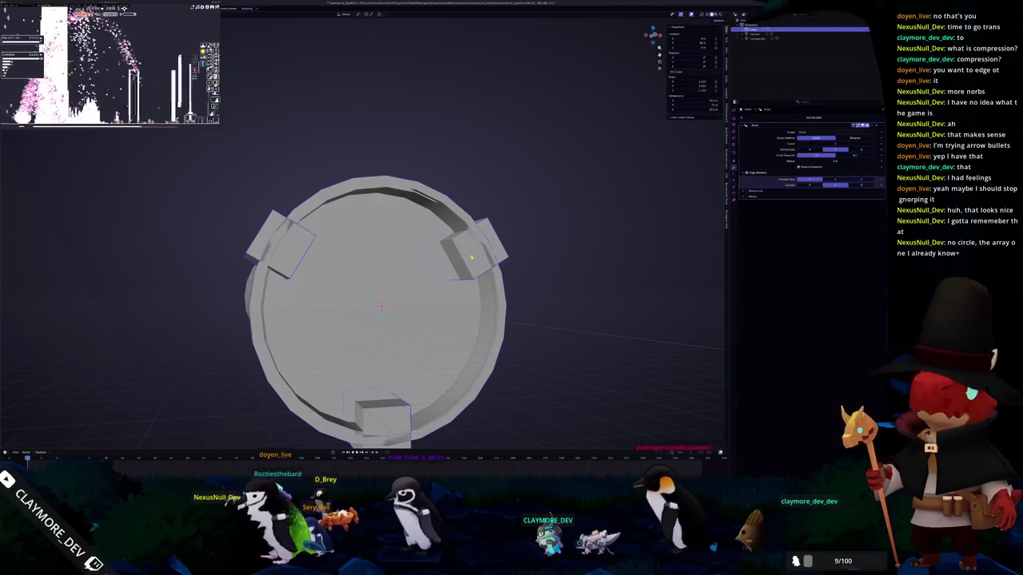
Inspect the hollow tube's open end in object mode and select the tab array object
mouse_move(387, 212)
middle_down()
mouse_move(352, 214)
mouse_move(359, 196)
mouse_move(373, 212)
mouse_move(330, 201)
middle_up()
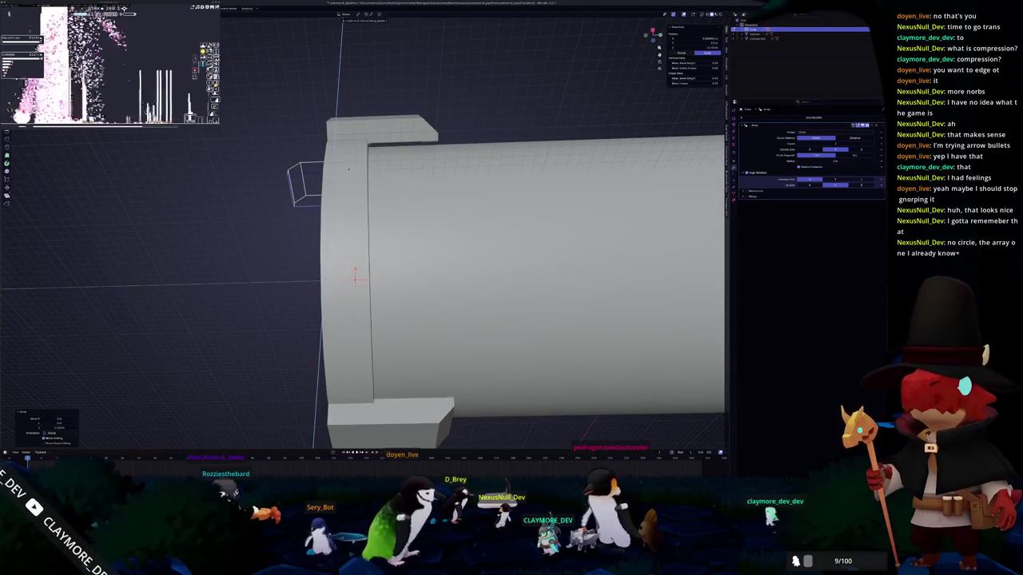
mouse_move(299, 200)
middle_down()
mouse_move(364, 309)
mouse_move(327, 294)
mouse_move(463, 215)
mouse_move(230, 297)
mouse_move(311, 298)
middle_up()
key(Tab)
click(230, 297)
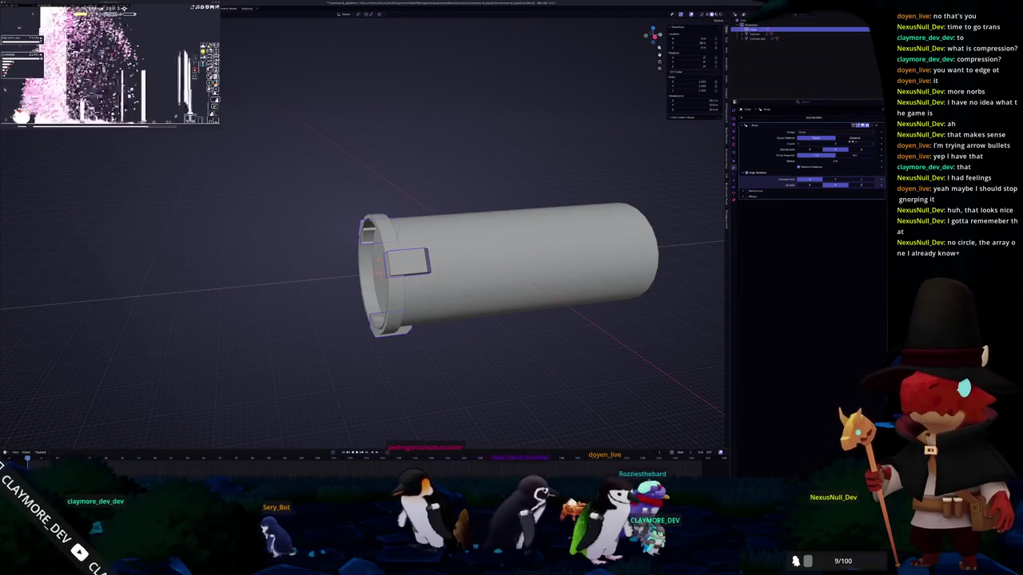
Raise the array to three tabs and add a Mirror modifier on the Y axis only
click(873, 145)
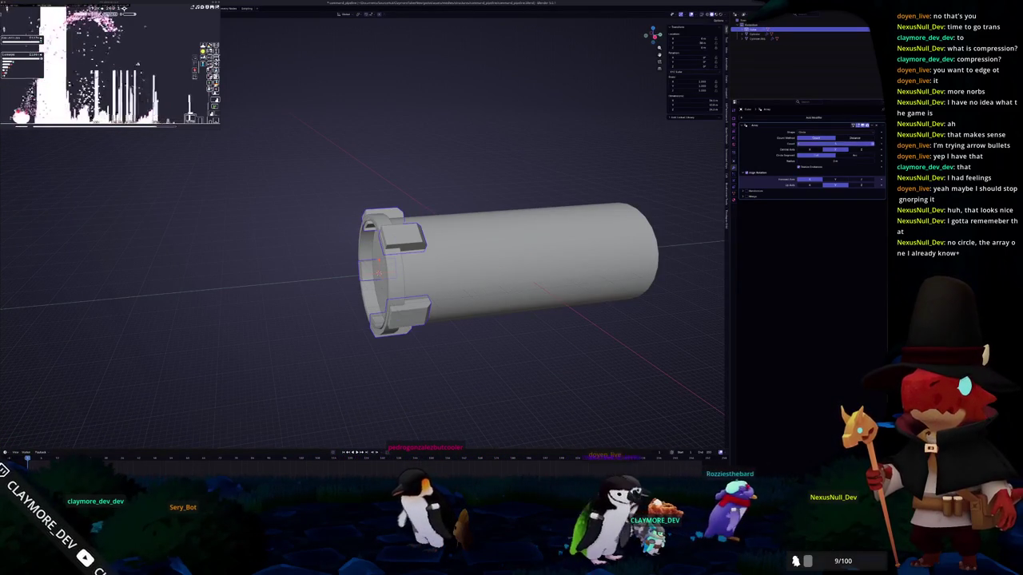
click(873, 145)
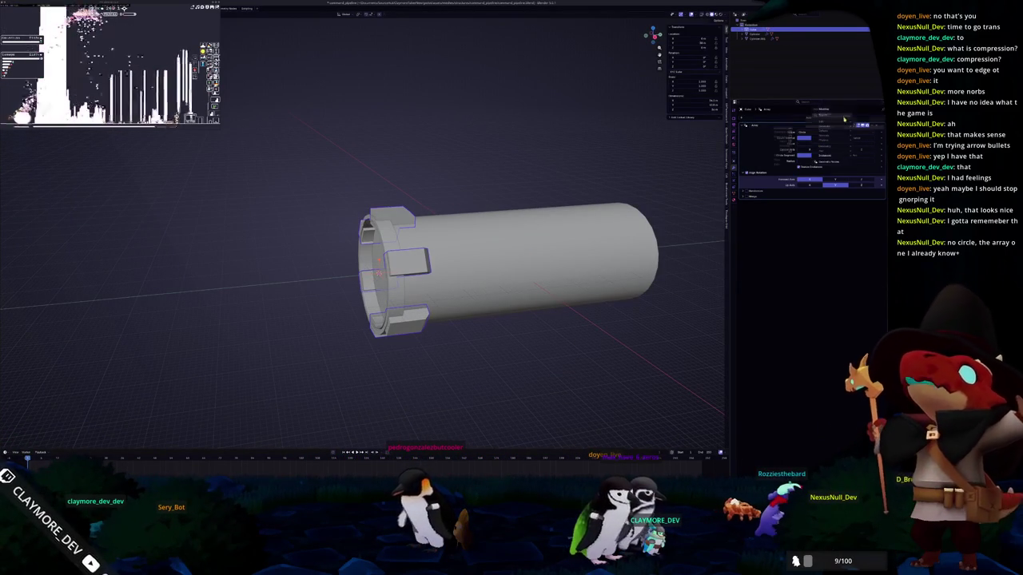
click(835, 152)
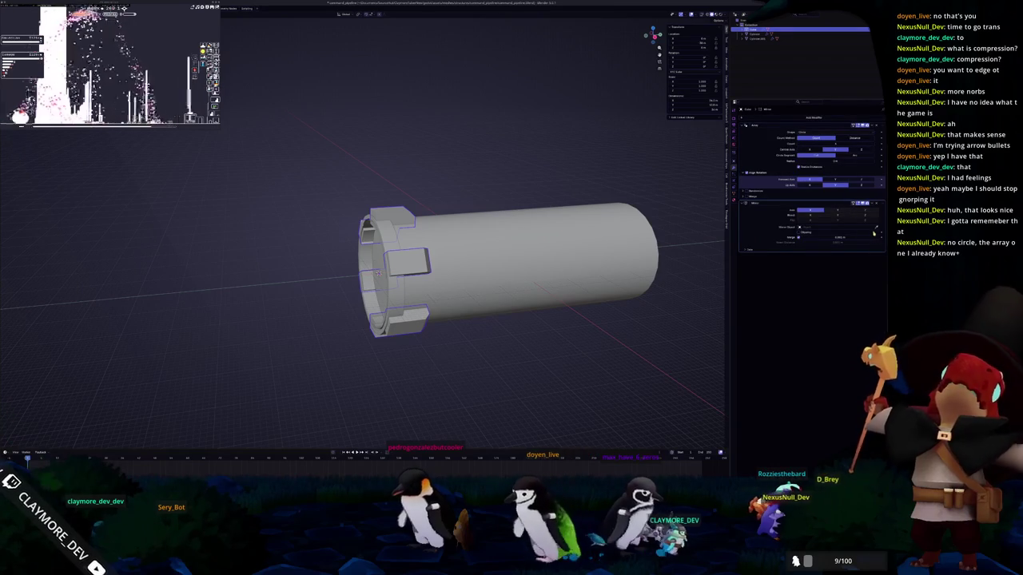
click(834, 210)
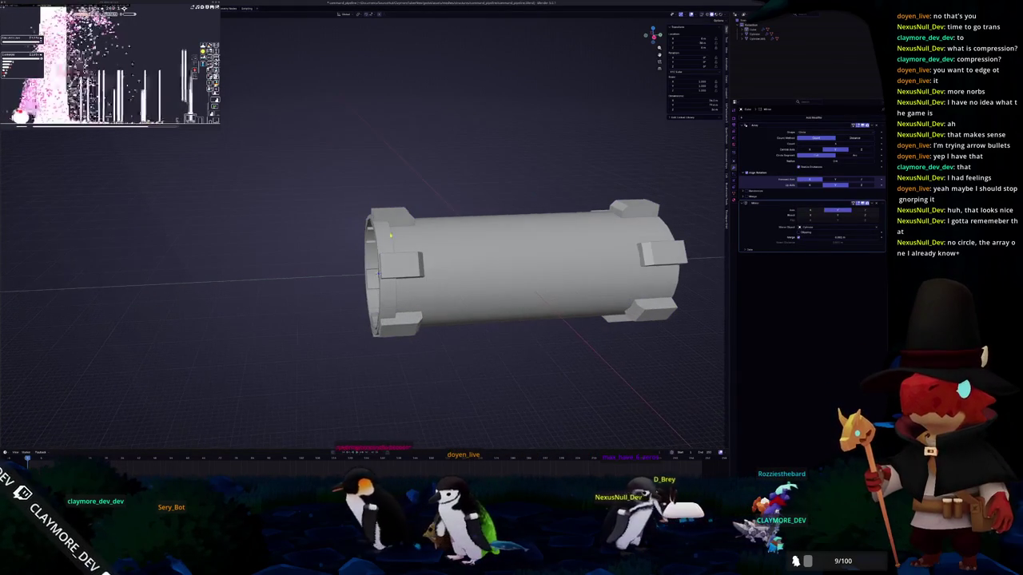
mouse_move(553, 186)
middle_down()
mouse_move(424, 228)
mouse_move(373, 276)
mouse_move(359, 240)
middle_up()
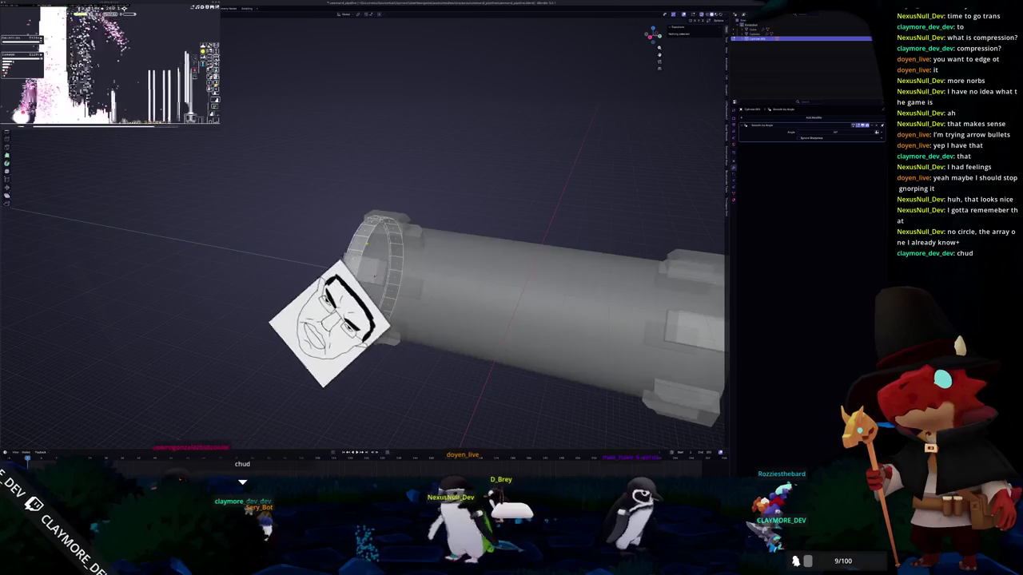
Select the ring's inner cap face in edit mode, then return to object mode
key(Tab)
click(361, 231)
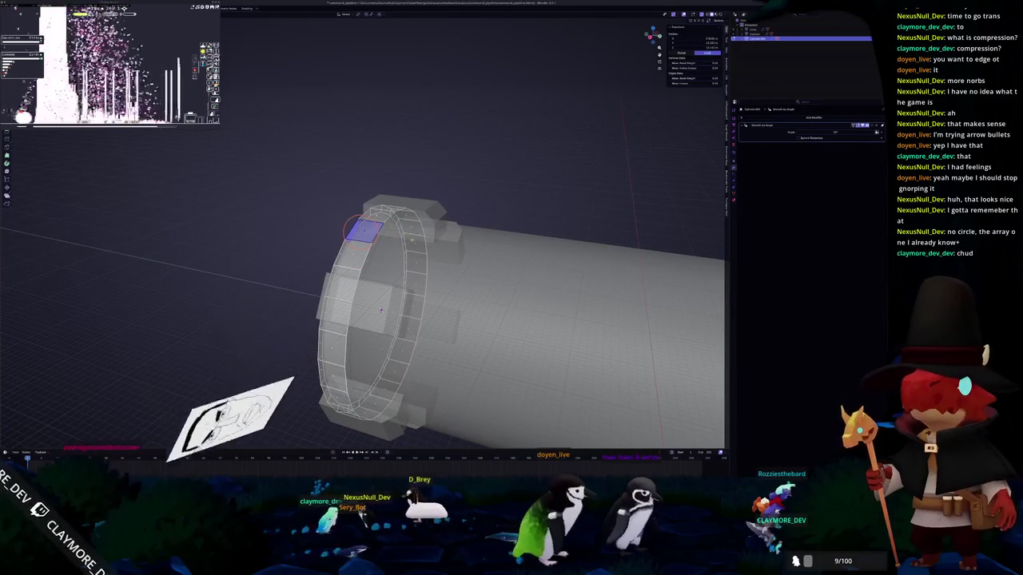
click(392, 311)
key(Tab)
middle_drag(425, 231, 447, 242)
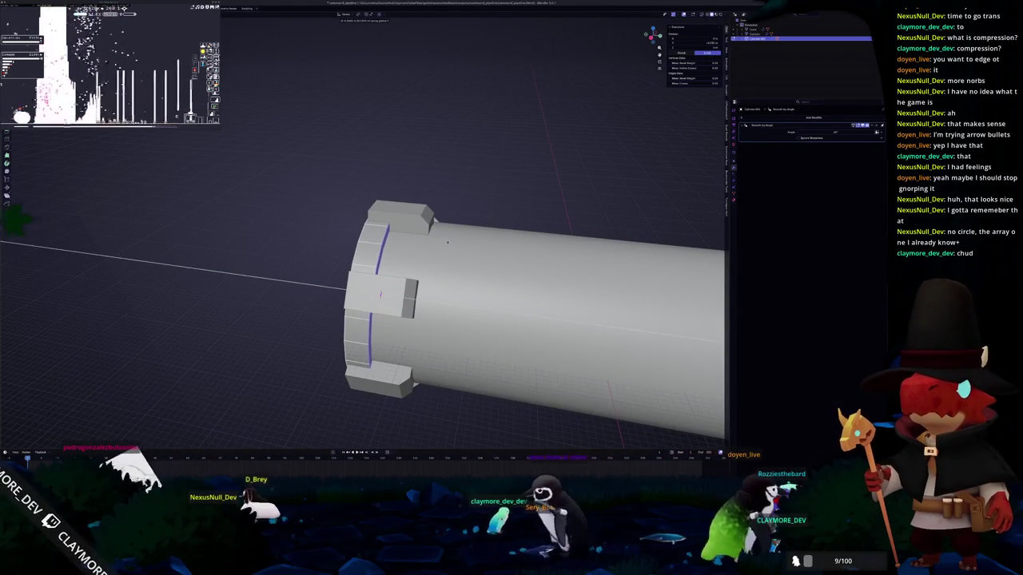
middle_drag(453, 243, 429, 240)
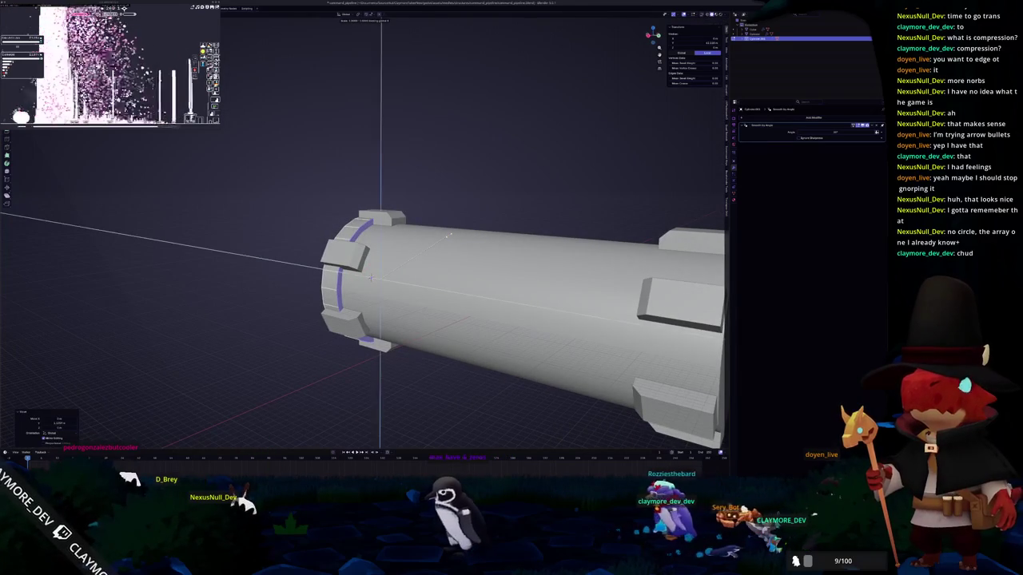
Rotate the near-end tabbed ring about the Z axis and select the whole cylinder
key(z)
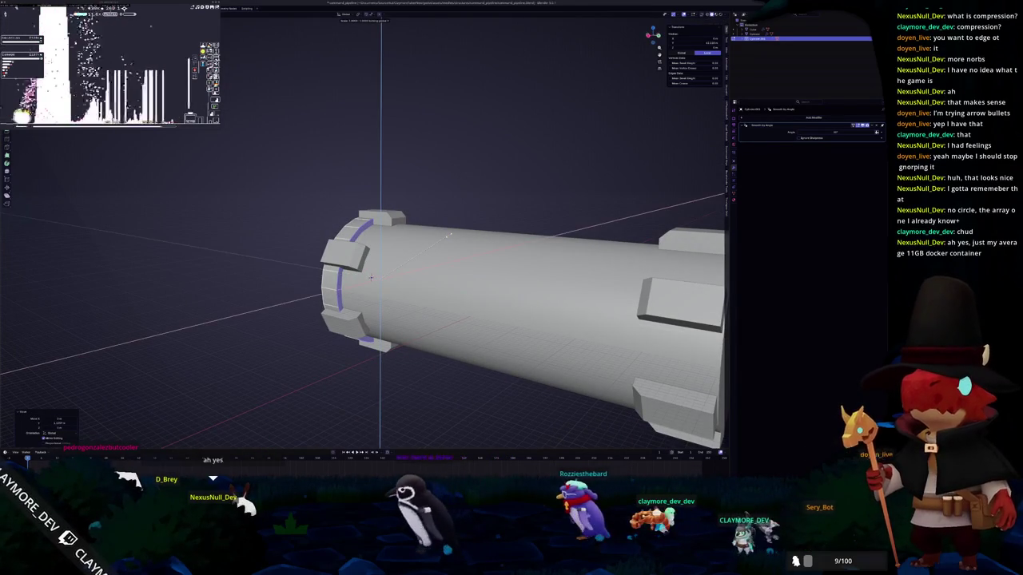
key(z)
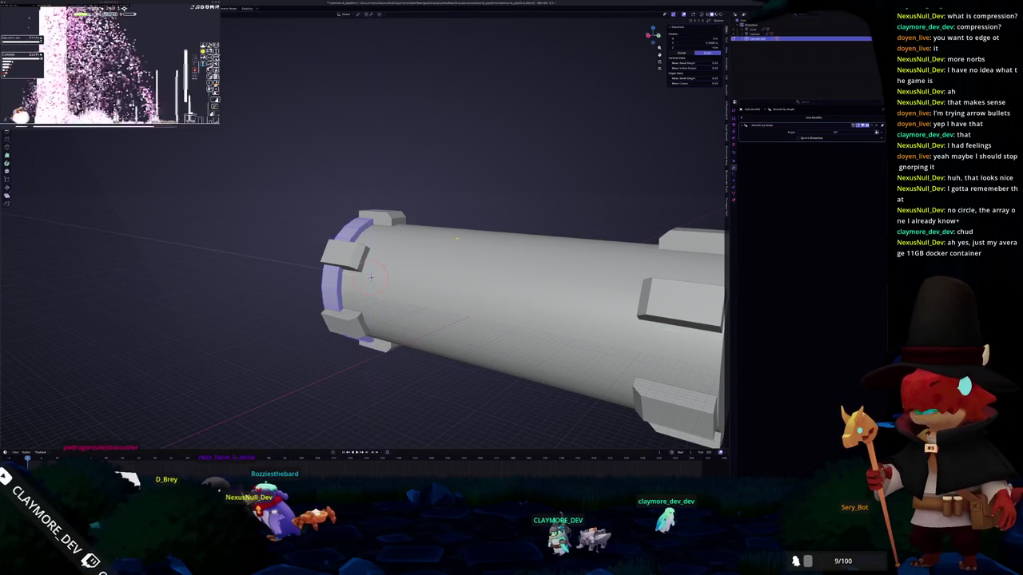
key(z)
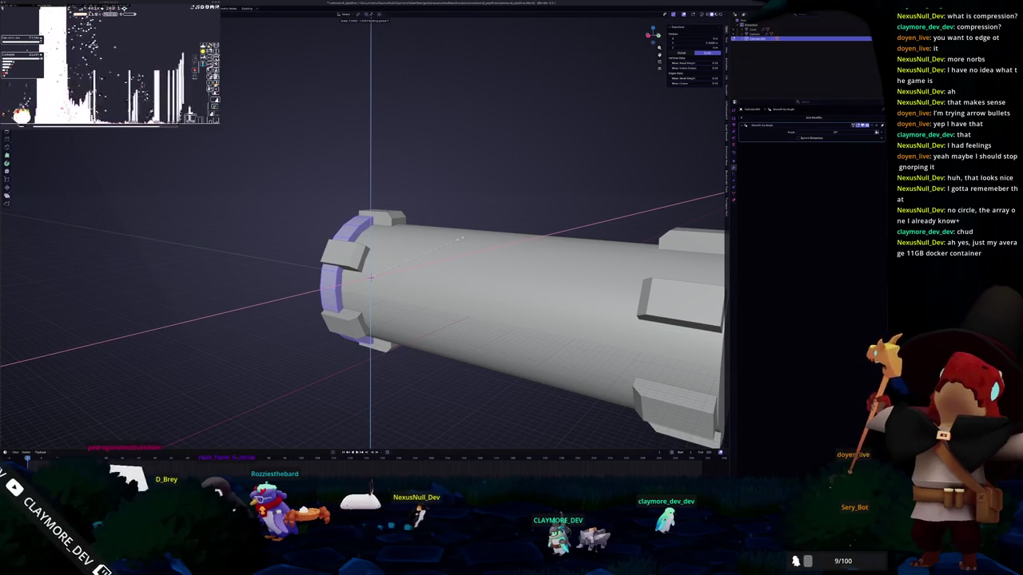
click(461, 238)
scroll(462, 238, down, 3)
mouse_move(461, 239)
middle_down()
mouse_move(511, 239)
mouse_move(367, 269)
middle_up()
click(416, 255)
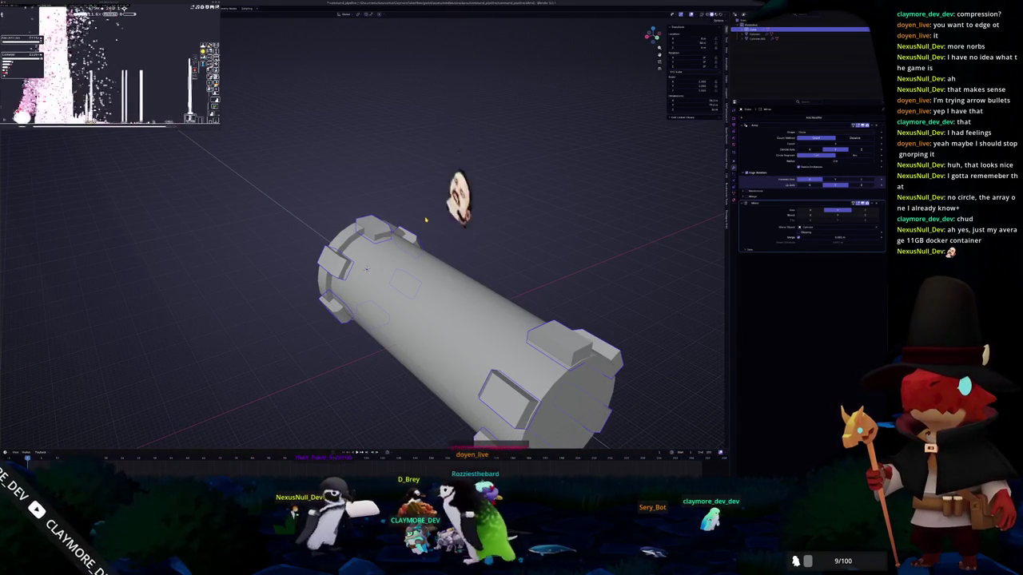
Add a new cylinder and view it from orthographic side views in X-ray
key(shift+a)
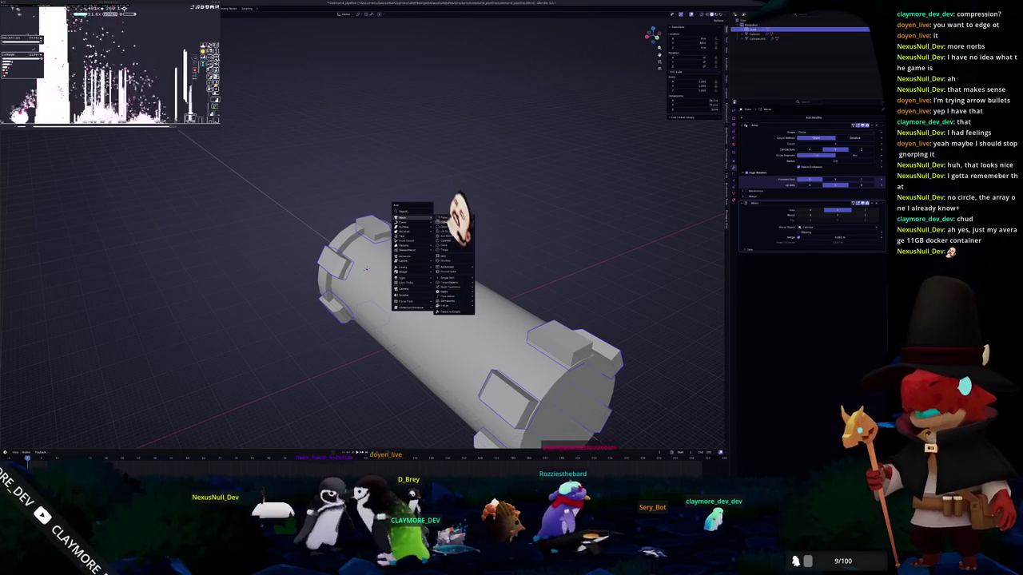
click(447, 242)
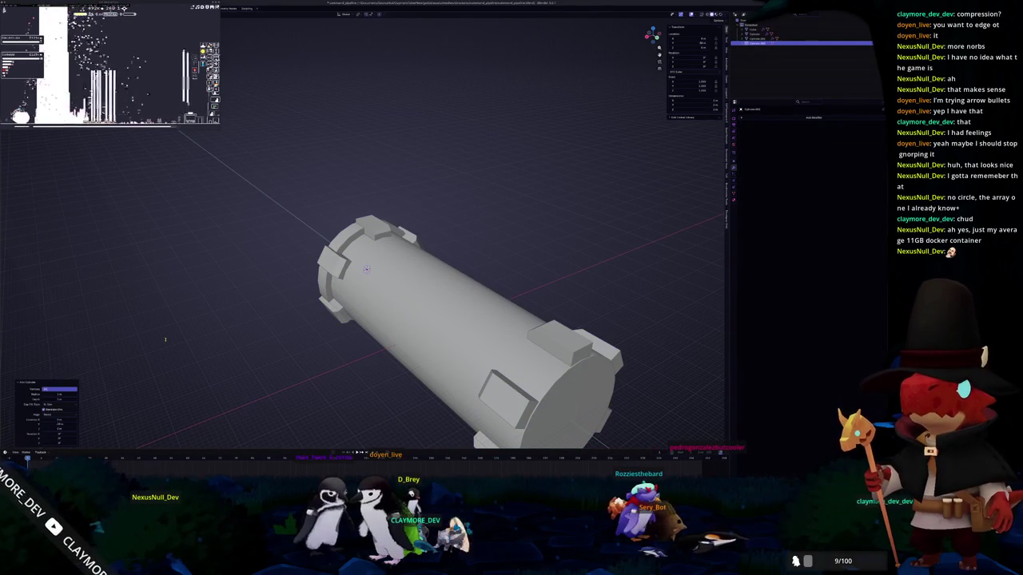
middle_drag(190, 317, 312, 337)
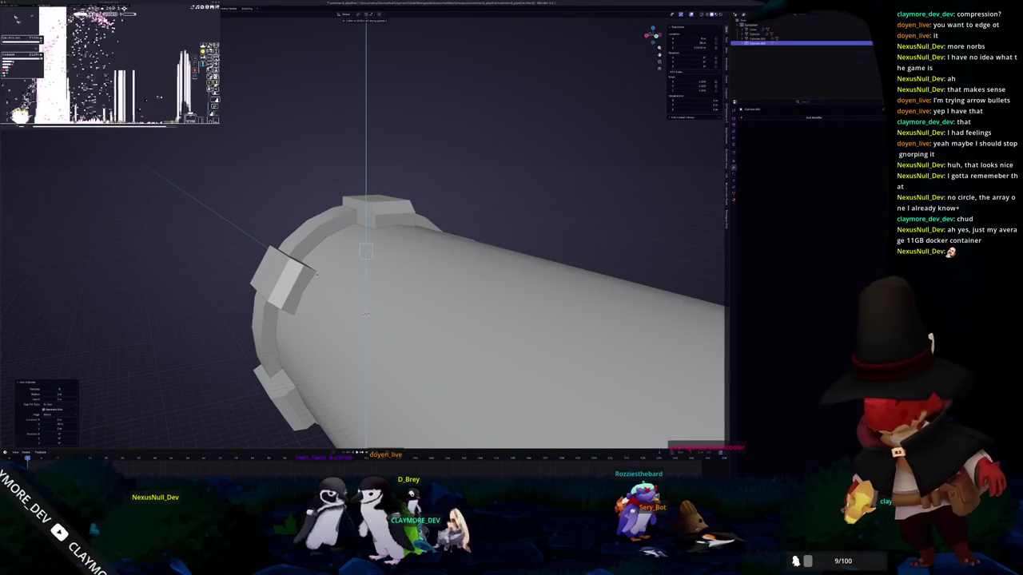
key(KP_1)
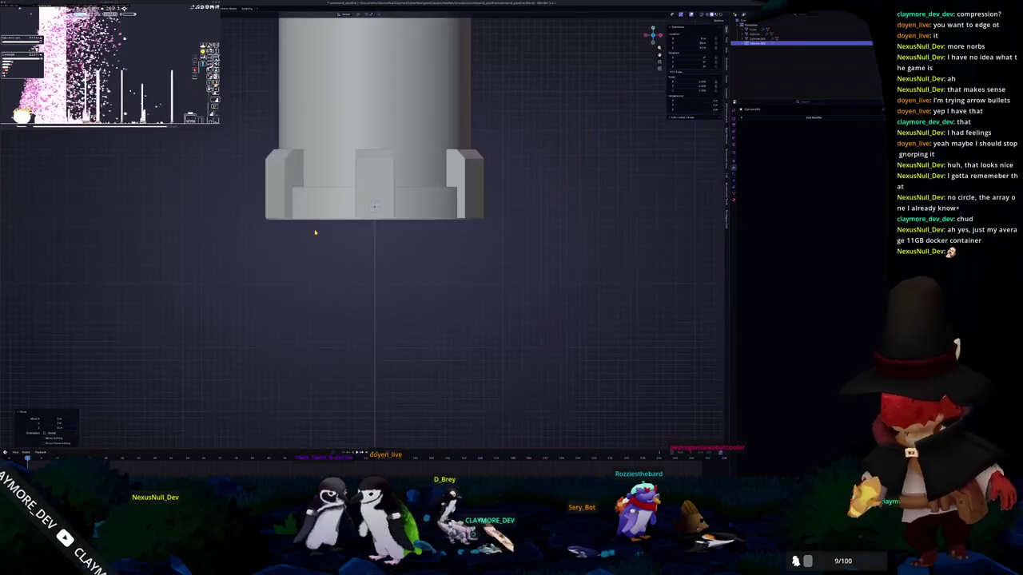
key(KP_3)
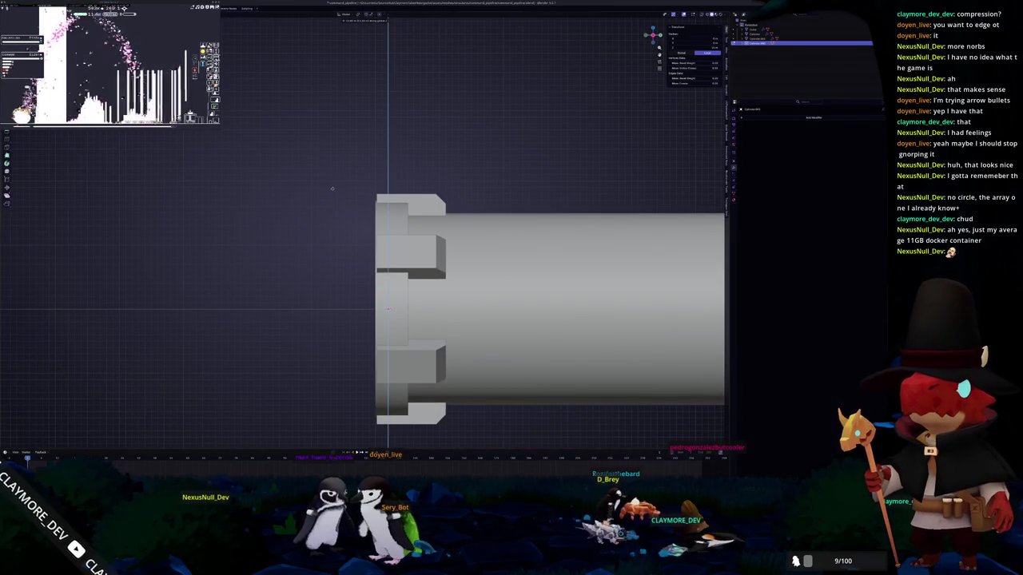
key(alt+z)
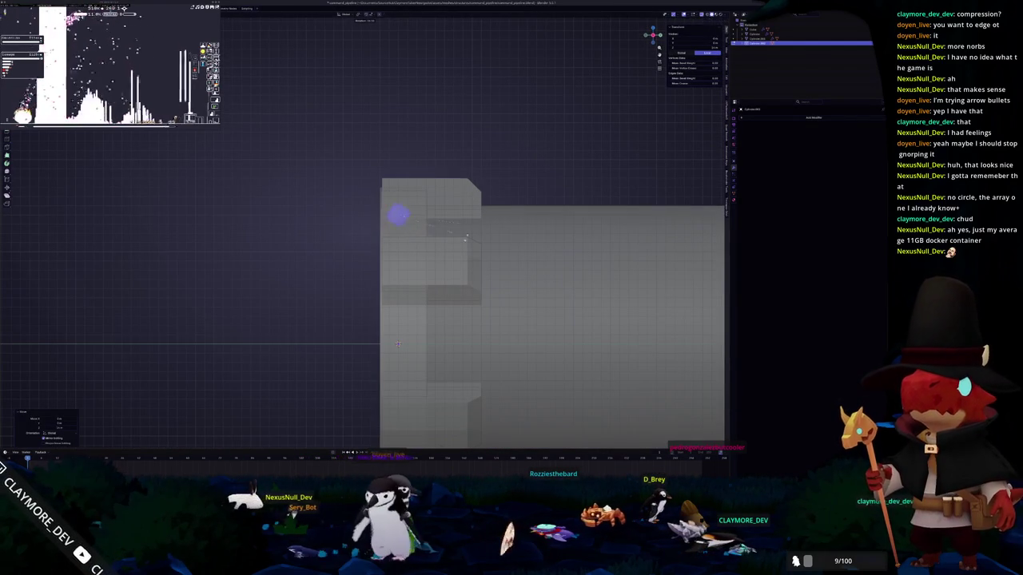
Move the new piece along the Y axis and check it from top and front views
key(y)
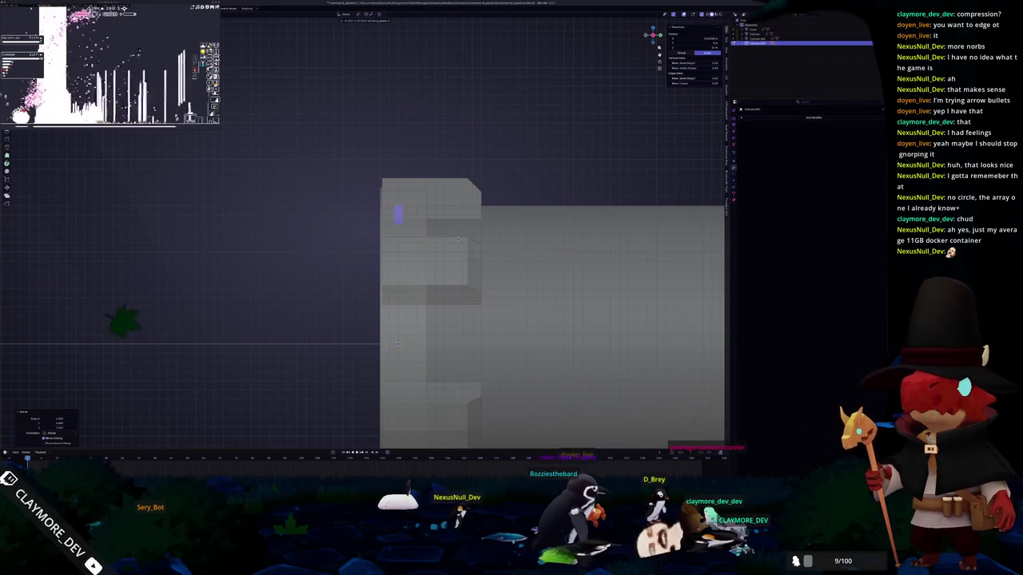
click(461, 239)
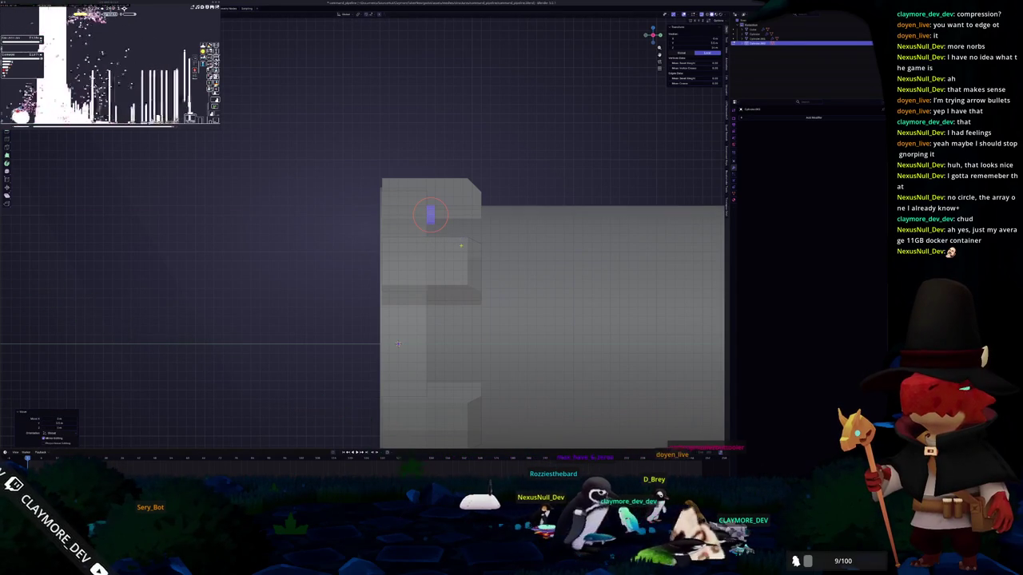
key(KP_7)
key(KP_1)
key(KP_7)
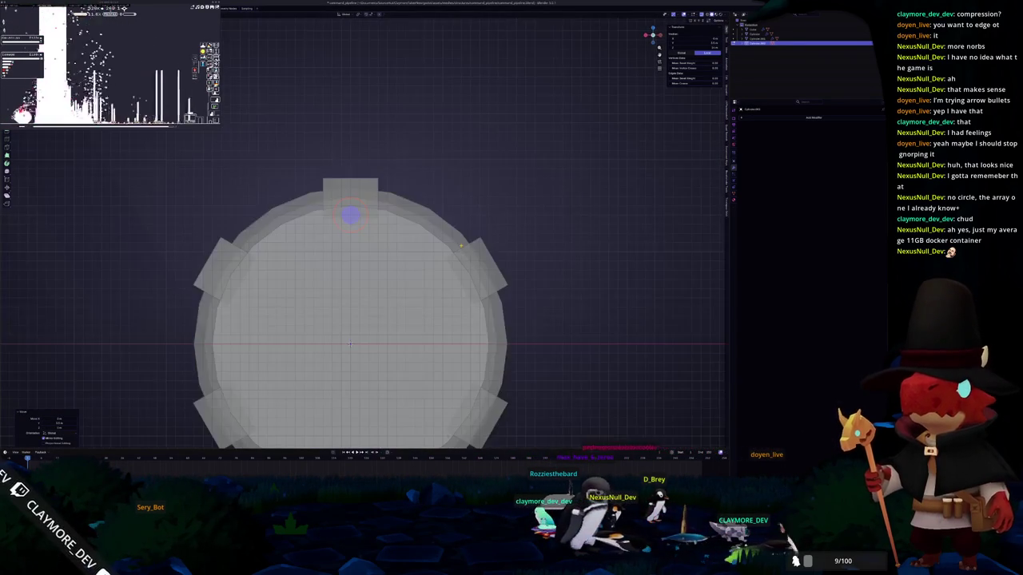
key(KP_1)
Move the piece along Z, then try moving it along the cylinder's length
scroll(374, 253, down, 2)
key(g)
key(z)
middle_drag(375, 276, 389, 253)
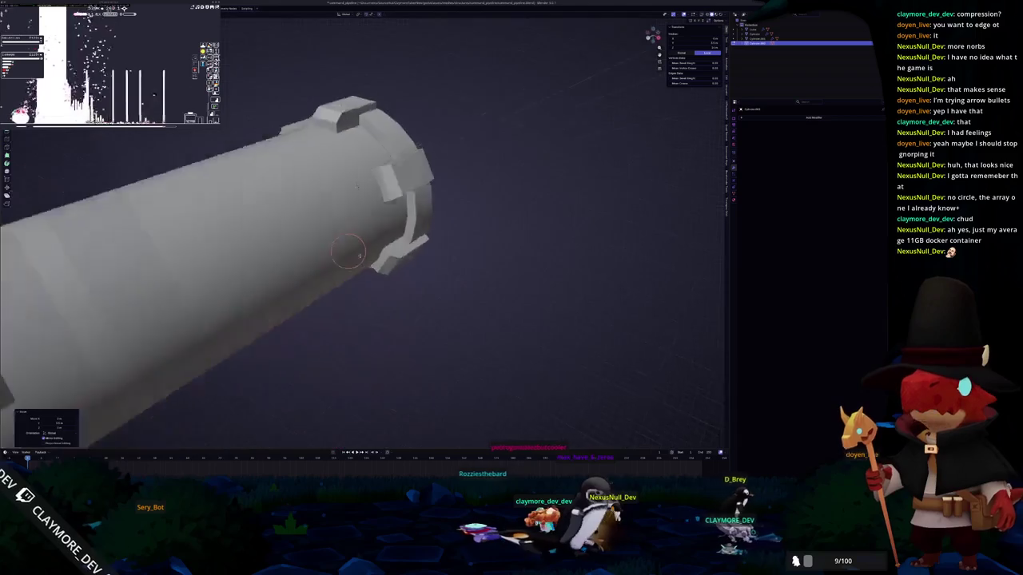
scroll(380, 187, down, 2)
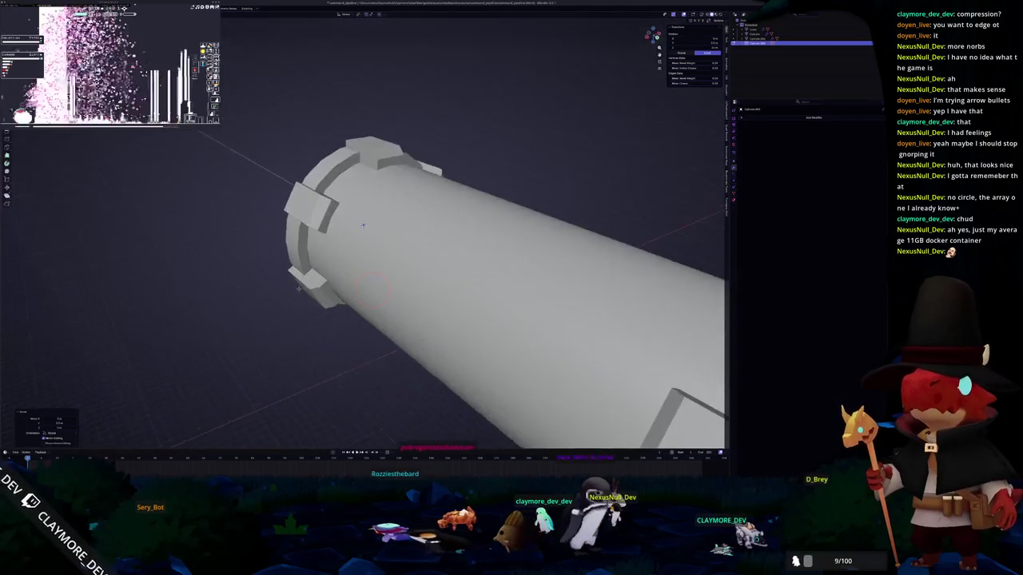
scroll(364, 227, down, 3)
key(g)
key(y)
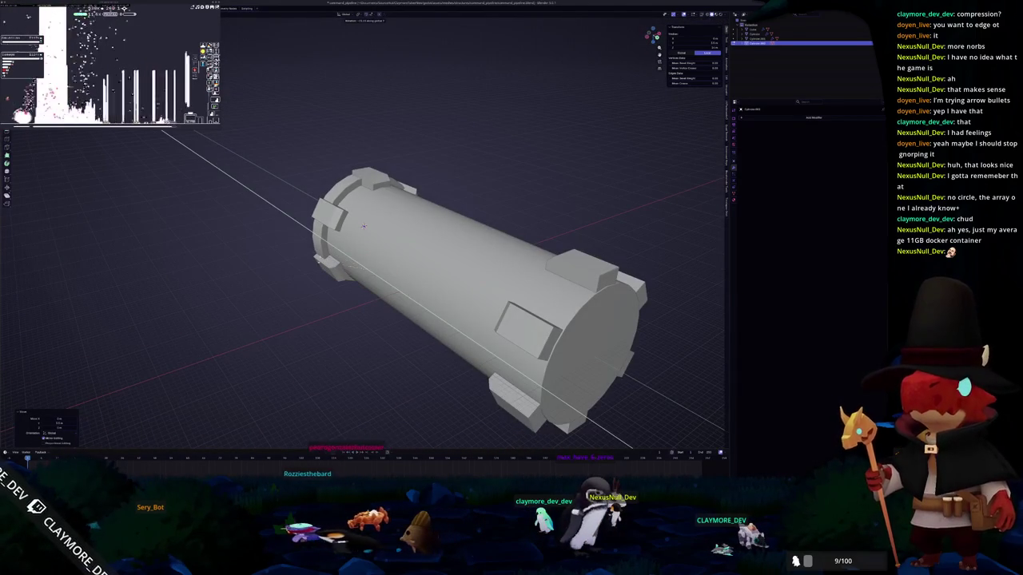
key(Escape)
Rotate the selected piece about the Y axis
mouse_move(308, 290)
middle_down()
mouse_move(397, 291)
mouse_move(409, 314)
middle_up()
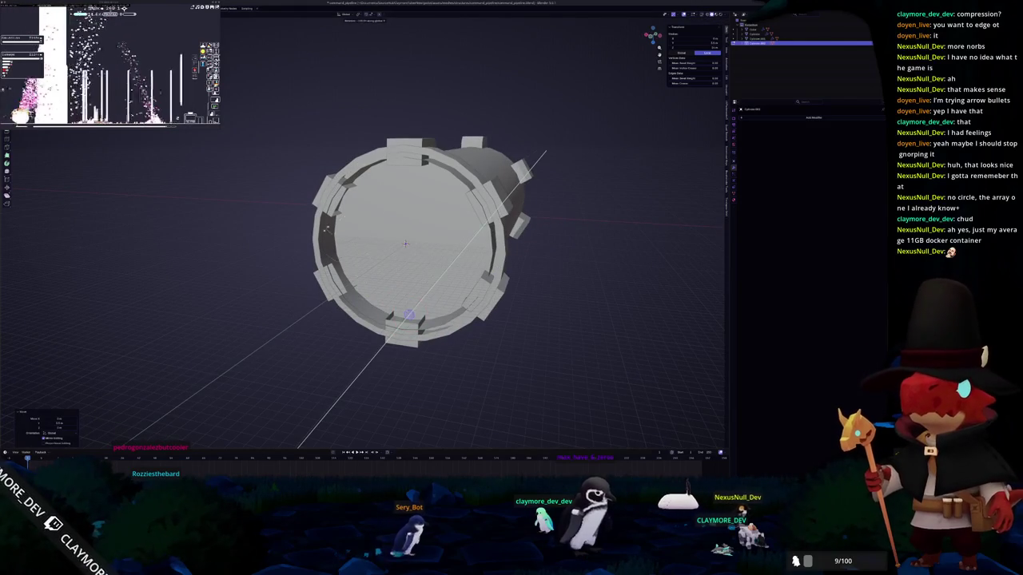
key(r)
key(y)
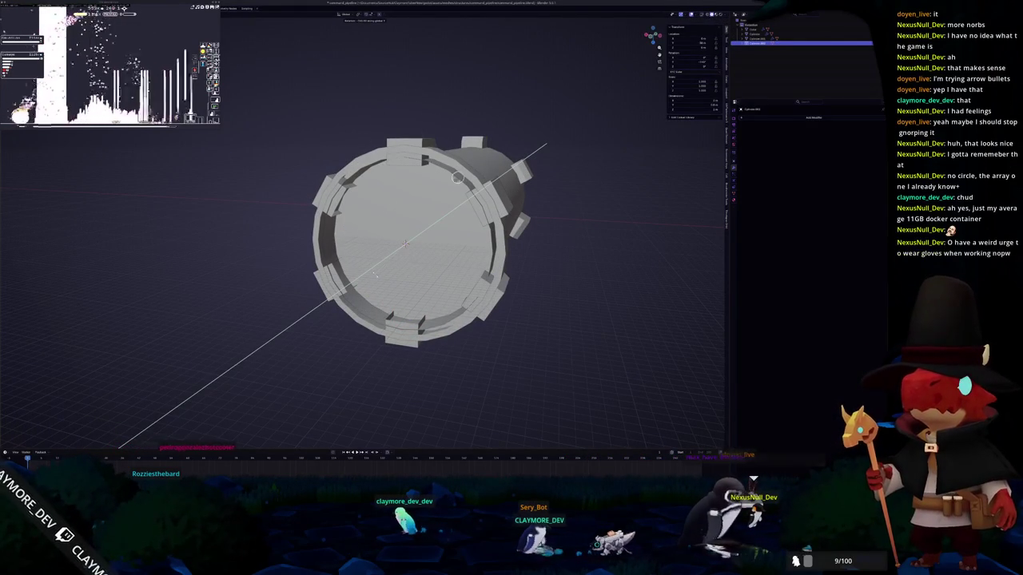
click(405, 244)
middle_drag(405, 244, 383, 279)
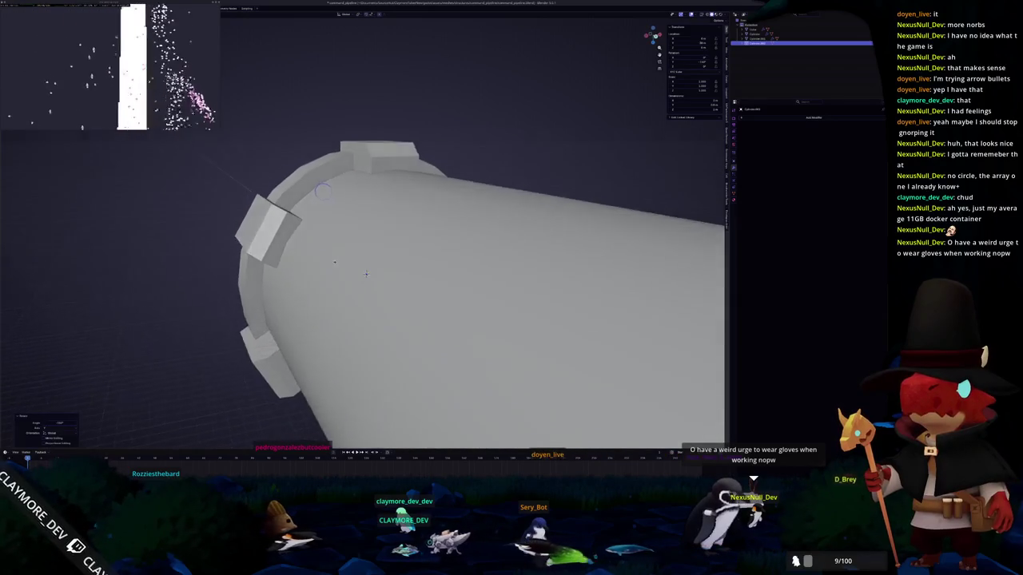
Select the curved rim piece, transform it along X, and leave edit mode
mouse_move(390, 385)
middle_down()
mouse_move(418, 424)
mouse_move(375, 184)
mouse_move(372, 210)
middle_up()
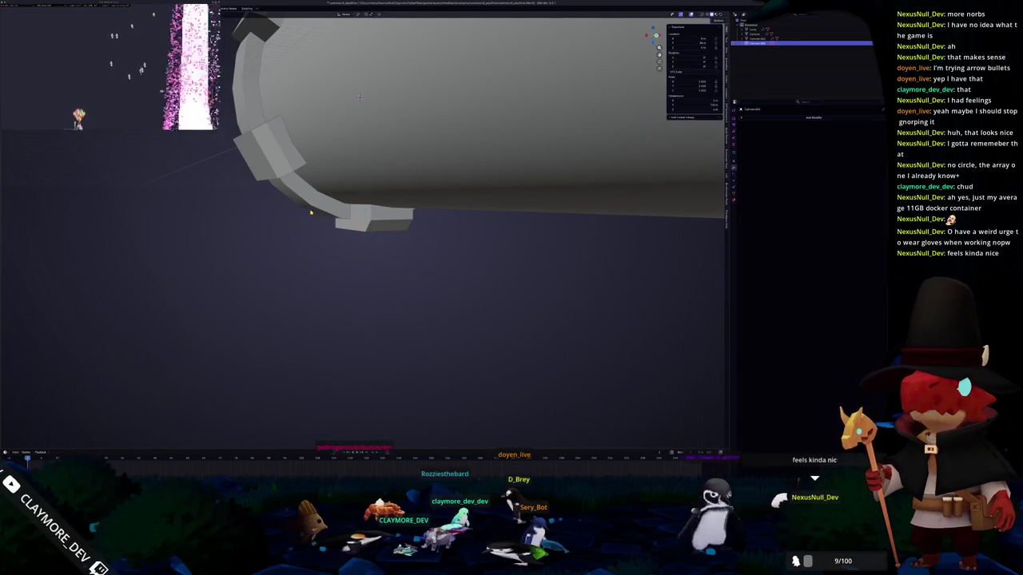
click(332, 209)
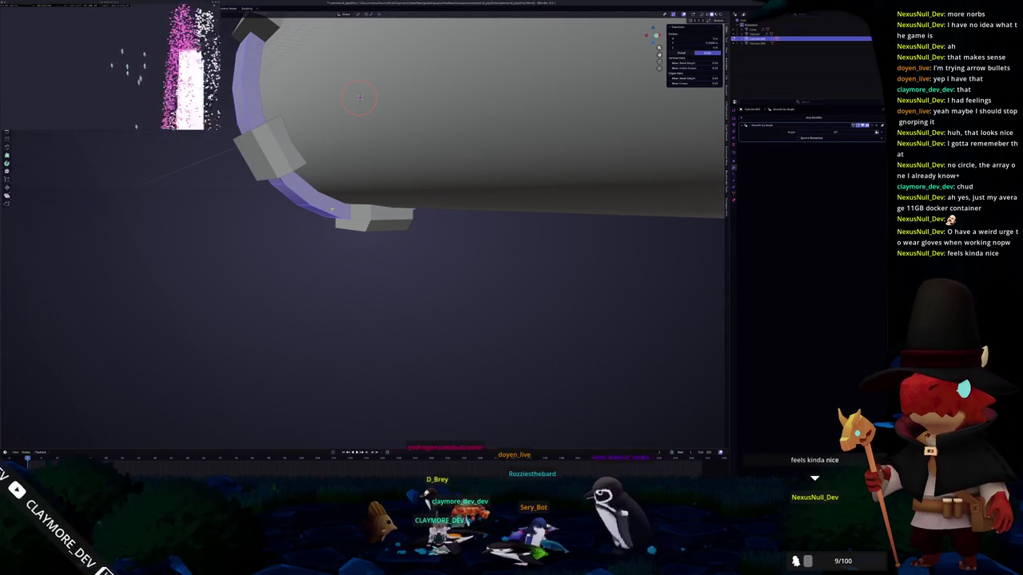
right_click(331, 209)
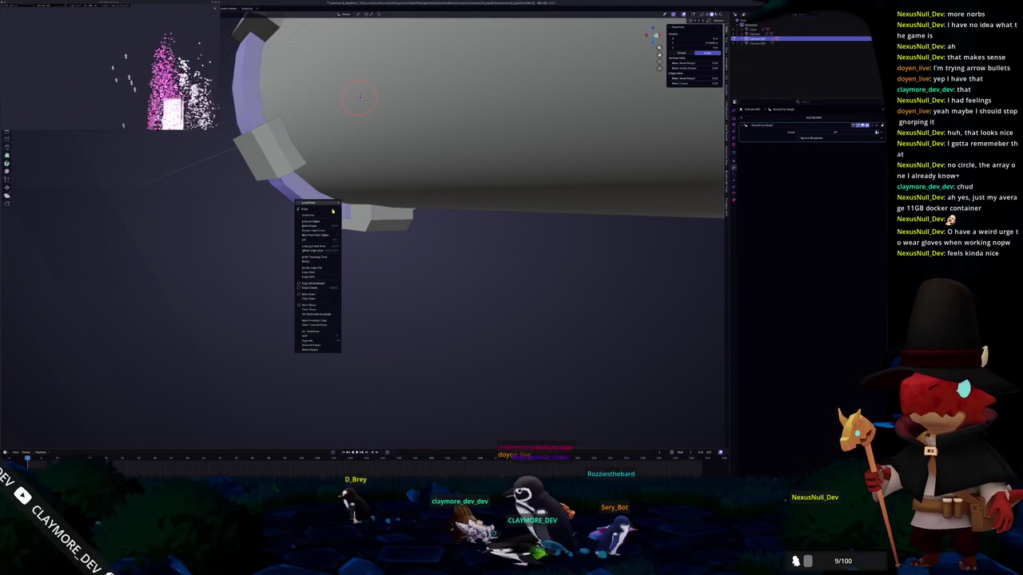
middle_drag(244, 212, 252, 222)
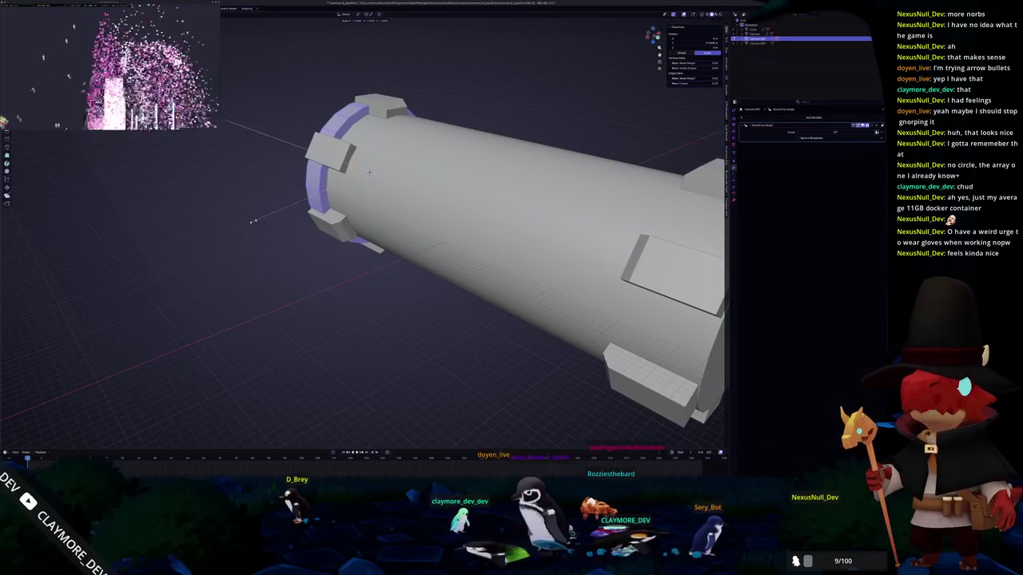
key(x)
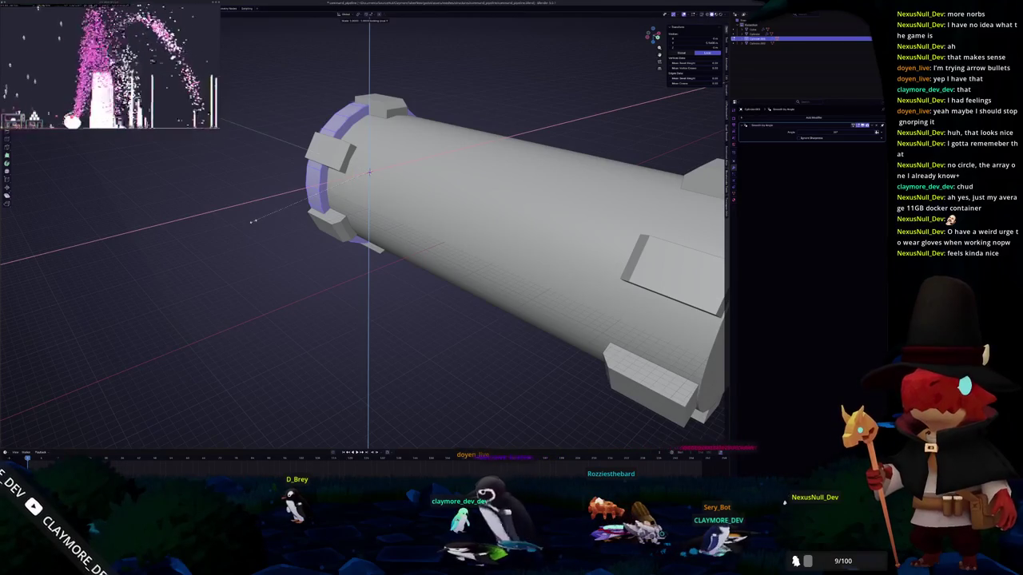
key(Tab)
Constrain another adjustment to X, view the cylinder side-on, and select the ring array object
middle_drag(248, 224, 362, 111)
key(x)
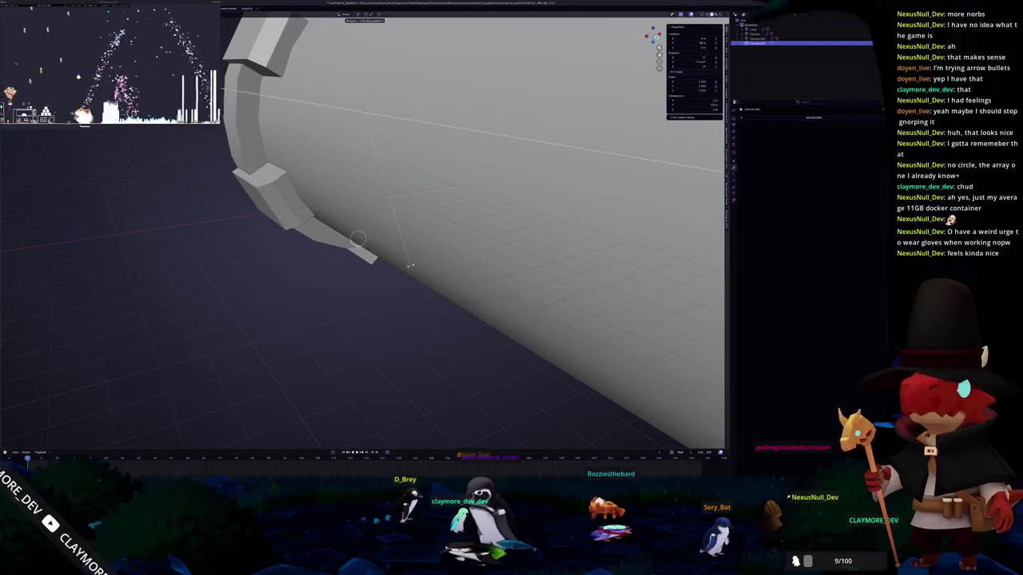
middle_drag(375, 296, 356, 261)
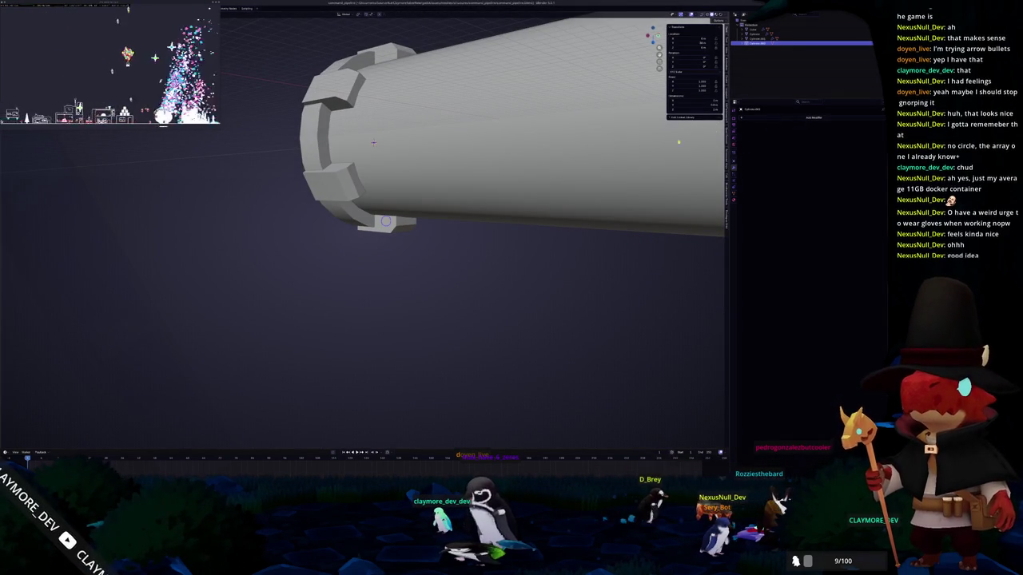
click(640, 190)
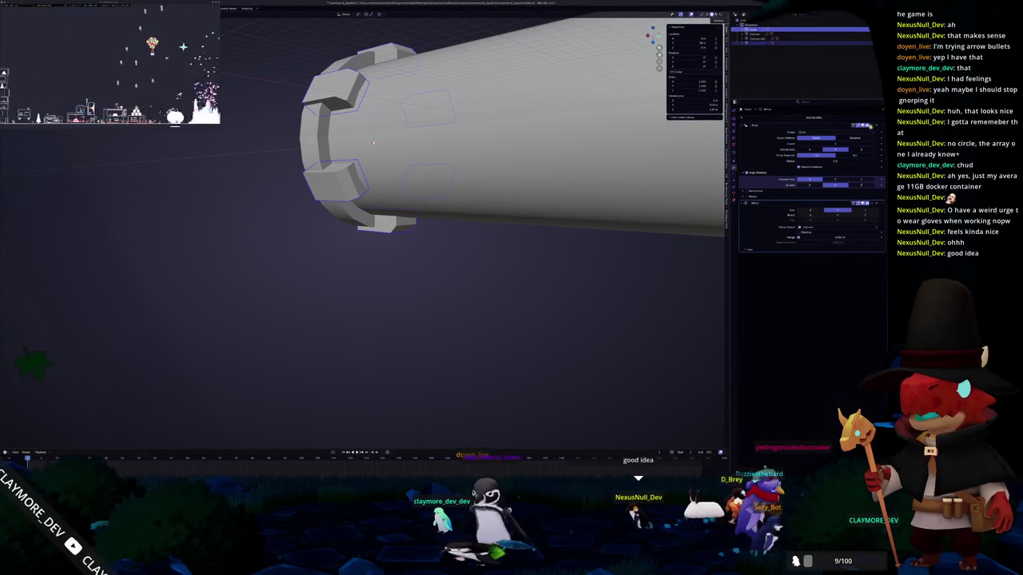
Change the ring's Array modifier option and apply the ring object's transforms
click(855, 142)
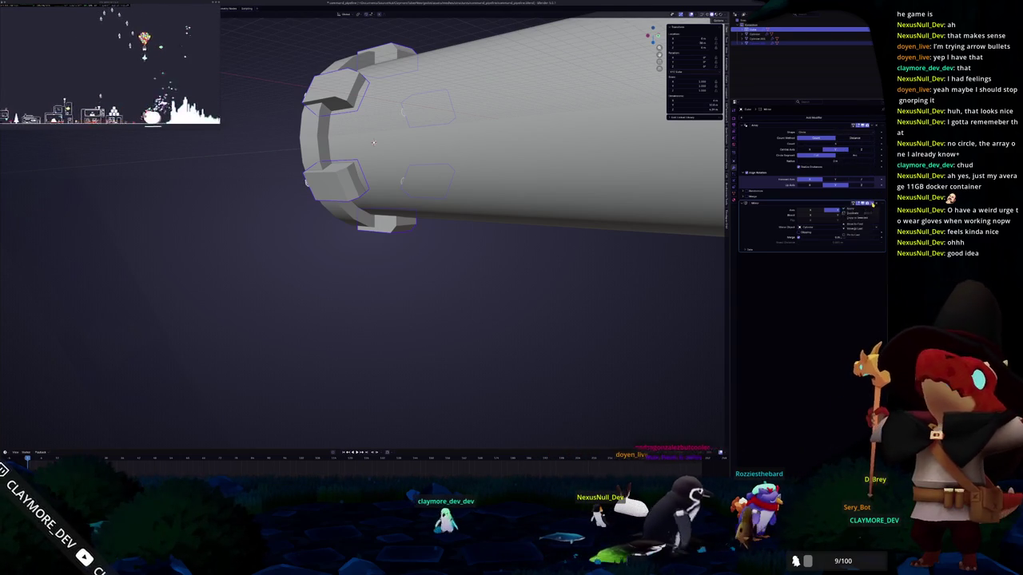
mouse_move(272, 243)
middle_down()
mouse_move(429, 200)
mouse_move(496, 242)
middle_up()
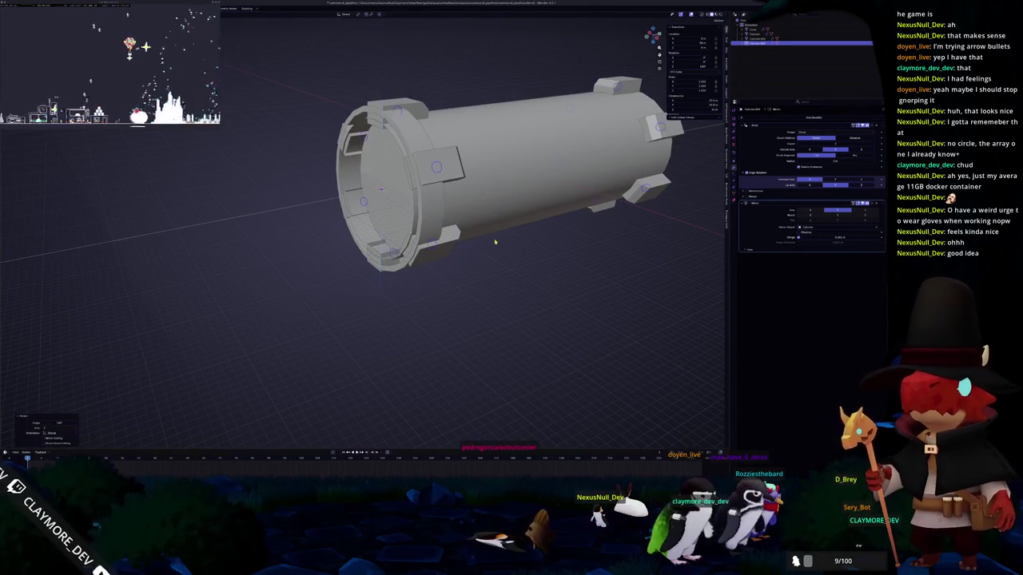
click(495, 240)
scroll(495, 239, up, 3)
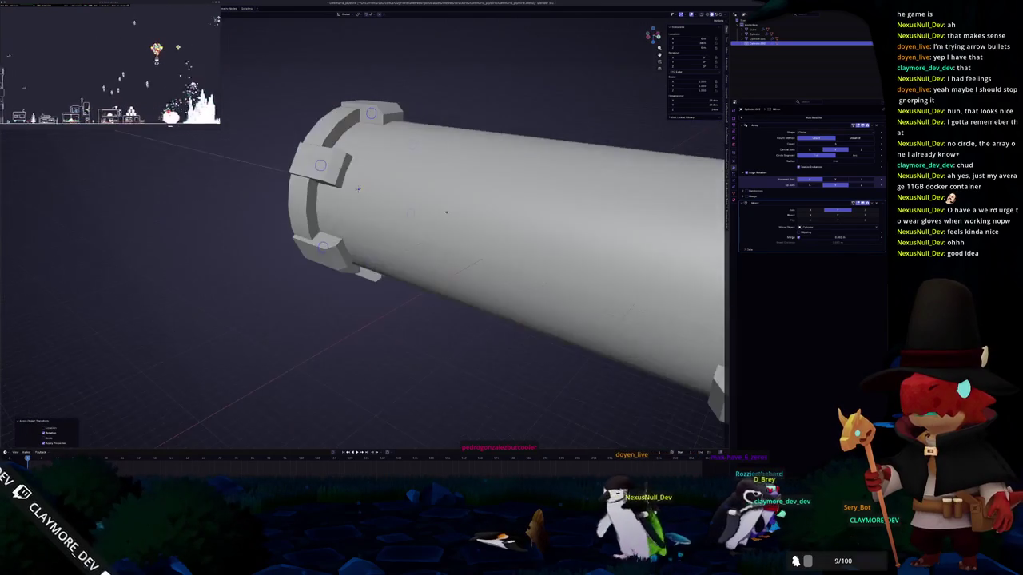
middle_drag(495, 239, 447, 224)
middle_drag(394, 200, 439, 198)
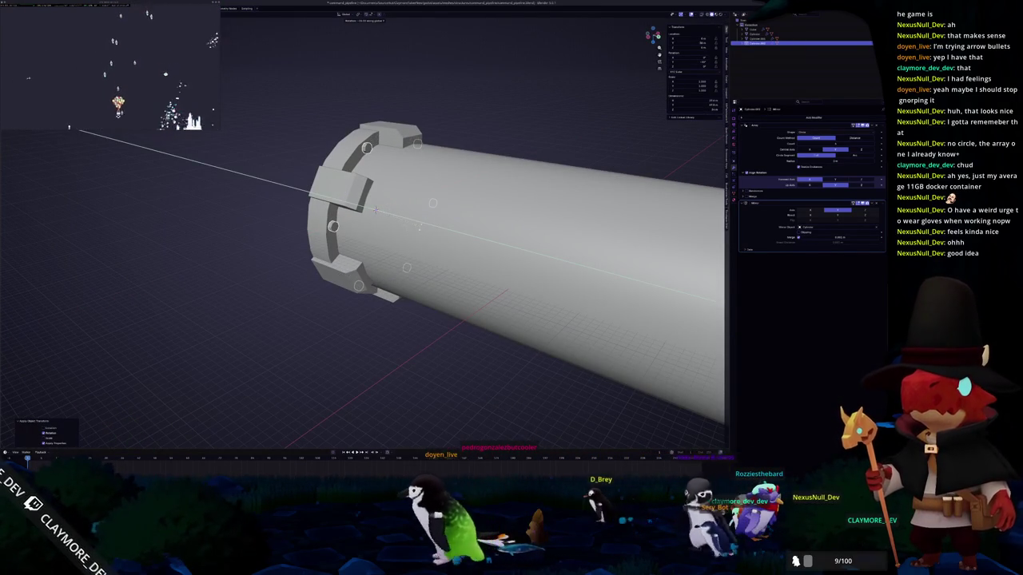
Select parts of the pipe around the ringed end, then deselect everything
click(417, 229)
mouse_move(417, 229)
middle_down()
mouse_move(345, 223)
mouse_move(692, 187)
middle_up()
scroll(368, 216, down, 3)
click(378, 211)
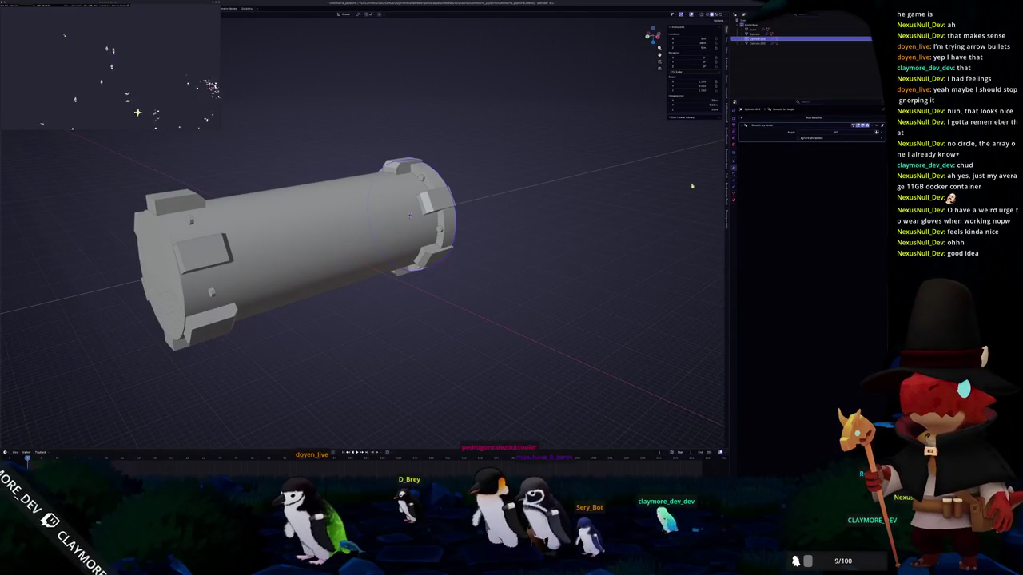
click(409, 215)
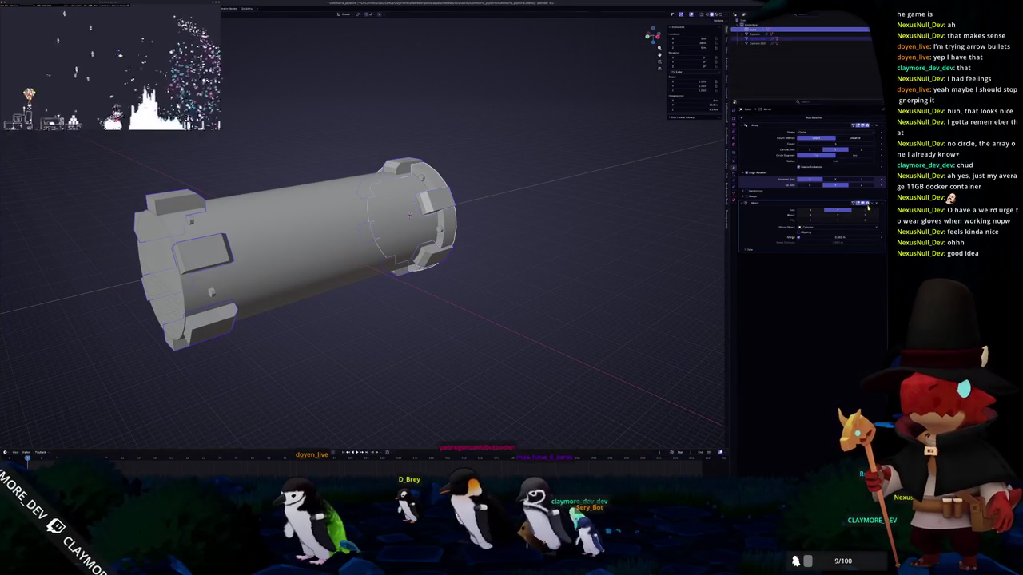
key(alt+a)
Orbit to a side-on view of the pipe with collars at both ends
mouse_move(498, 171)
middle_down()
mouse_move(593, 232)
mouse_move(568, 238)
middle_up()
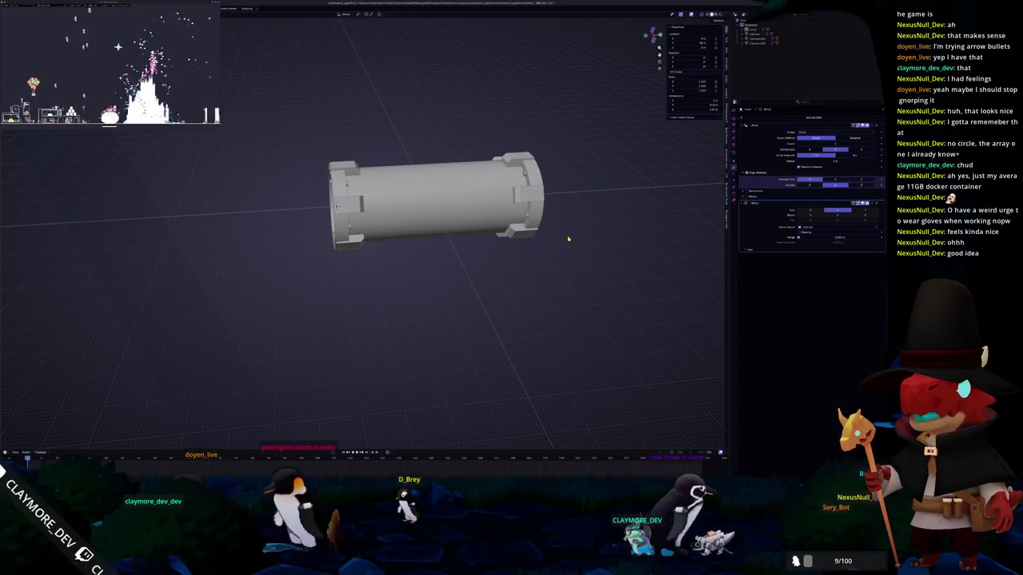
scroll(556, 209, up, 3)
mouse_move(556, 208)
middle_down()
mouse_move(513, 212)
mouse_move(520, 217)
middle_up()
mouse_move(577, 242)
middle_down()
mouse_move(523, 223)
mouse_move(496, 263)
mouse_move(377, 275)
mouse_move(474, 265)
mouse_move(517, 277)
middle_up()
scroll(523, 223, up, 3)
scroll(377, 275, down, 2)
scroll(377, 275, down, 2)
click(784, 117)
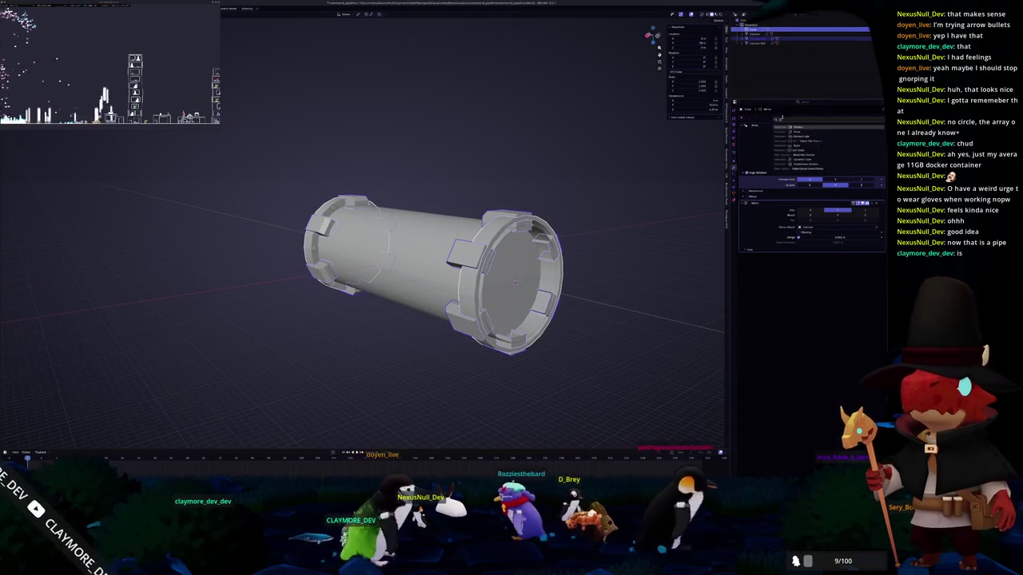
Add a Bevel modifier to the pipe and apply its transform
click(803, 128)
middle_drag(511, 240, 551, 200)
key(ctrl+a)
click(560, 200)
scroll(560, 200, up, 3)
middle_drag(448, 288, 511, 264)
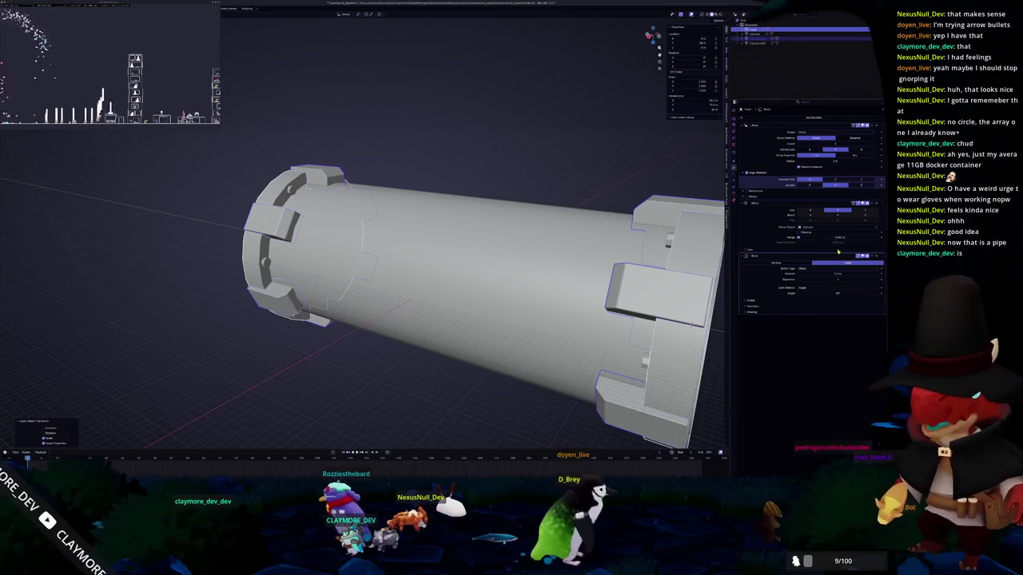
click(848, 267)
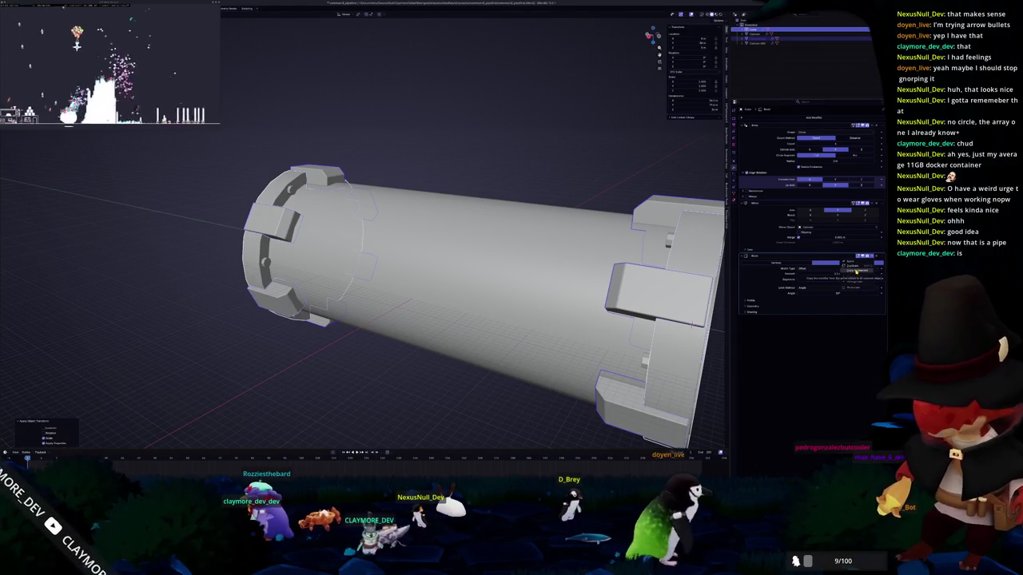
Apply scale to the small bolt pieces
key(ctrl+a)
key(Escape)
click(668, 240)
key(ctrl+a)
click(670, 243)
scroll(591, 352, down, 4)
scroll(591, 352, down, 1)
Box-select the whole pipe, give it Shade Auto Smooth, and reselect all parts in X-ray
drag(593, 355, 258, 166)
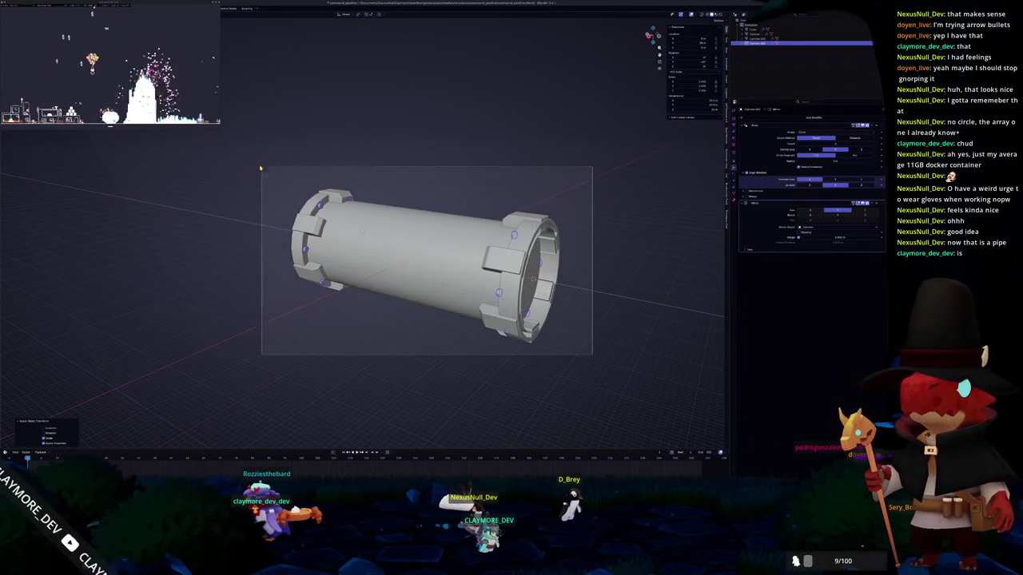
right_click(263, 167)
click(256, 166)
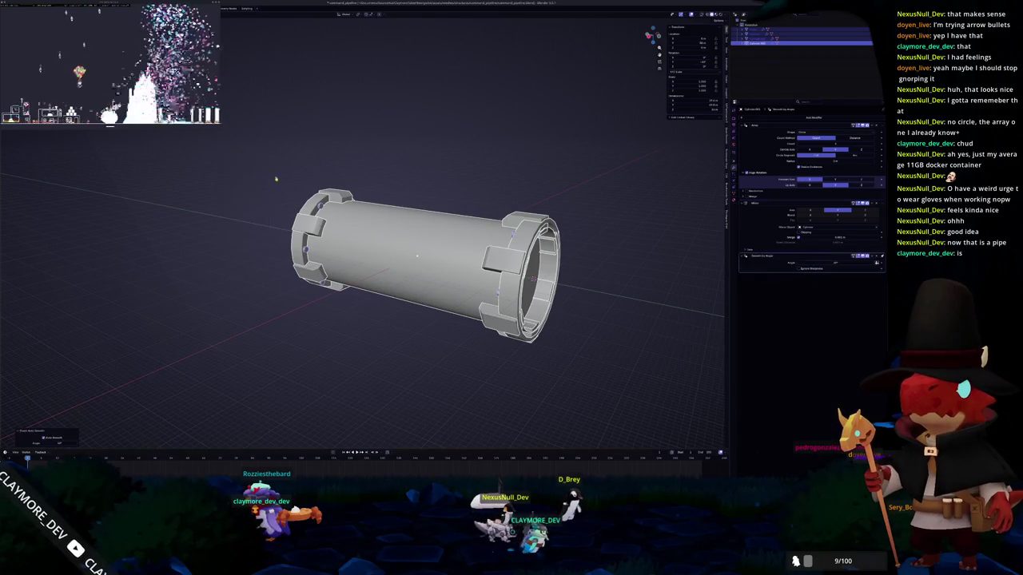
middle_drag(256, 168, 415, 184)
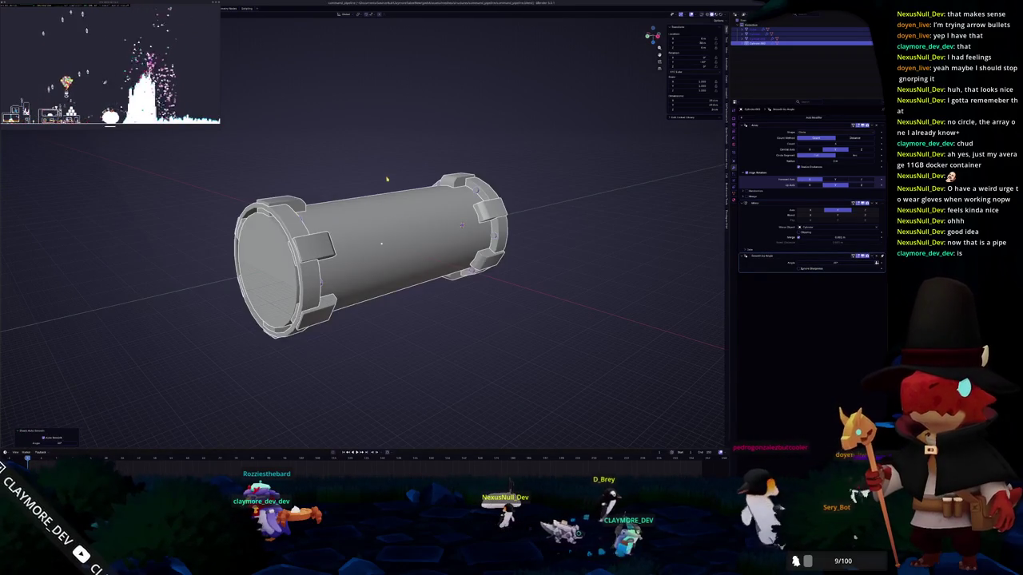
middle_drag(387, 183, 437, 239)
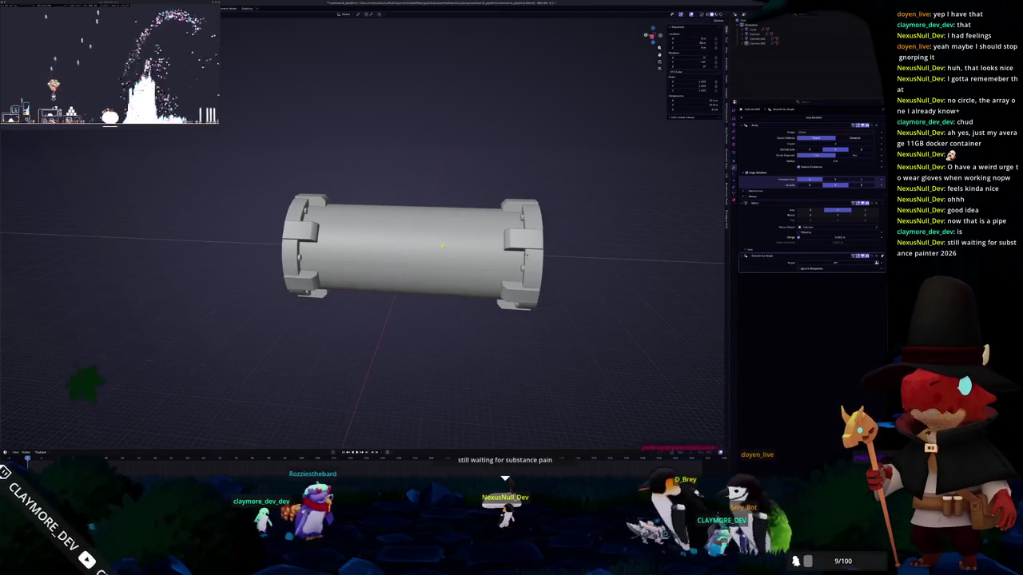
drag(626, 382, 253, 171)
key(alt+z)
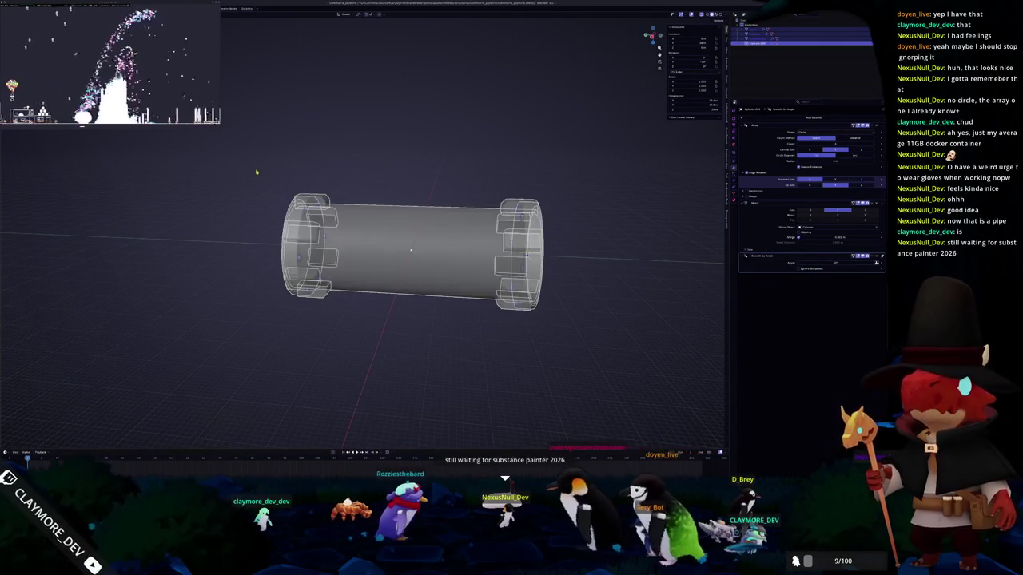
Apply auto smooth shading to all pipe parts and convert them to mesh
key(alt+z)
middle_drag(254, 171, 263, 166)
right_click(259, 163)
right_click(323, 150)
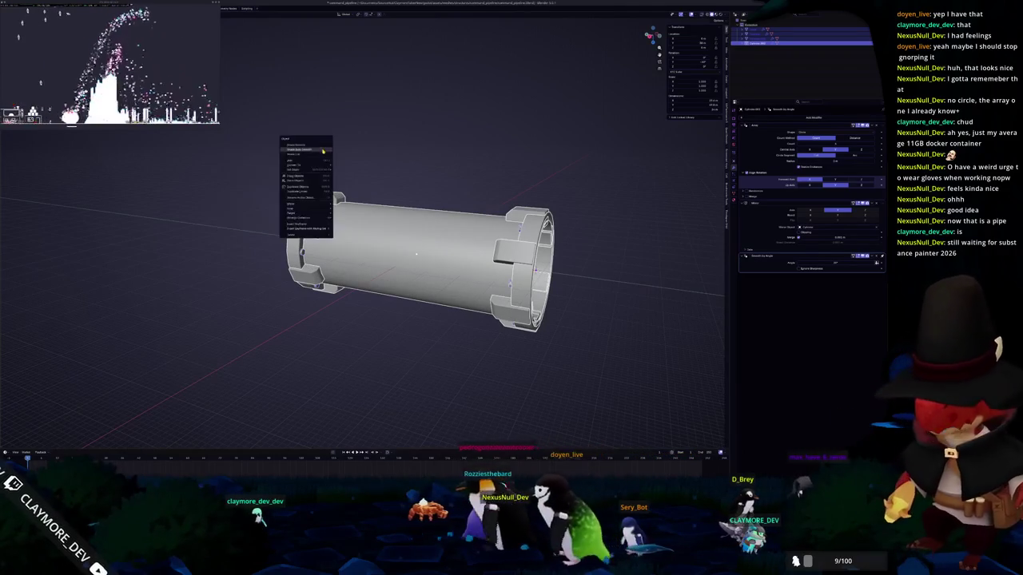
click(323, 151)
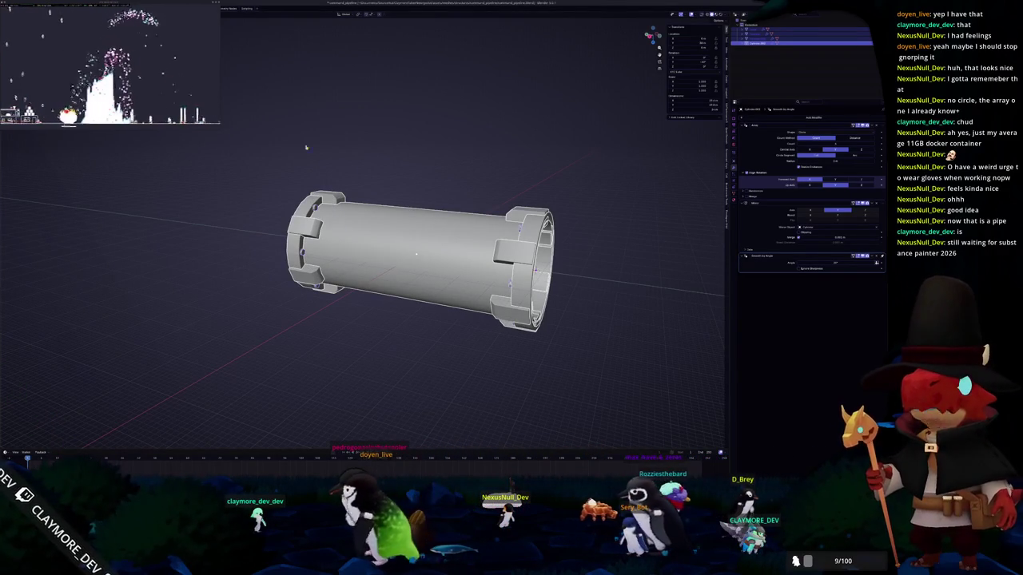
right_click(432, 186)
click(455, 201)
Join the parts with Ctrl+J, apply all transforms, and rename the object 'pipe'
scroll(454, 201, up, 1)
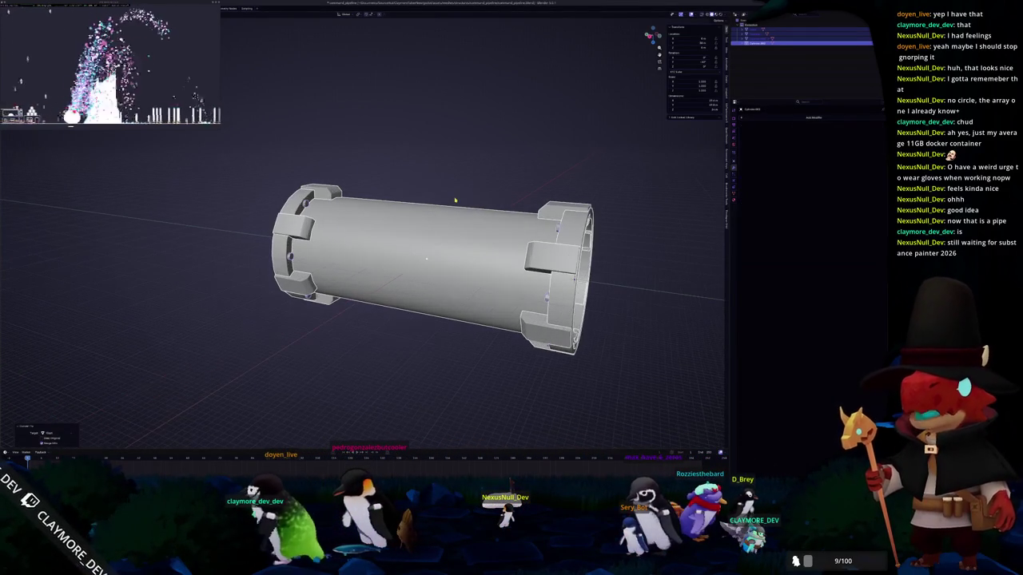
key(ctrl+j)
key(ctrl+a)
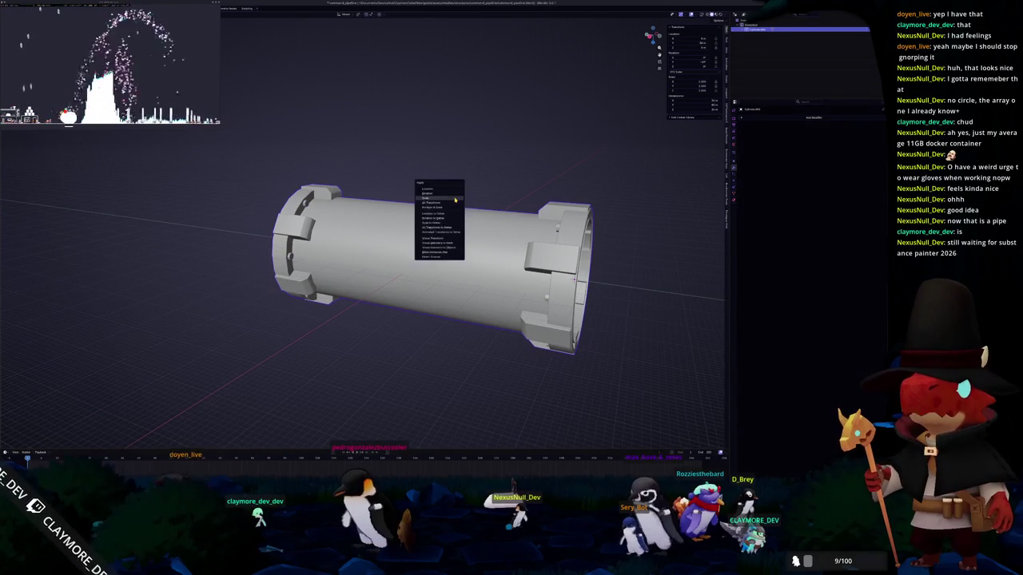
click(454, 205)
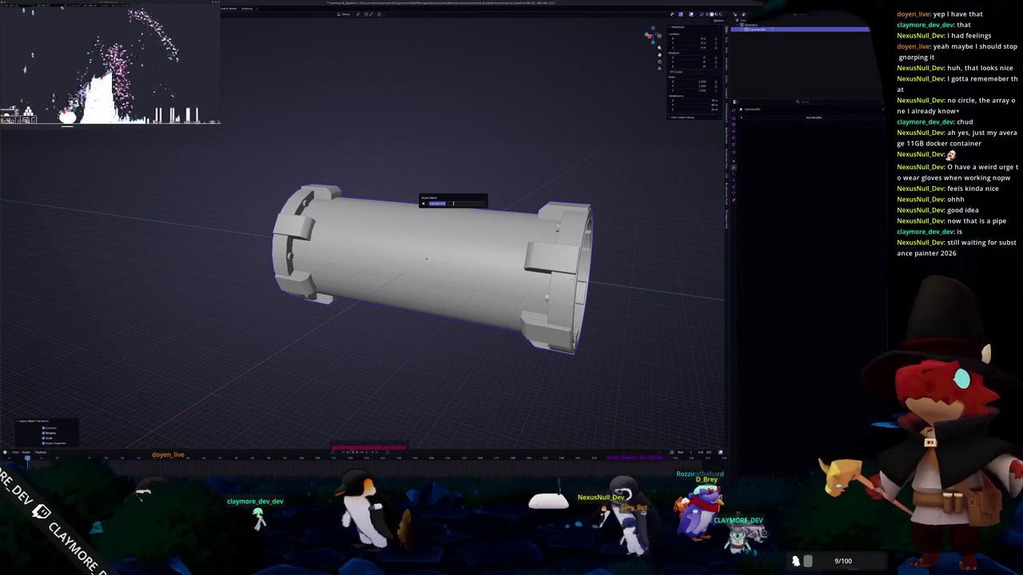
text(pipe)
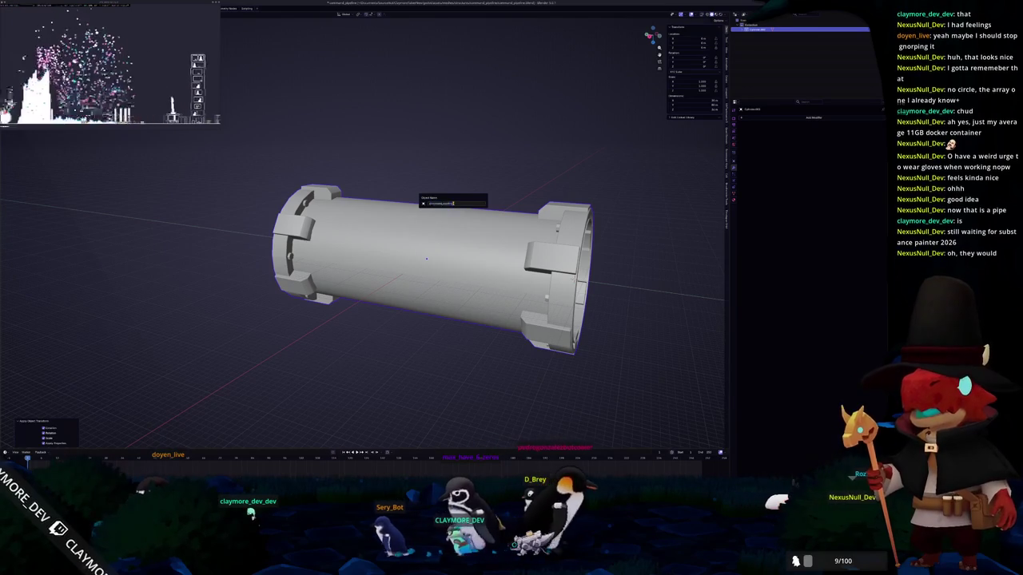
key(Return)
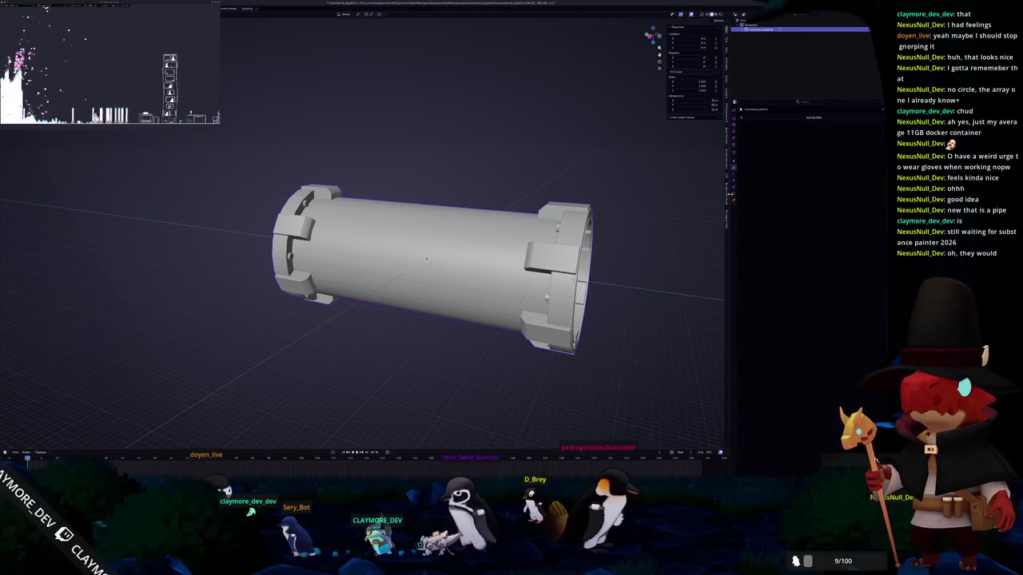
click(735, 183)
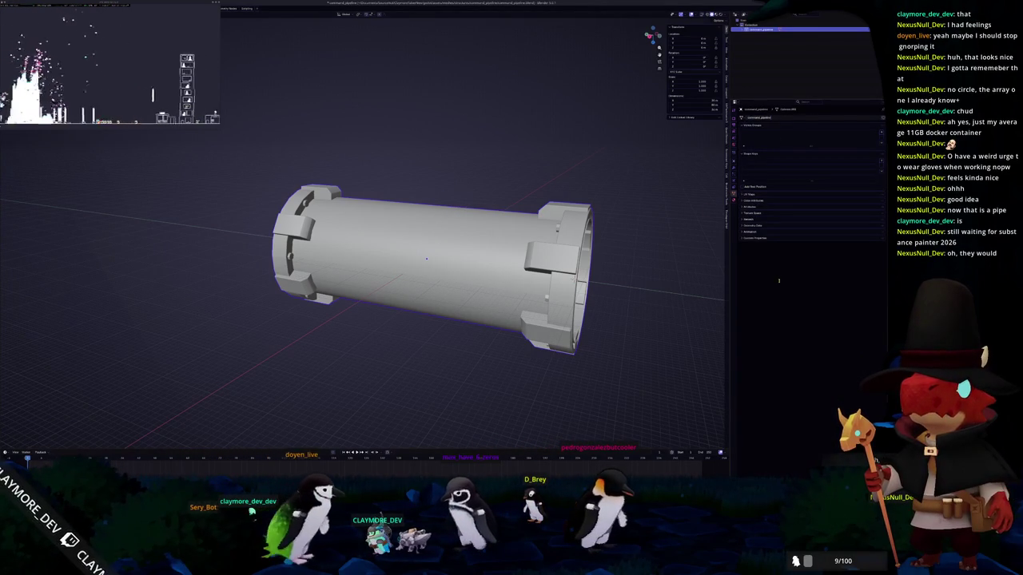
In Edit Mode, mark one lengthwise edge of the pipe as a UV seam
click(734, 200)
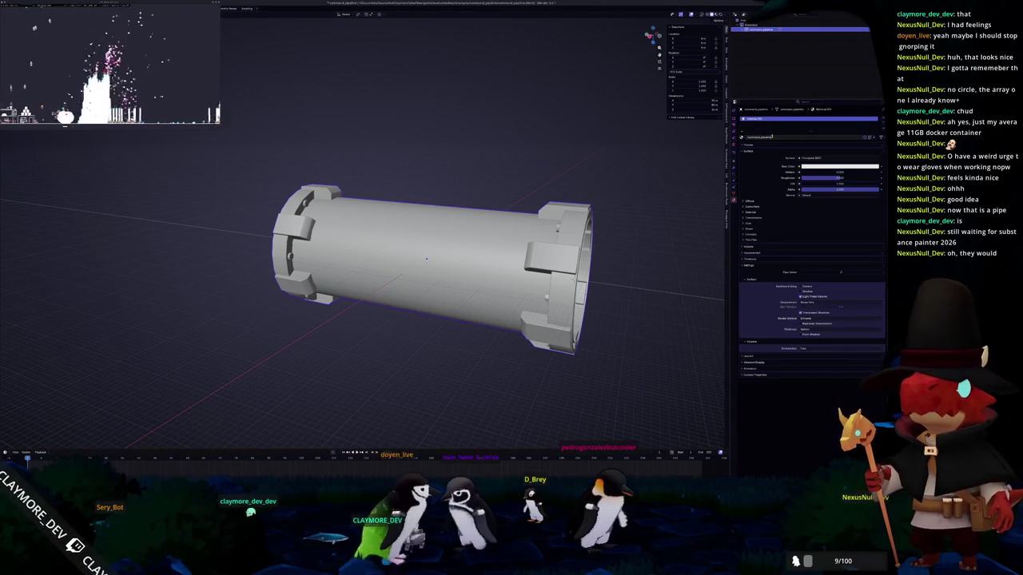
key(Tab)
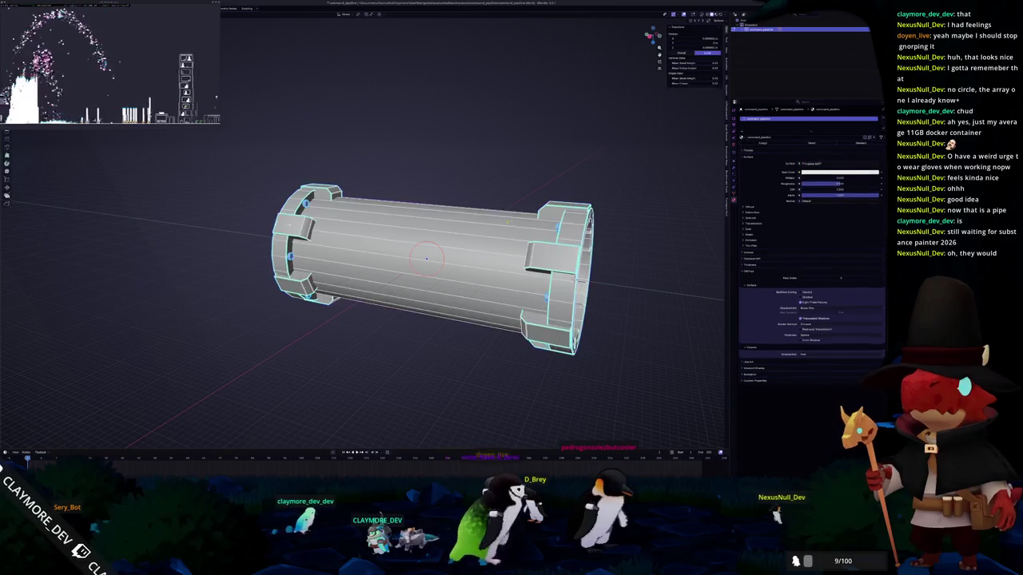
middle_drag(500, 218, 474, 261)
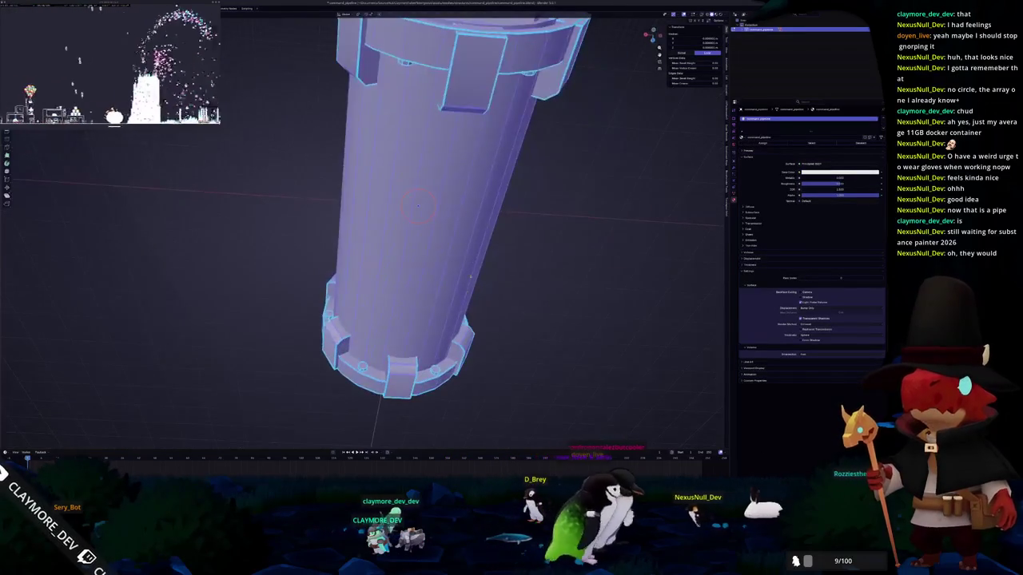
click(414, 299)
right_click(414, 300)
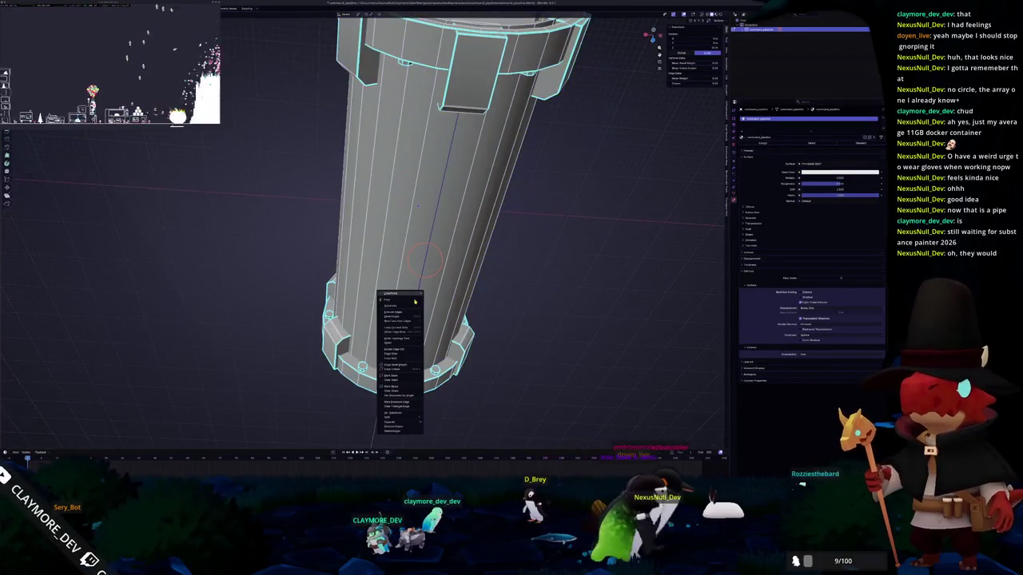
click(399, 378)
View the whole pipe and switch to the UV Editing workspace
scroll(365, 343, down, 5)
middle_drag(365, 343, 376, 315)
key(KP_1)
key(ctrl+Page_Down)
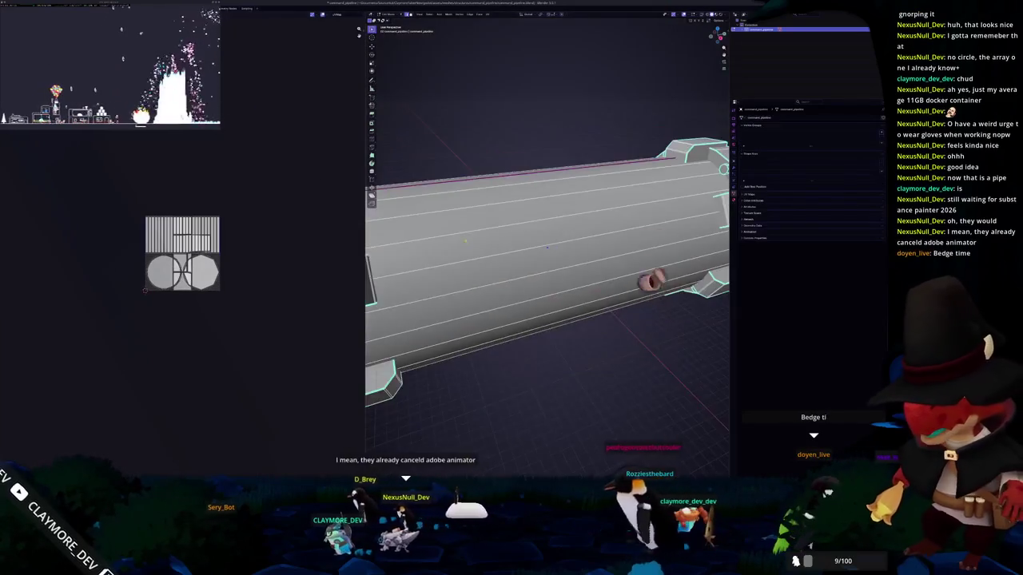
Orbit around the pipe in the UV Editing workspace to inspect its edges
scroll(547, 239, down, 4)
middle_drag(547, 239, 571, 224)
key(KP_3)
middle_drag(547, 263, 571, 248)
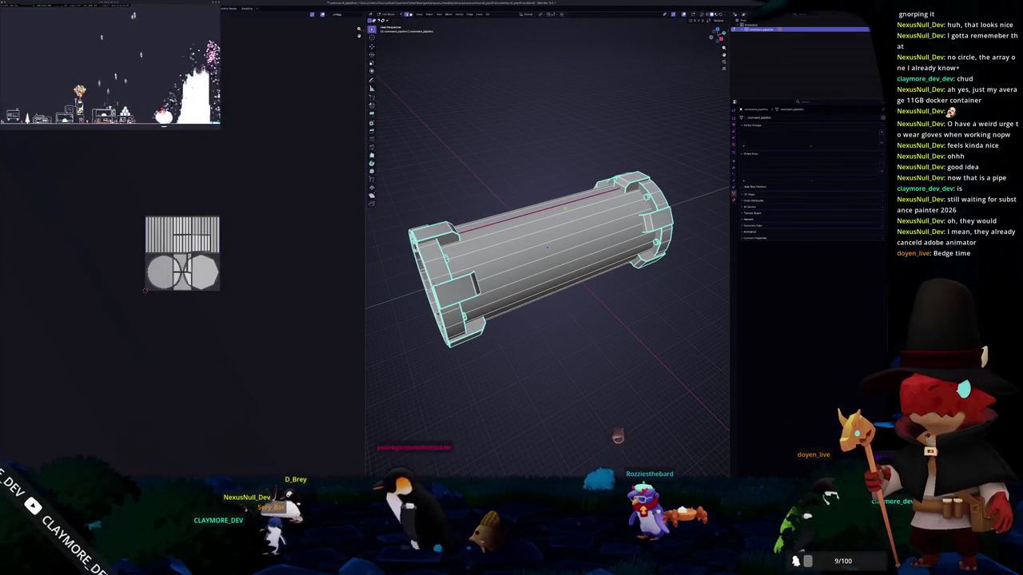
right_click(448, 135)
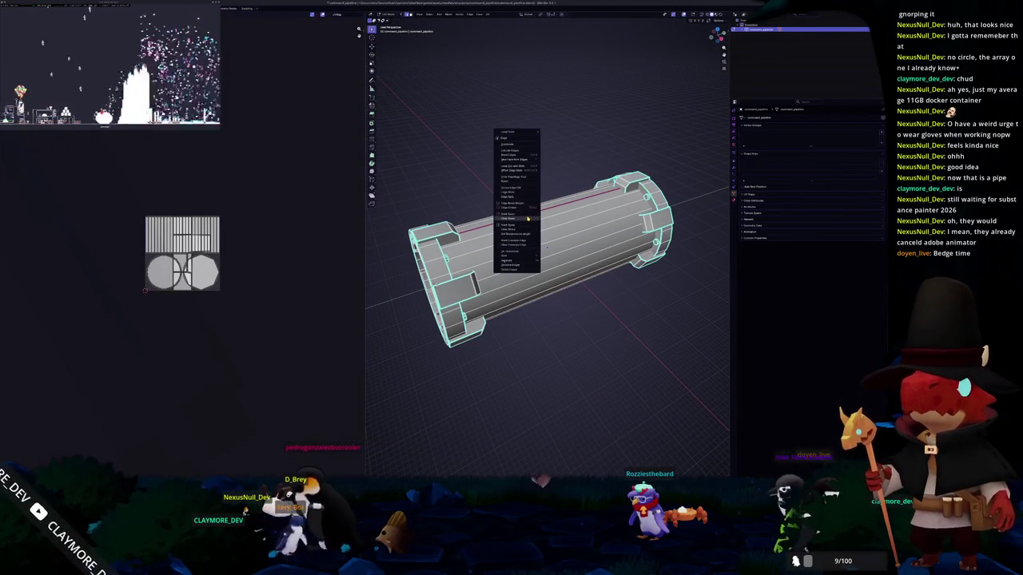
mouse_move(480, 199)
middle_down()
mouse_move(535, 258)
mouse_move(546, 247)
middle_up()
right_click(535, 258)
click(535, 258)
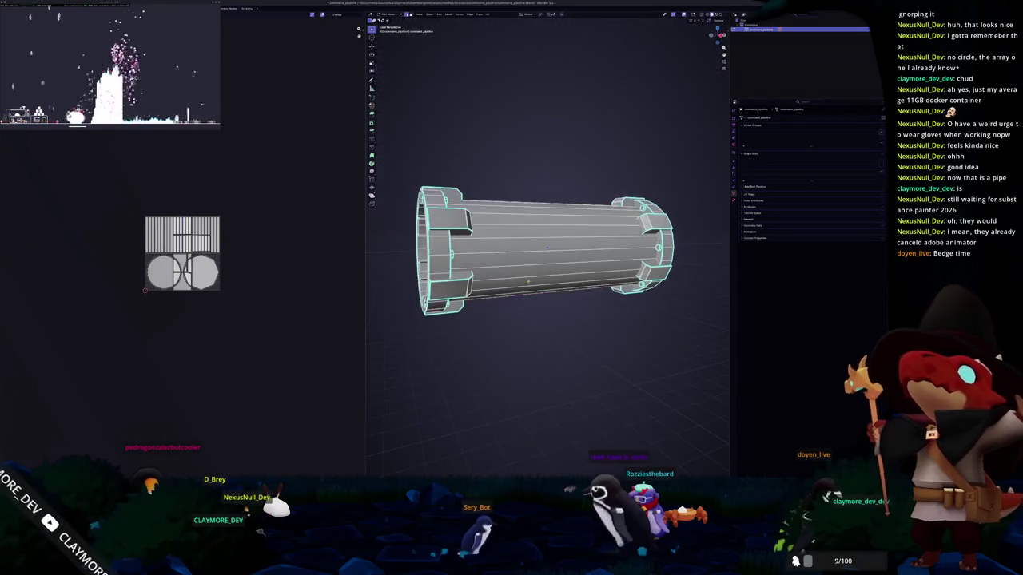
Select the pipe's cylindrical body faces with L and unwrap them
key(l)
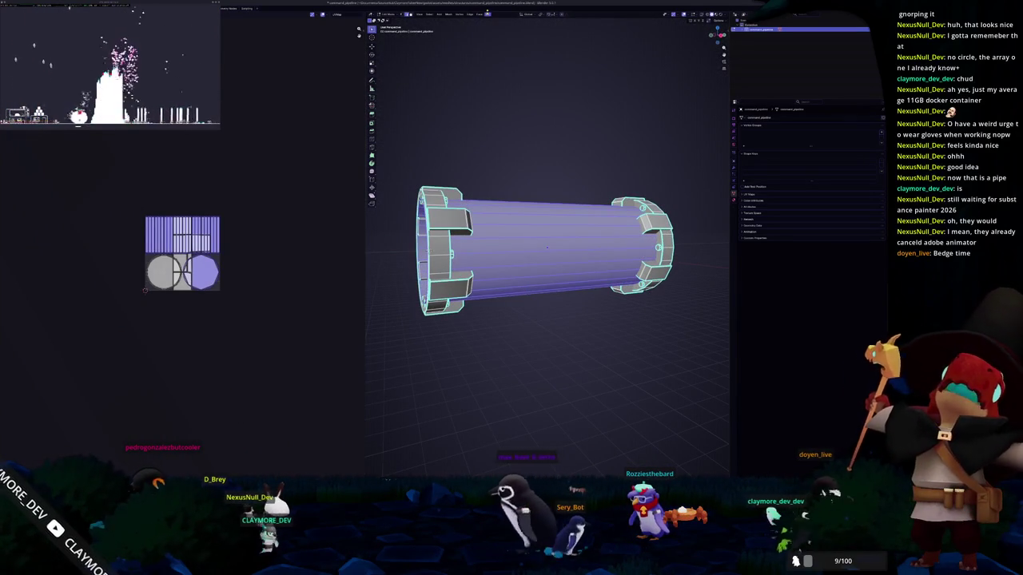
click(488, 13)
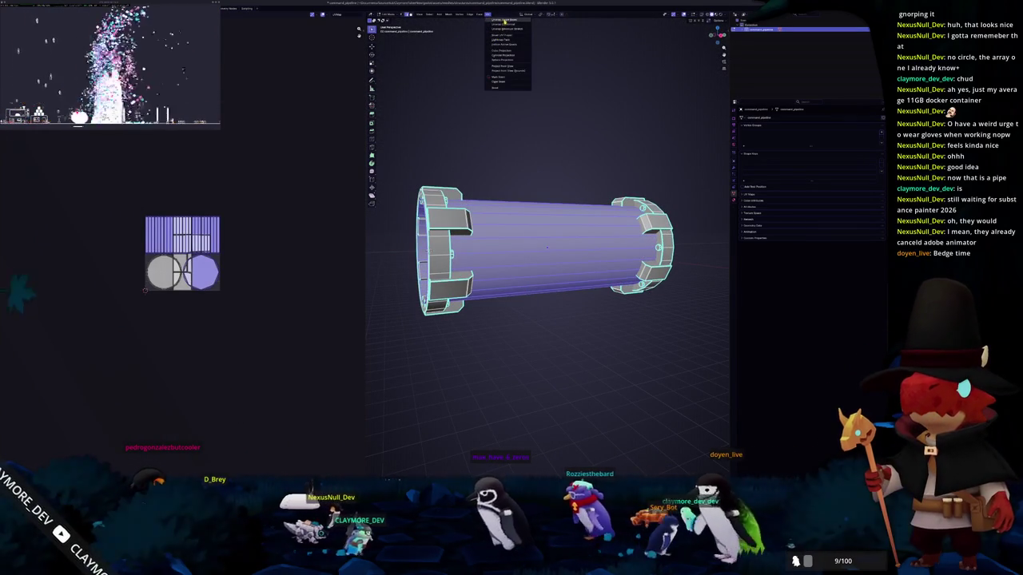
click(500, 35)
click(488, 14)
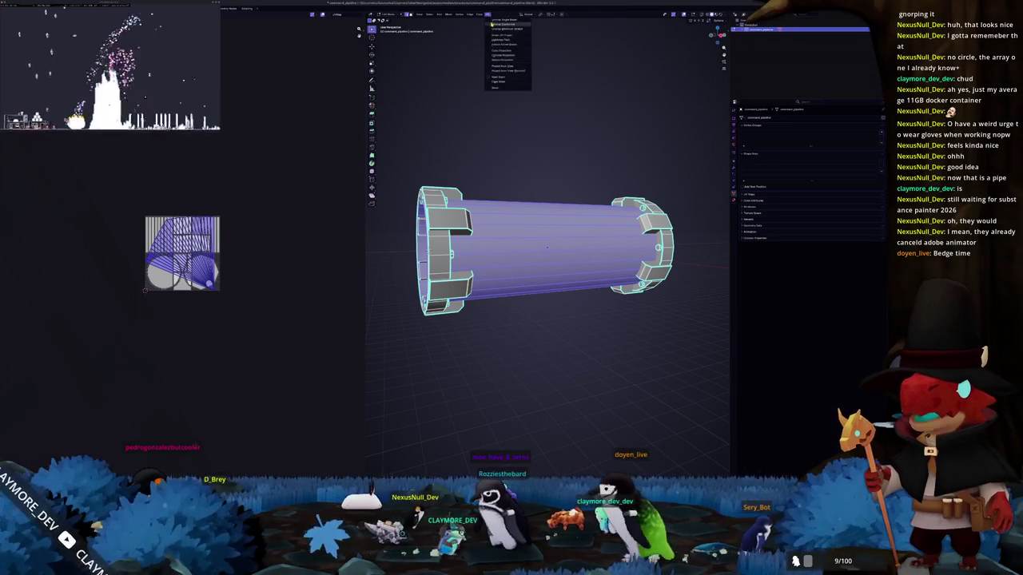
click(500, 29)
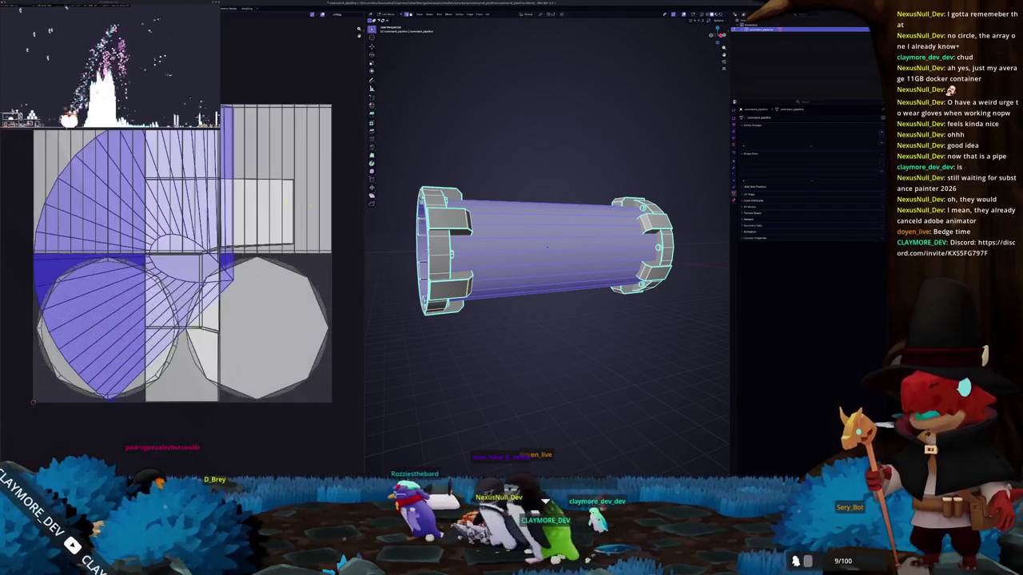
middle_drag(528, 239, 511, 208)
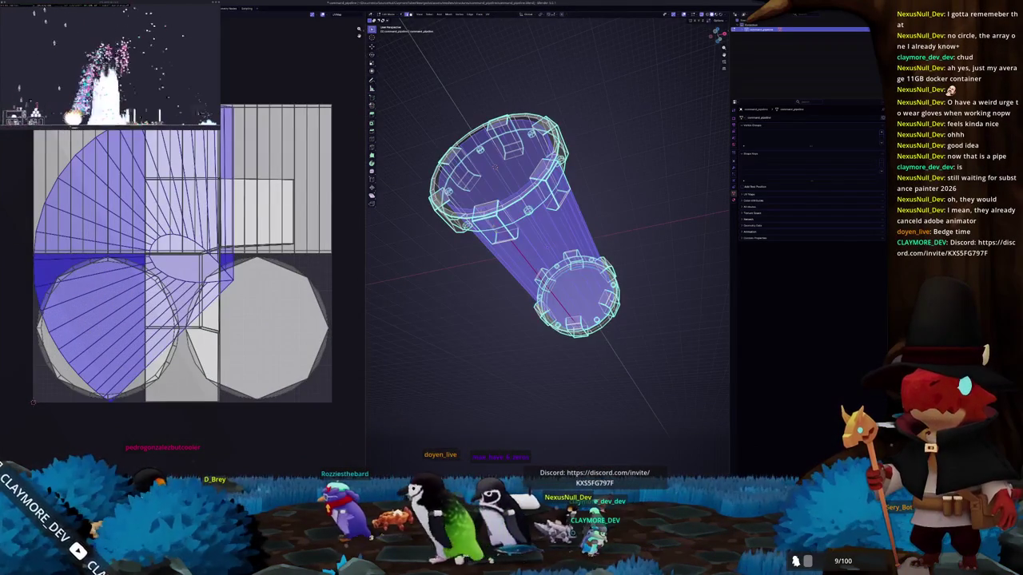
mouse_move(496, 166)
middle_down()
mouse_move(478, 122)
mouse_move(495, 144)
middle_up()
Select the entire pipe mesh and run Smart UV Project to pack all islands
click(509, 164)
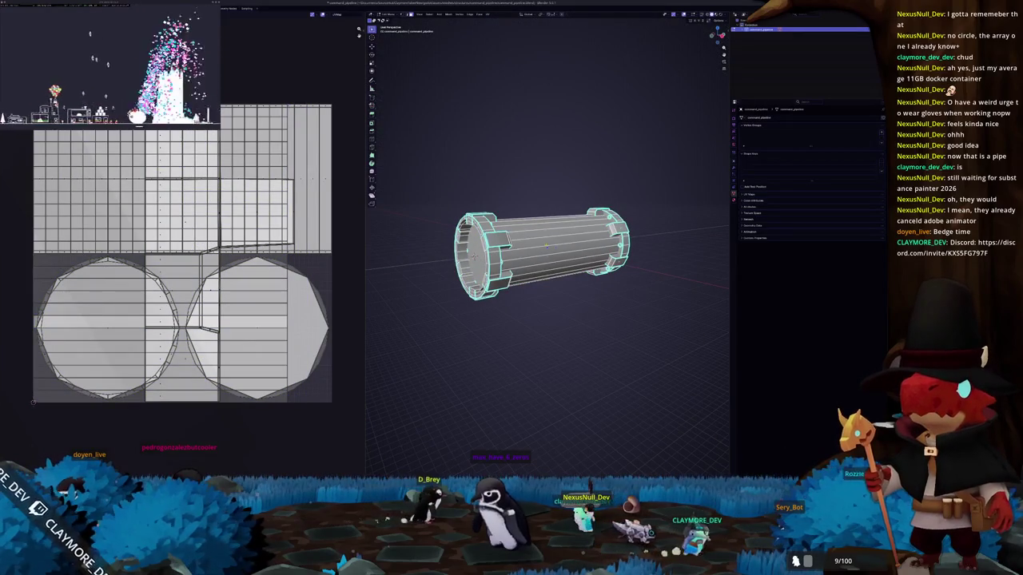
alt+click(546, 245)
key(a)
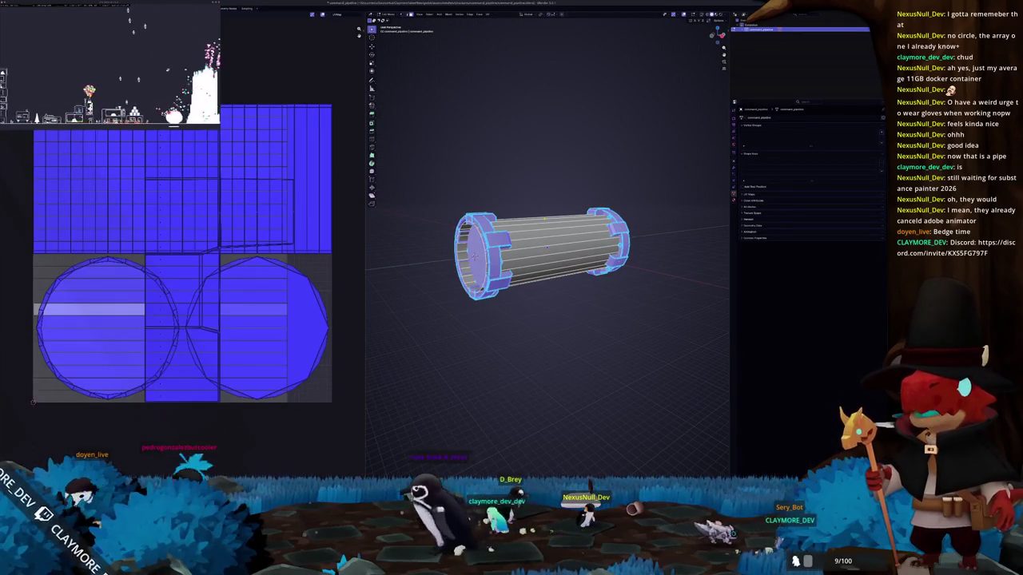
click(501, 37)
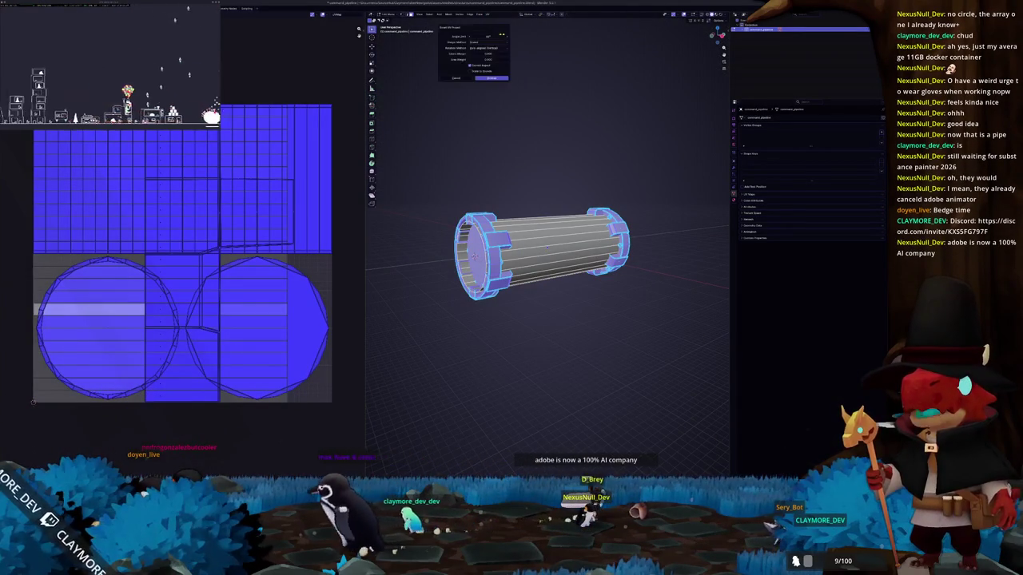
click(495, 77)
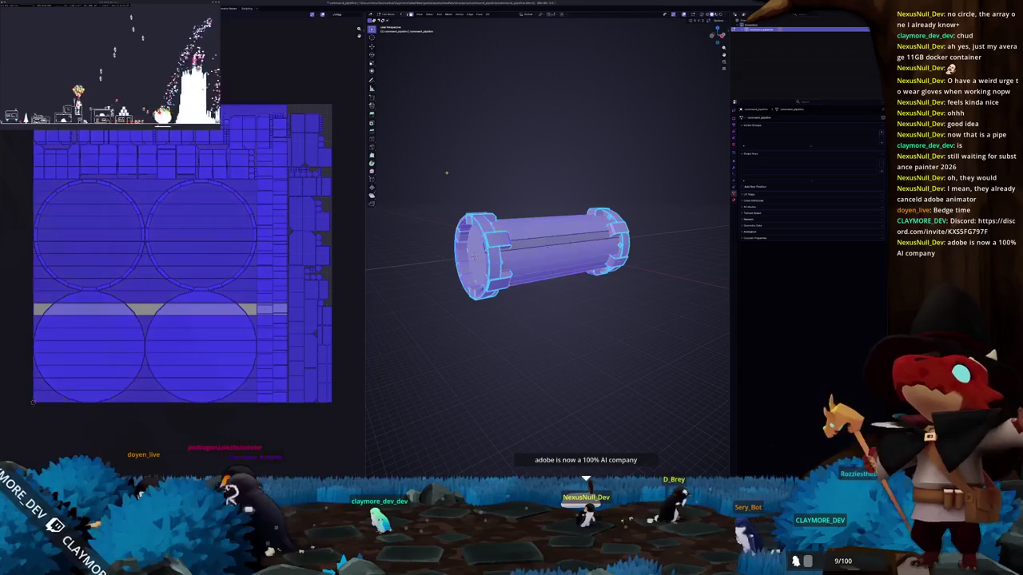
Select one of the pipe's end-cap faces
middle_drag(411, 168, 451, 172)
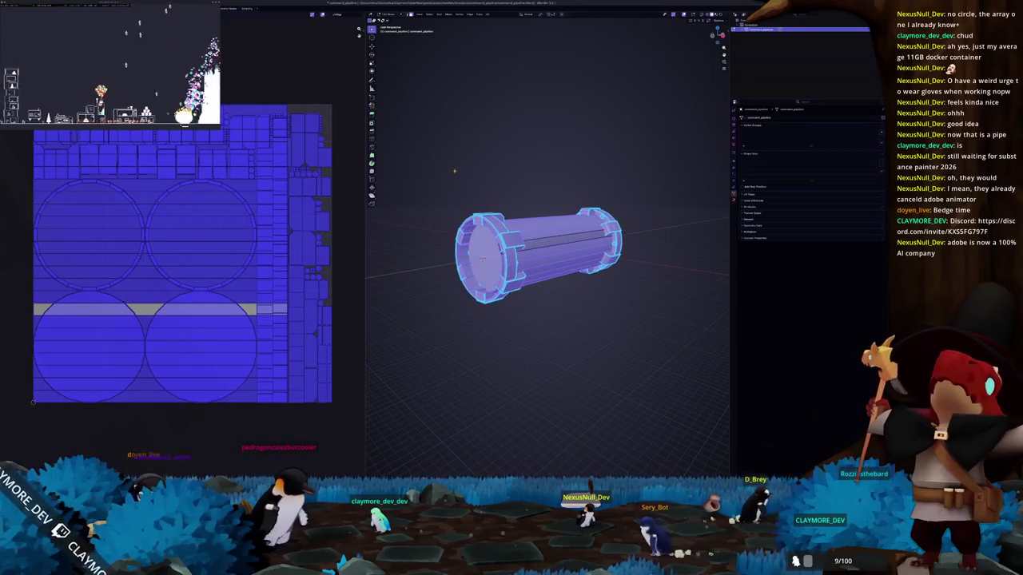
scroll(454, 170, up, 2)
click(201, 329)
mouse_move(376, 276)
middle_down()
mouse_move(393, 278)
mouse_move(450, 244)
middle_up()
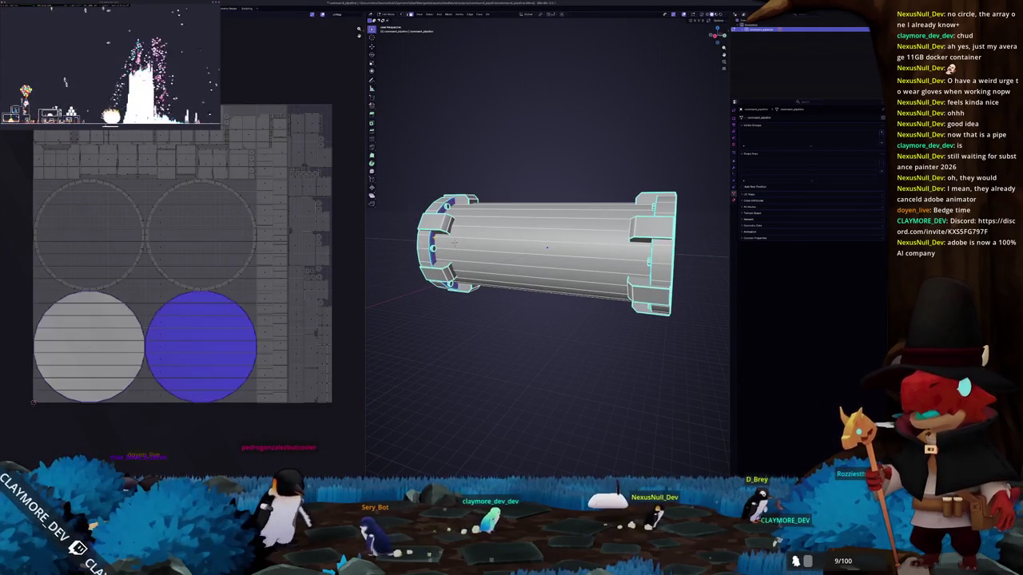
Inset both end-cap faces in X-ray and set the inset thickness
key(alt+z)
middle_drag(450, 244, 470, 238)
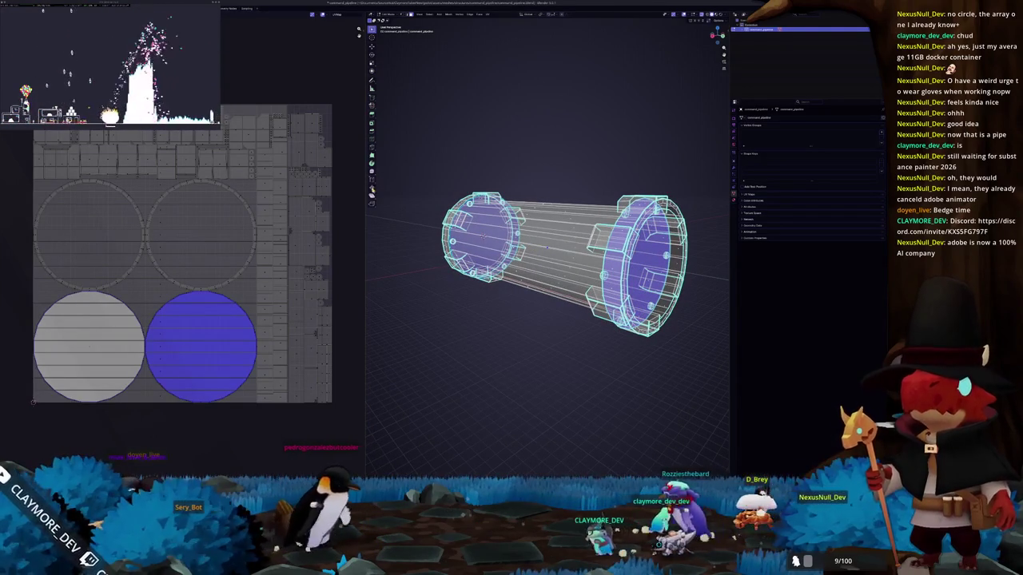
scroll(548, 248, up, 2)
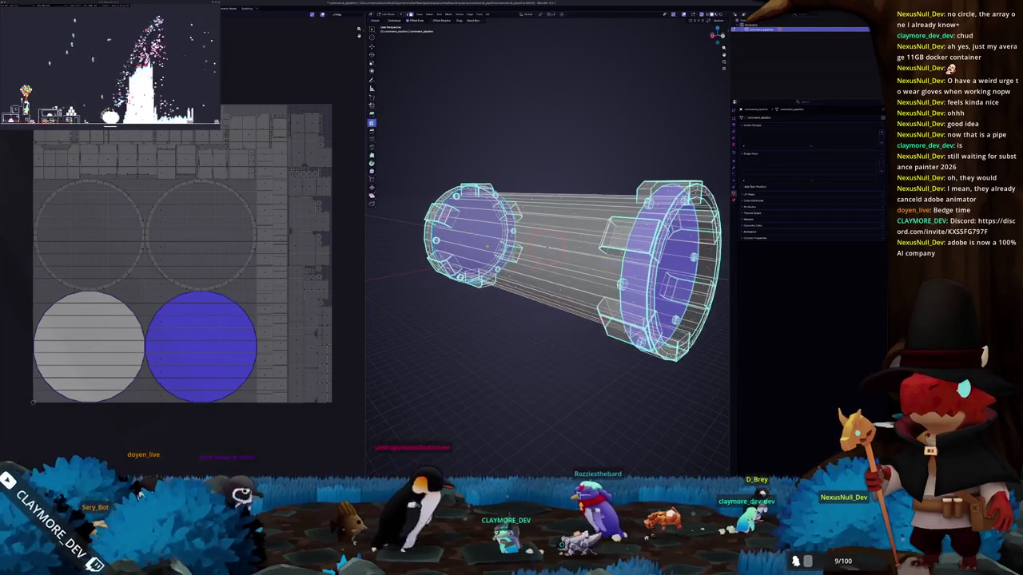
key(i)
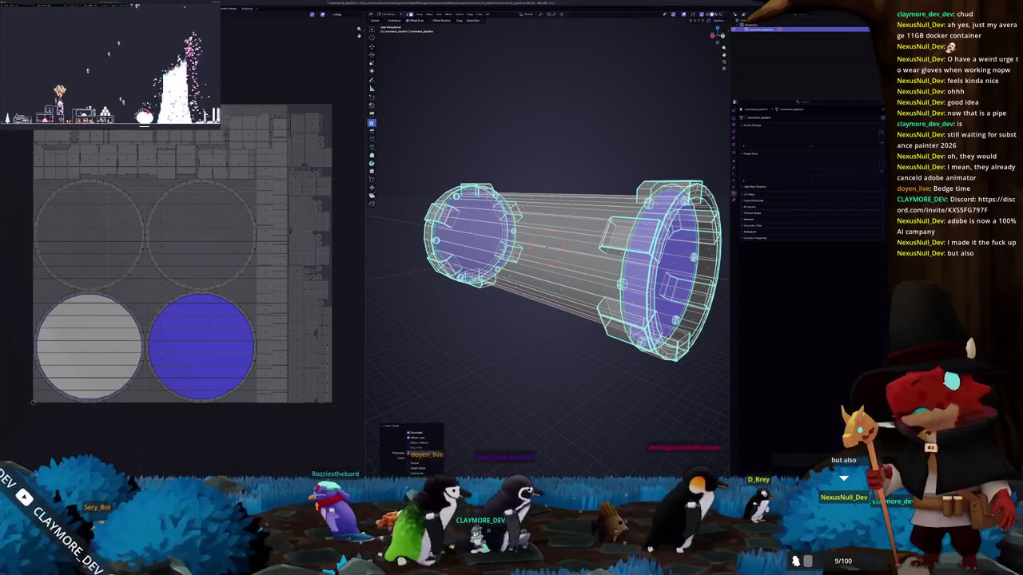
click(415, 453)
key(Return)
Delete the inner end-cap faces to open the pipe's ends
key(alt+z)
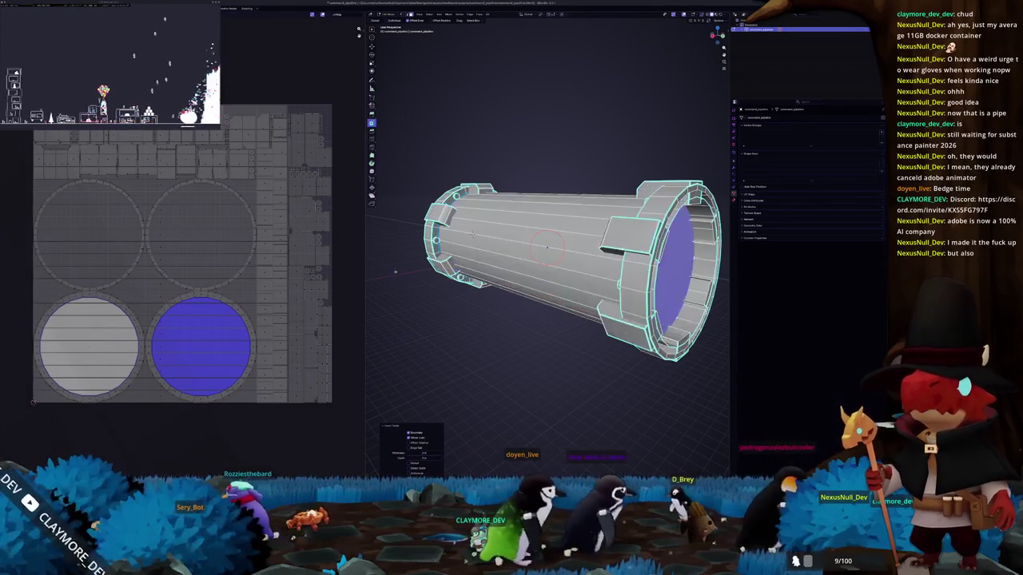
scroll(448, 272, up, 4)
middle_drag(448, 271, 494, 269)
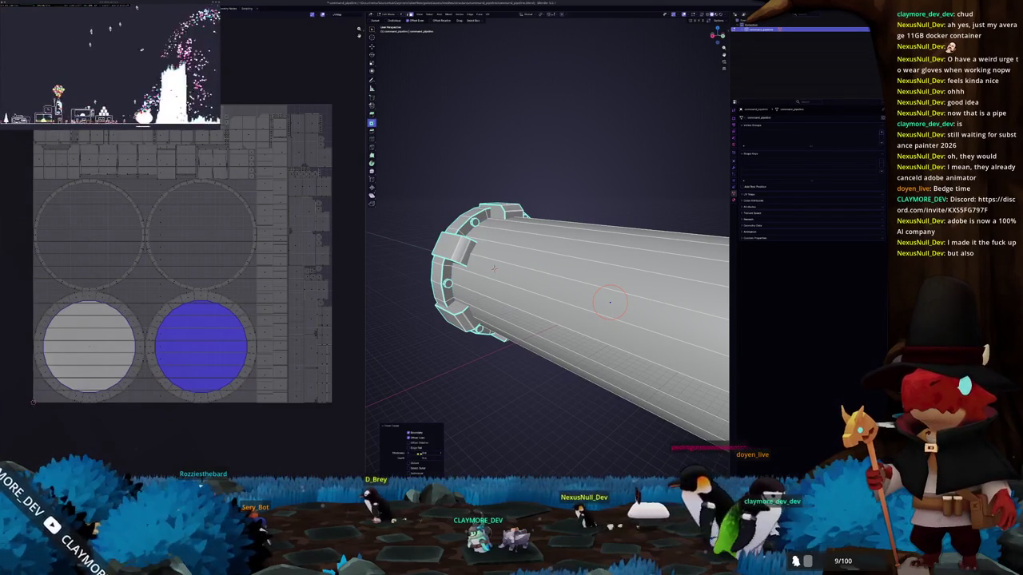
middle_drag(494, 267, 466, 353)
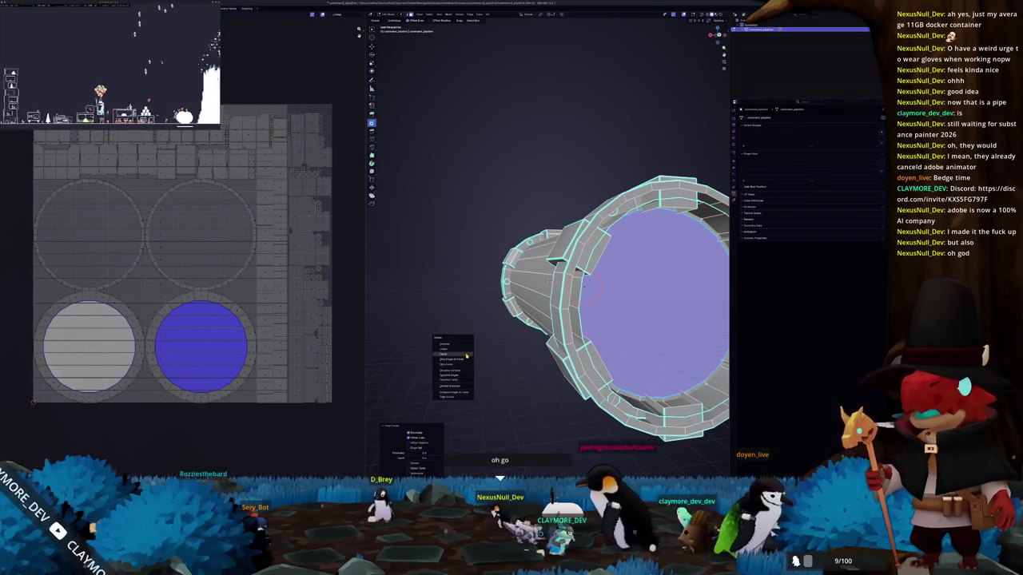
click(465, 356)
Return to Object Mode and apply the pipe's transforms
mouse_move(466, 352)
middle_down()
mouse_move(495, 363)
mouse_move(479, 377)
mouse_move(504, 368)
middle_up()
key(Tab)
key(ctrl+a)
click(495, 364)
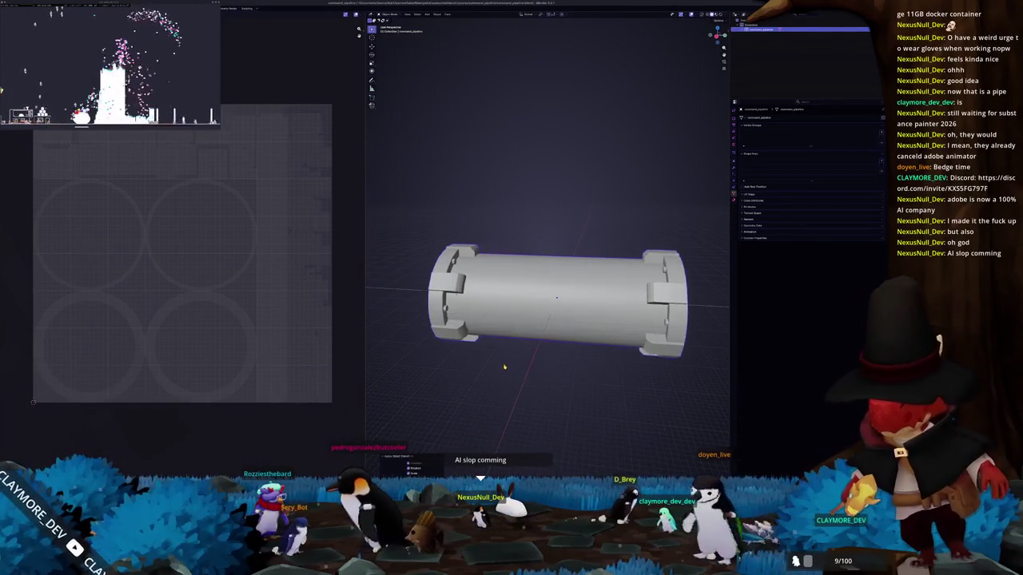
In edit mode, select a face loop along the pipe's bottom and invert the selection
key(Tab)
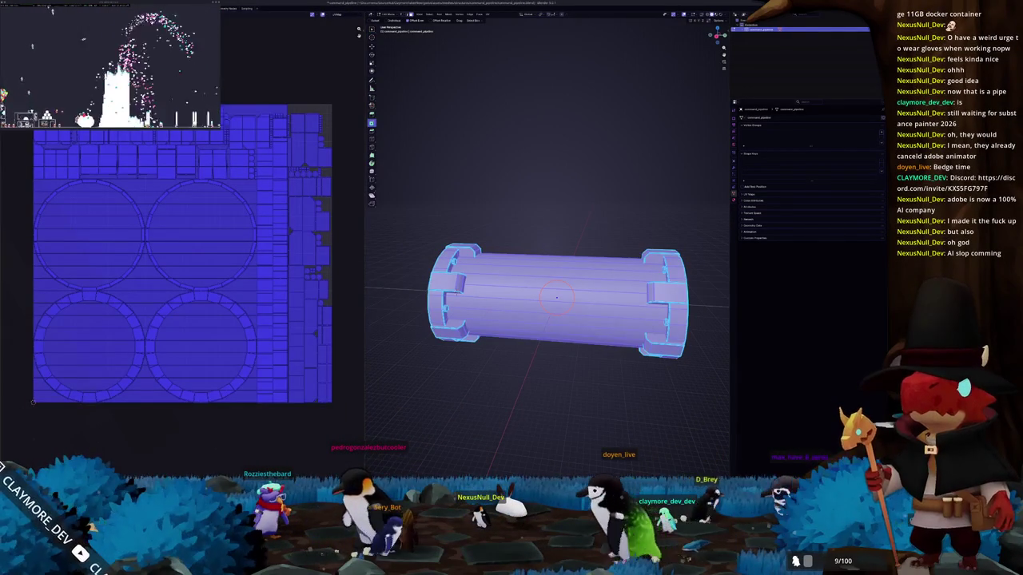
alt+click(344, 303)
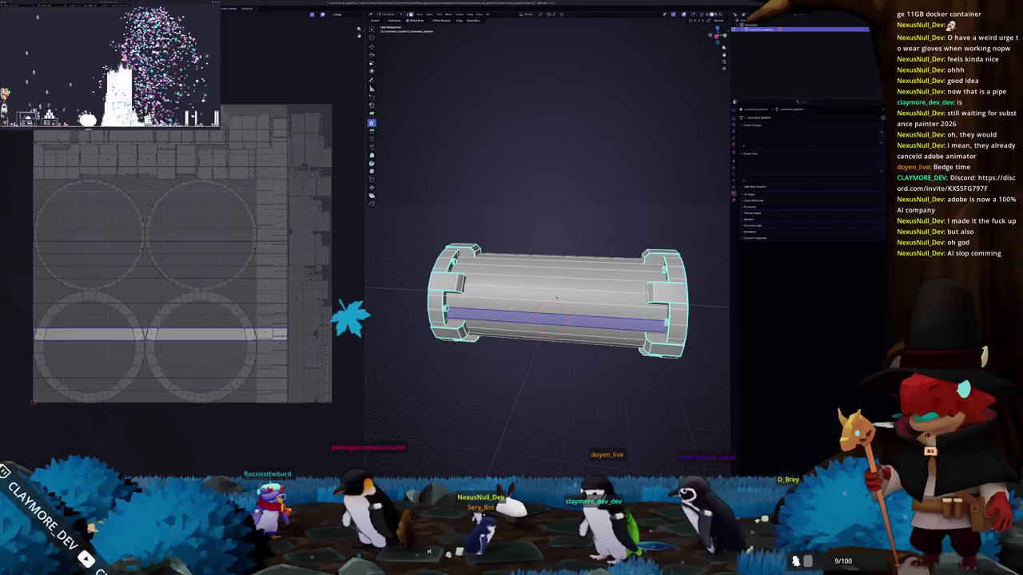
key(ctrl+i)
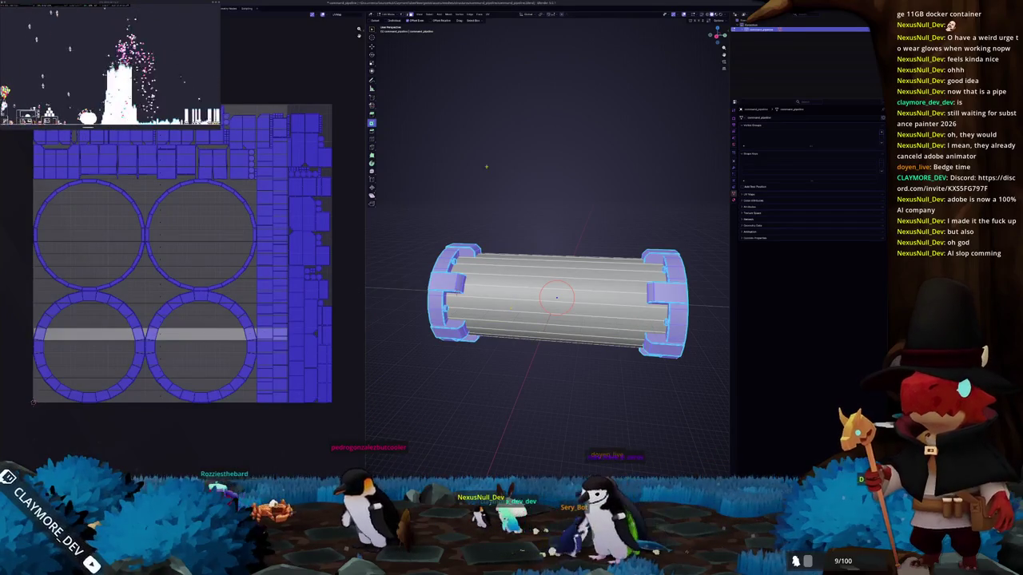
click(450, 14)
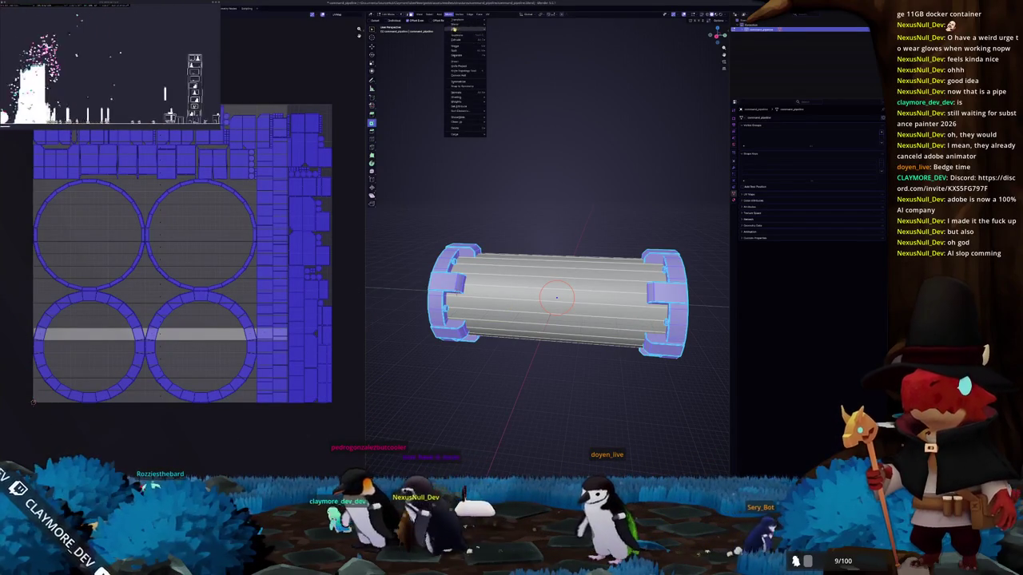
click(448, 14)
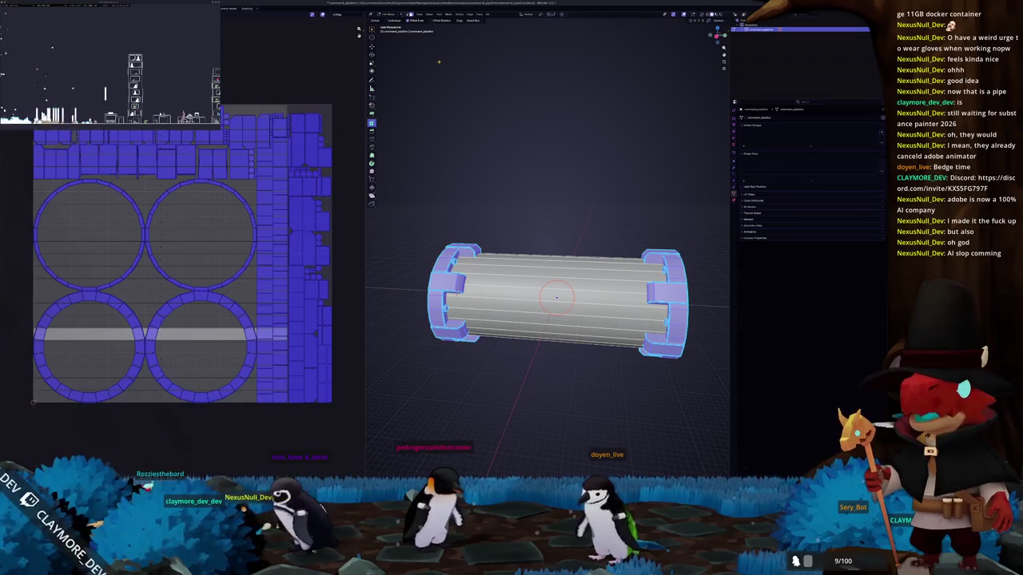
Apply Smart UV Project to the pipe with its default settings and view it from one end
click(487, 15)
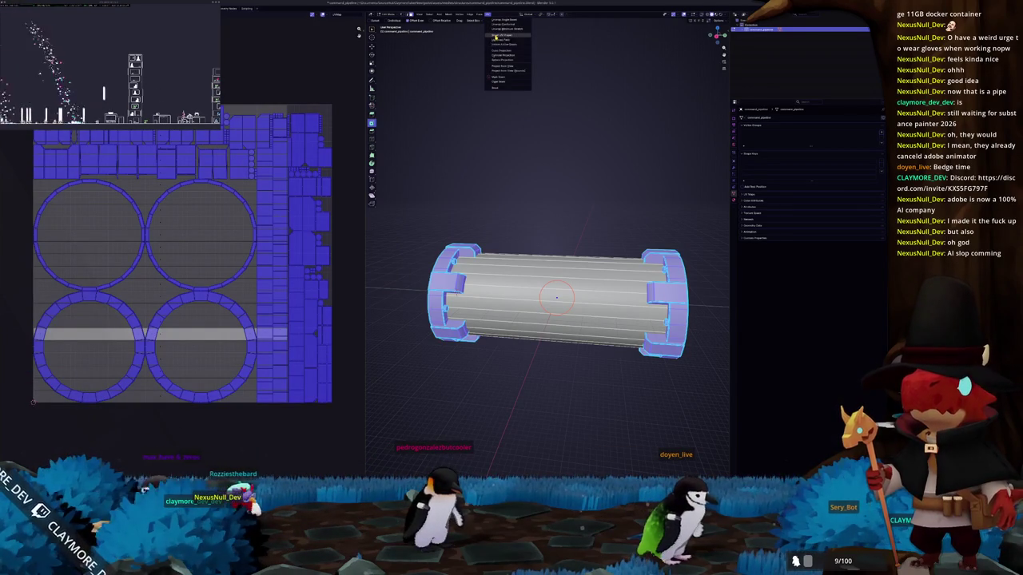
click(495, 36)
click(485, 80)
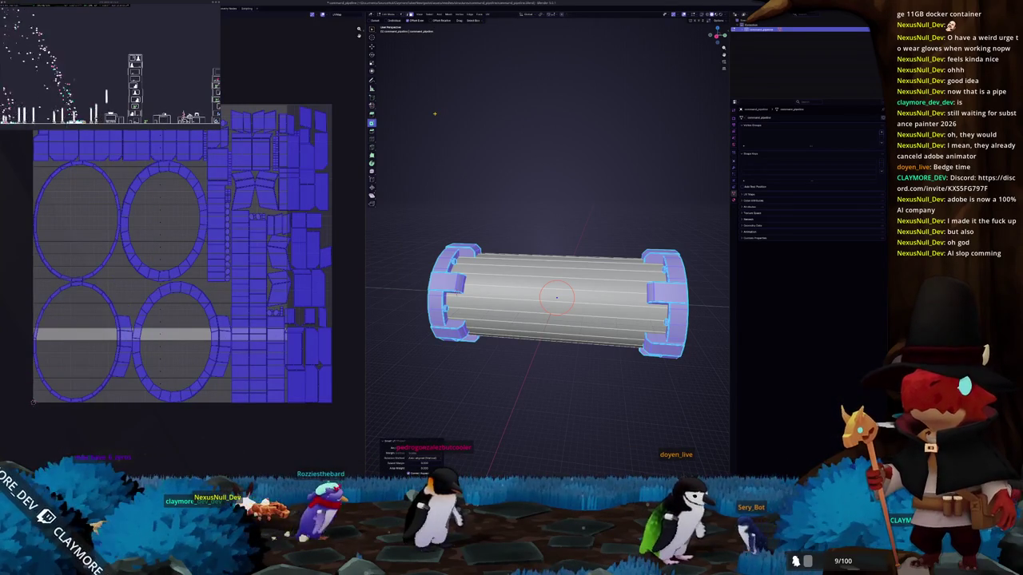
click(489, 16)
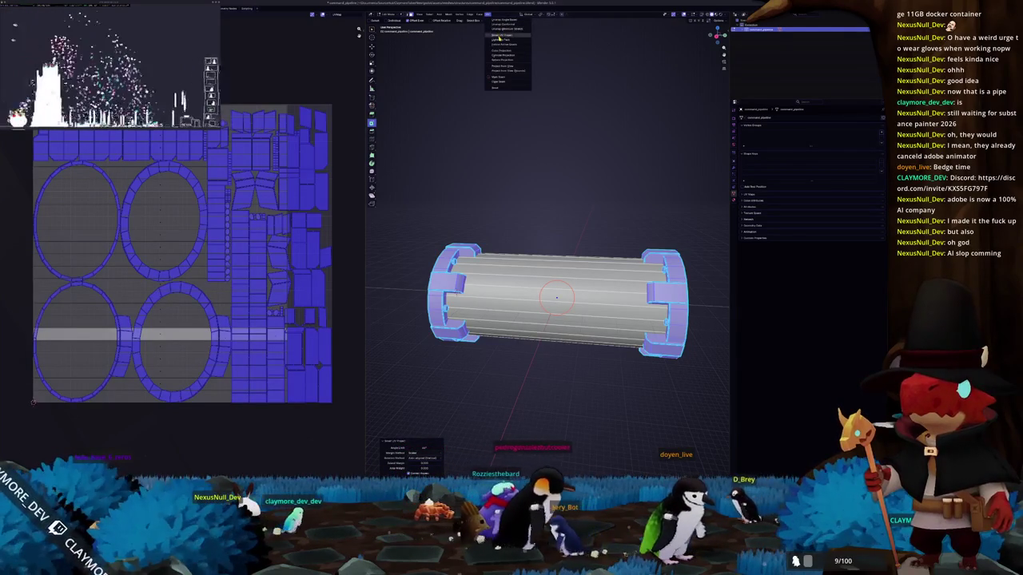
middle_drag(478, 152, 487, 162)
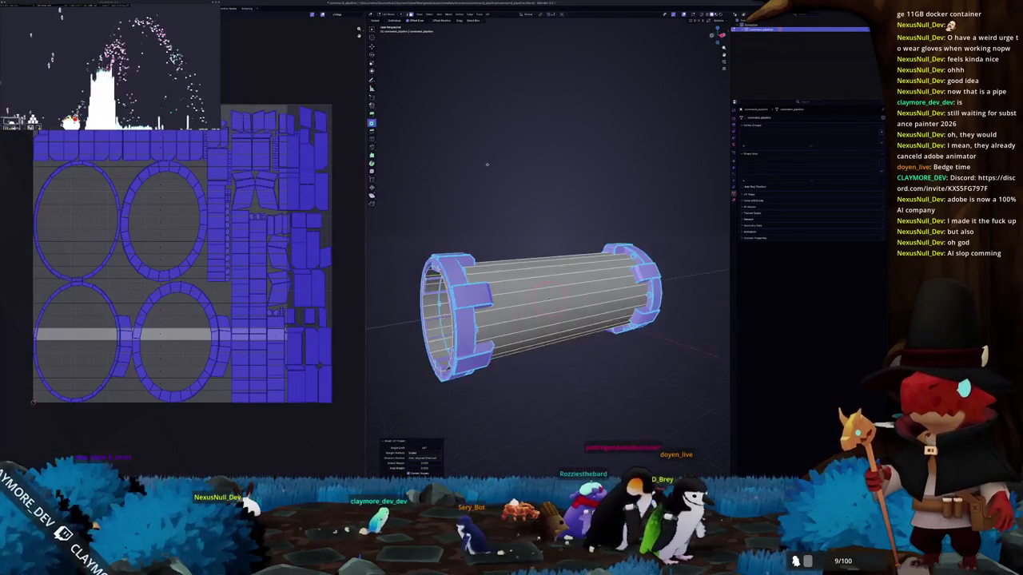
Clear the mesh selection and orient the view so the pipe lies horizontally
right_click(487, 162)
click(488, 179)
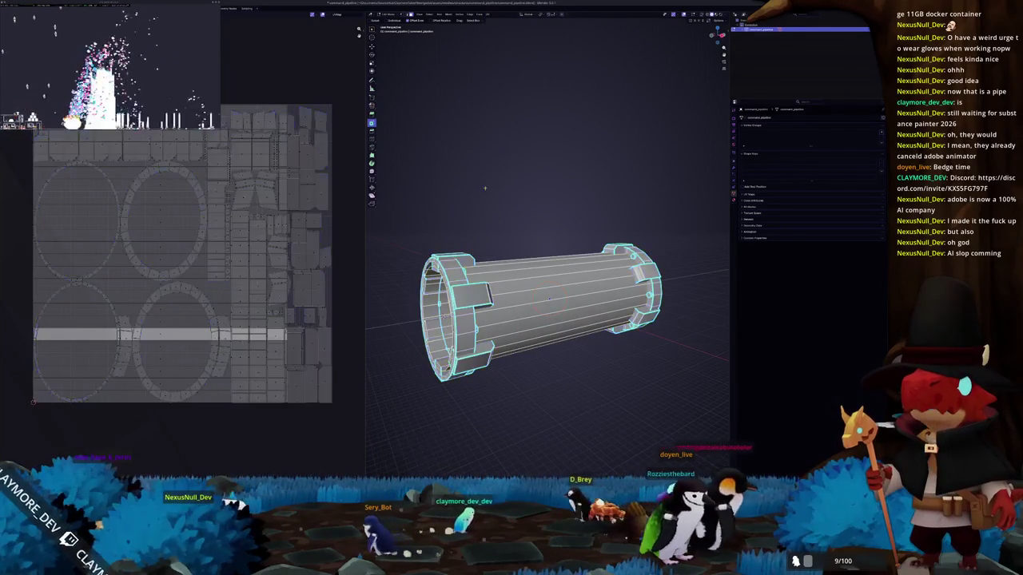
middle_drag(488, 180, 495, 188)
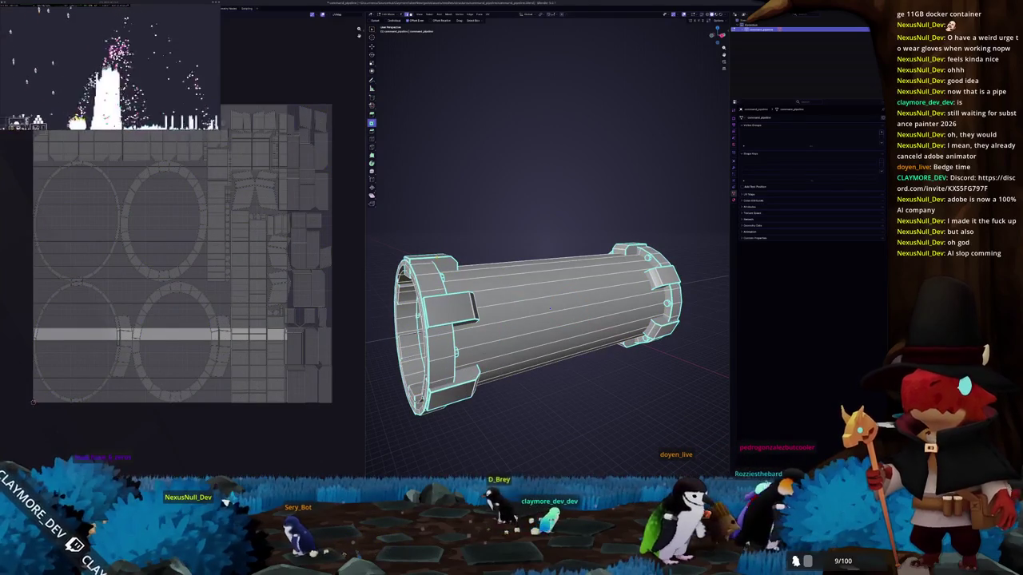
middle_drag(550, 308, 549, 297)
click(429, 15)
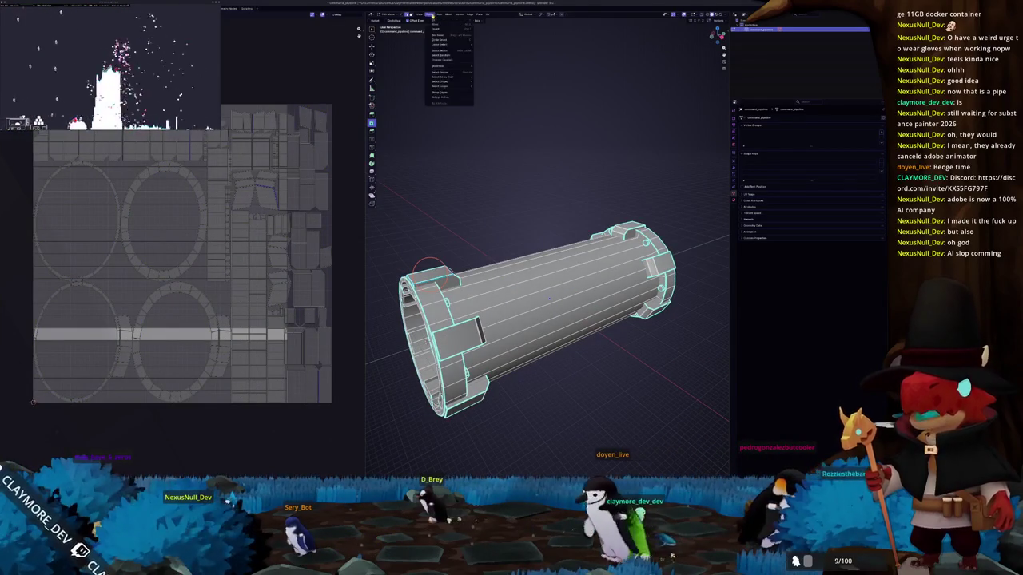
mouse_move(444, 72)
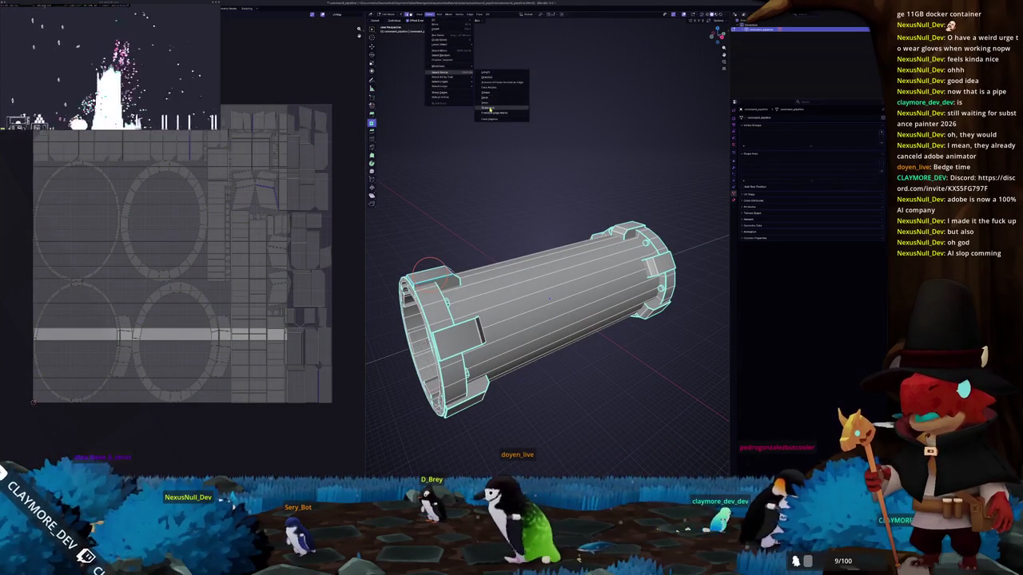
click(489, 107)
middle_drag(489, 112, 435, 274)
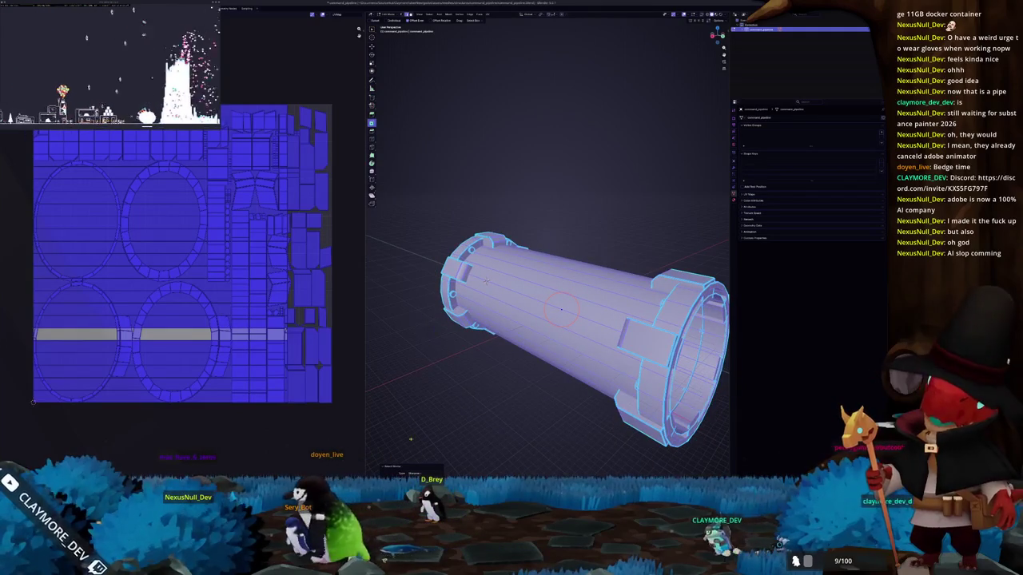
key(Tab)
scroll(576, 370, up, 3)
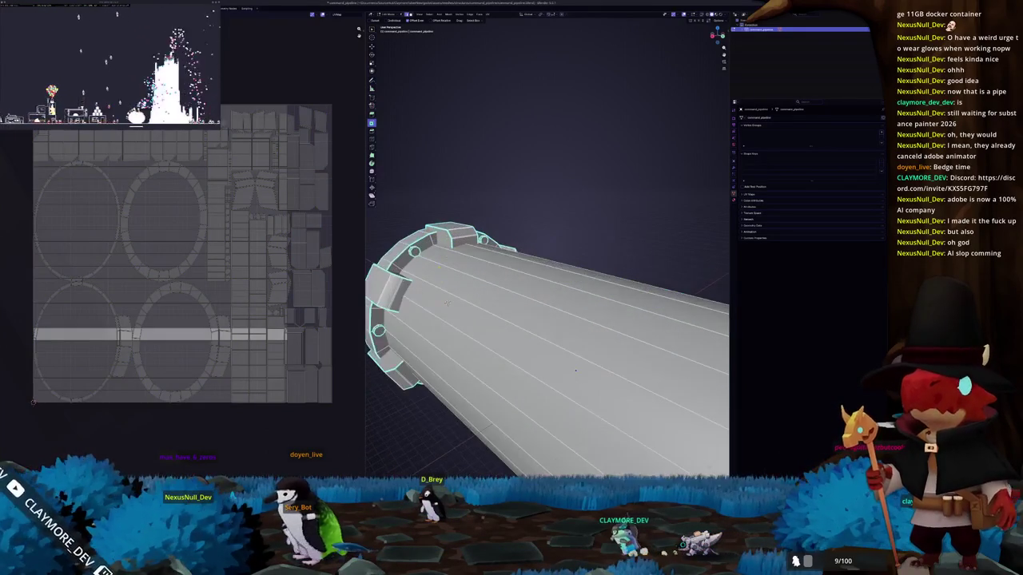
Select similar edges around the pipe's ends, mark them as seams, and select the whole mesh
right_click(448, 302)
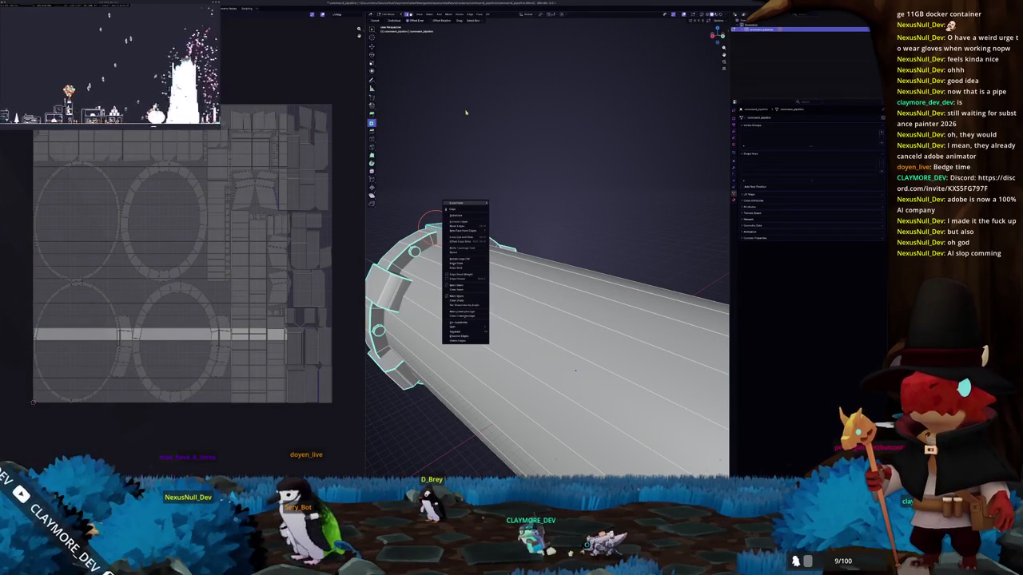
click(429, 14)
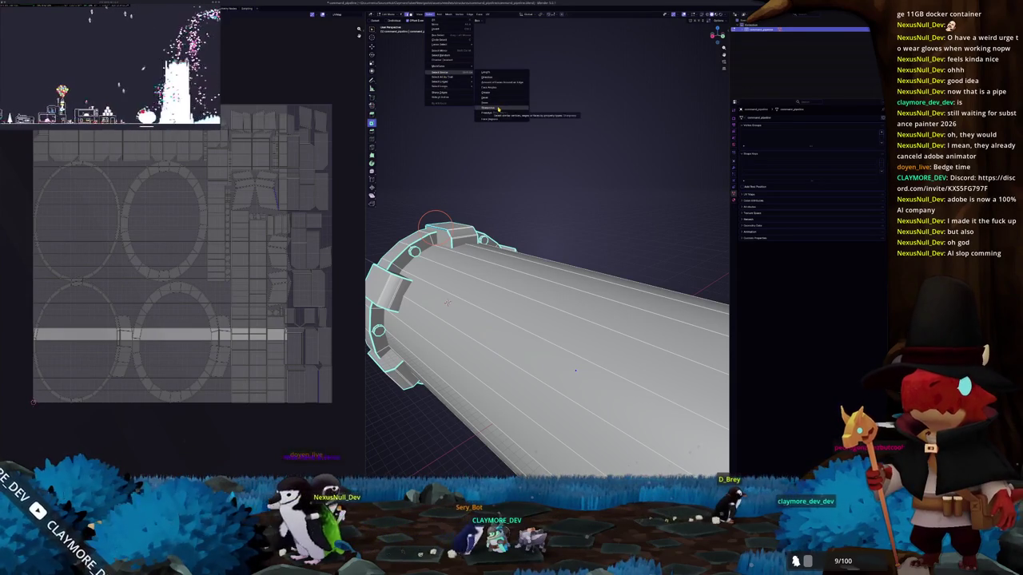
click(498, 109)
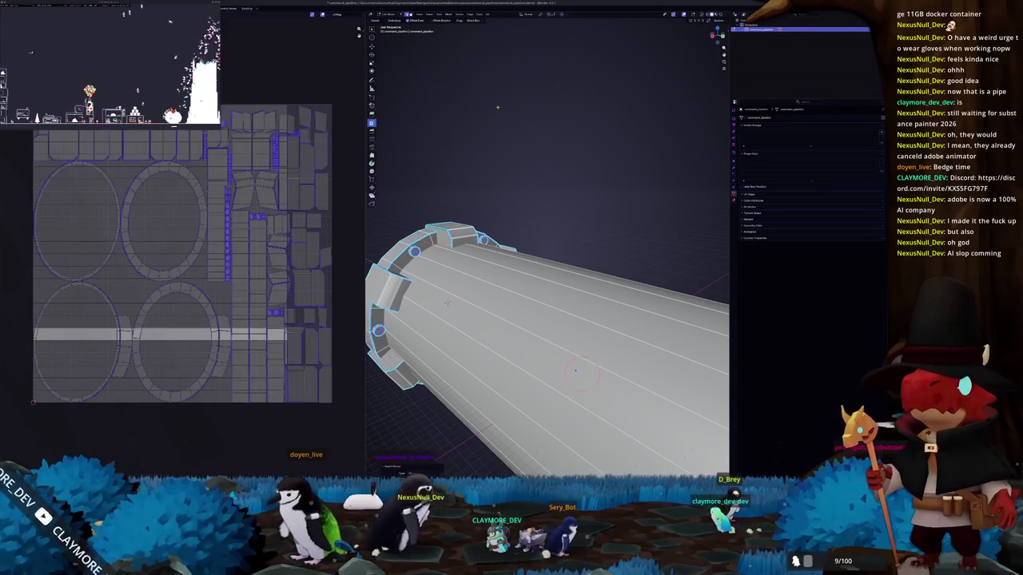
middle_drag(498, 106, 485, 230)
key(ctrl+e)
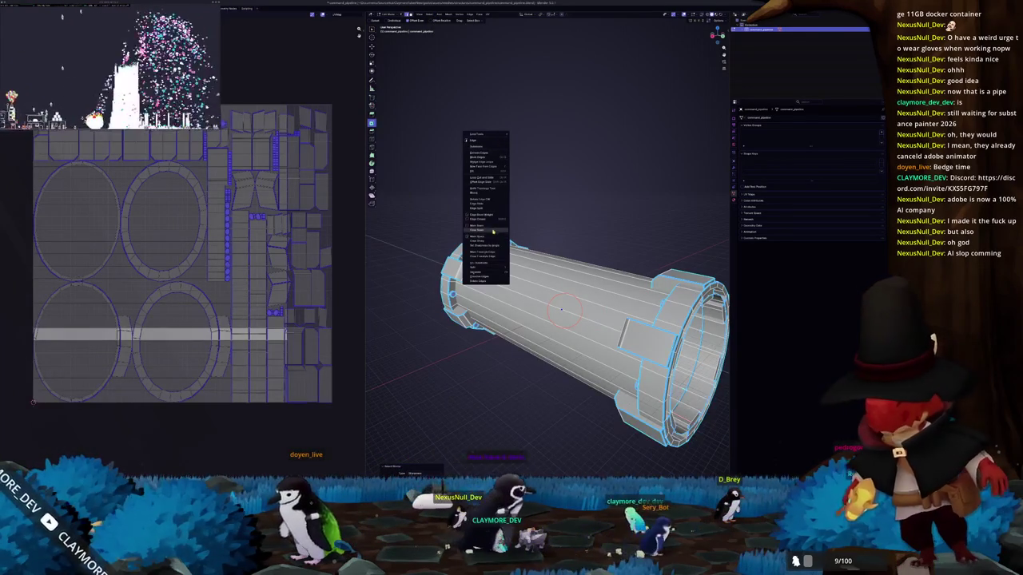
click(488, 228)
middle_drag(488, 215, 460, 94)
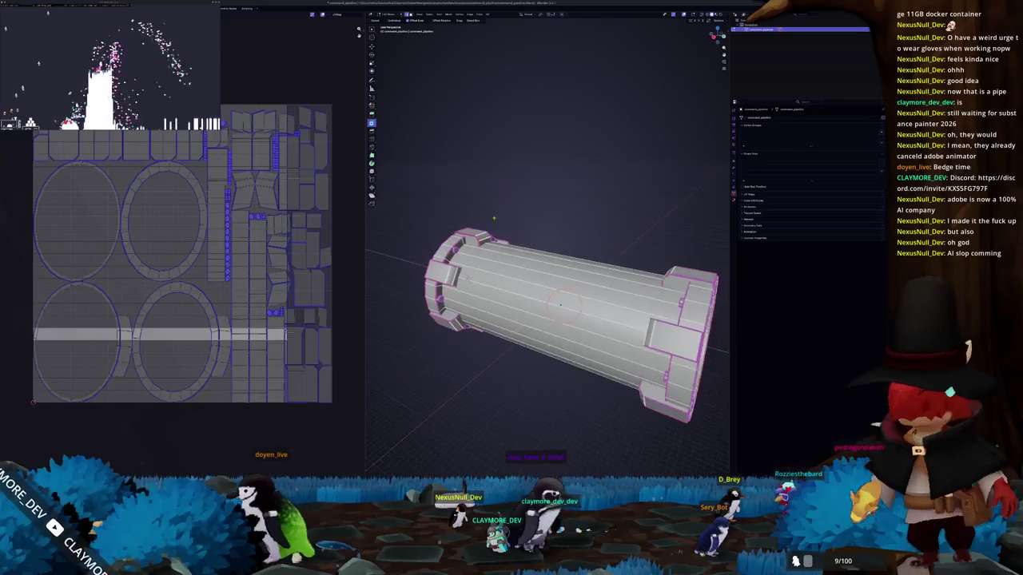
key(a)
click(488, 15)
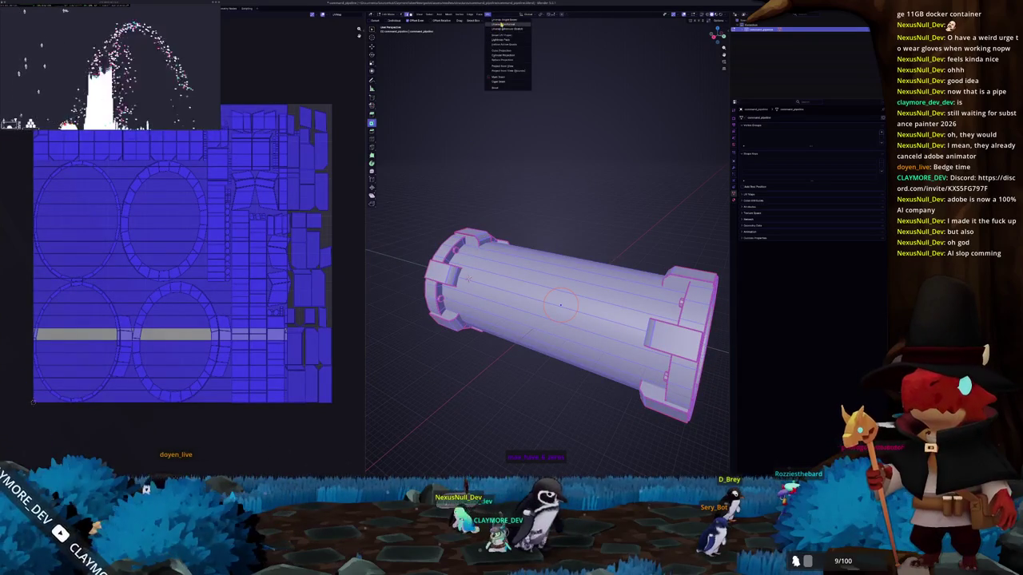
Unwrap the pipe along its new seams and look into its open end
click(501, 24)
key(alt+a)
scroll(296, 191, up, 3)
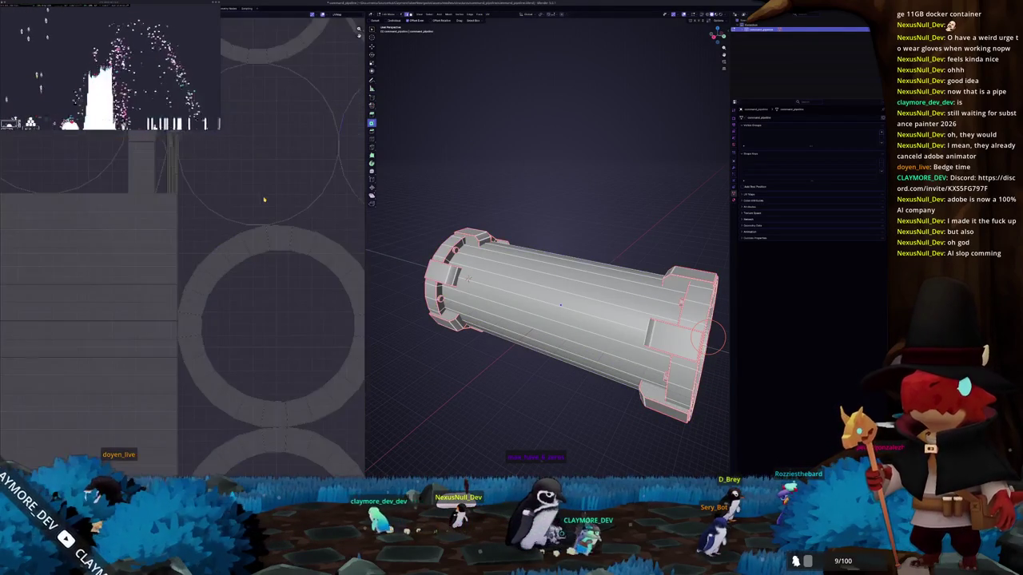
scroll(281, 231, up, 2)
scroll(327, 205, up, 2)
middle_drag(544, 304, 512, 240)
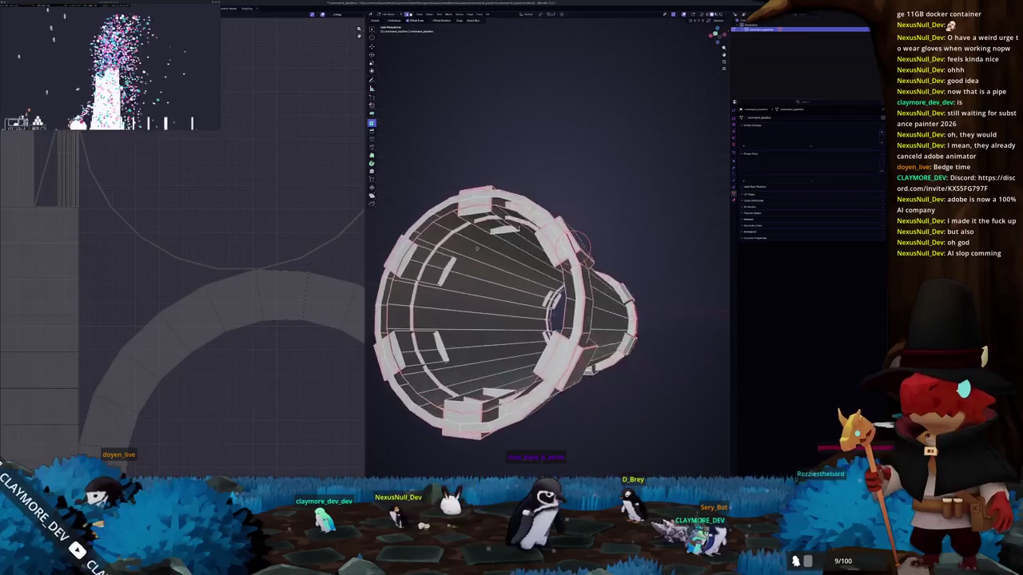
middle_drag(583, 245, 542, 249)
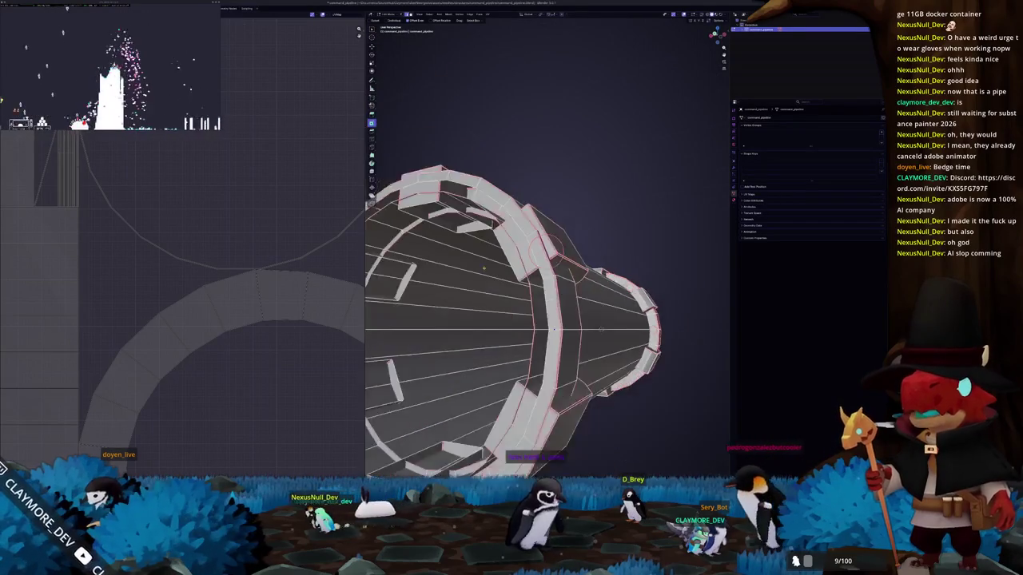
scroll(553, 329, down, 3)
mouse_move(553, 328)
middle_down()
mouse_move(575, 362)
mouse_move(534, 307)
middle_up()
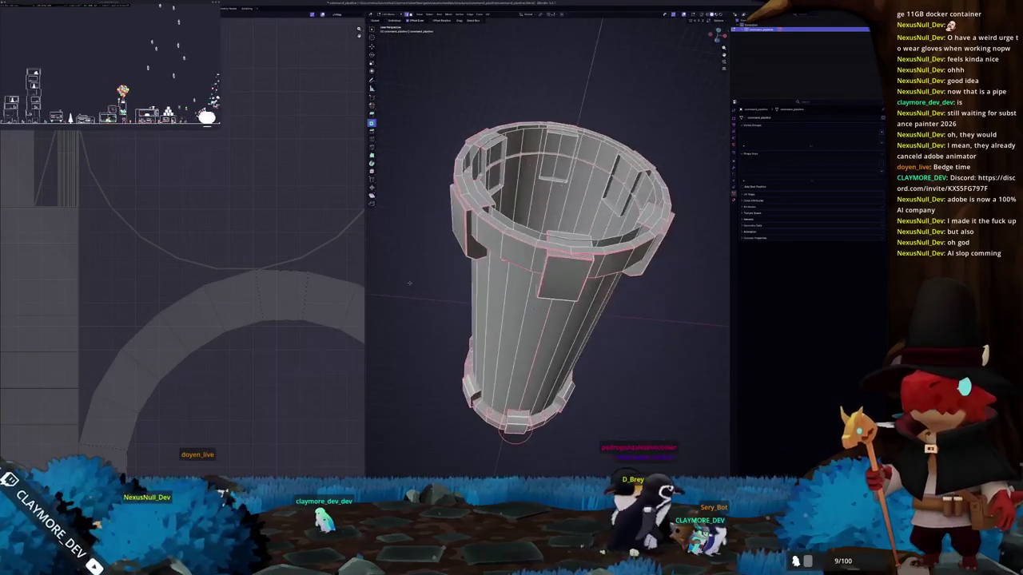
Reselect the whole pipe mesh and review the UV unwrap options from a top-down view
right_click(569, 250)
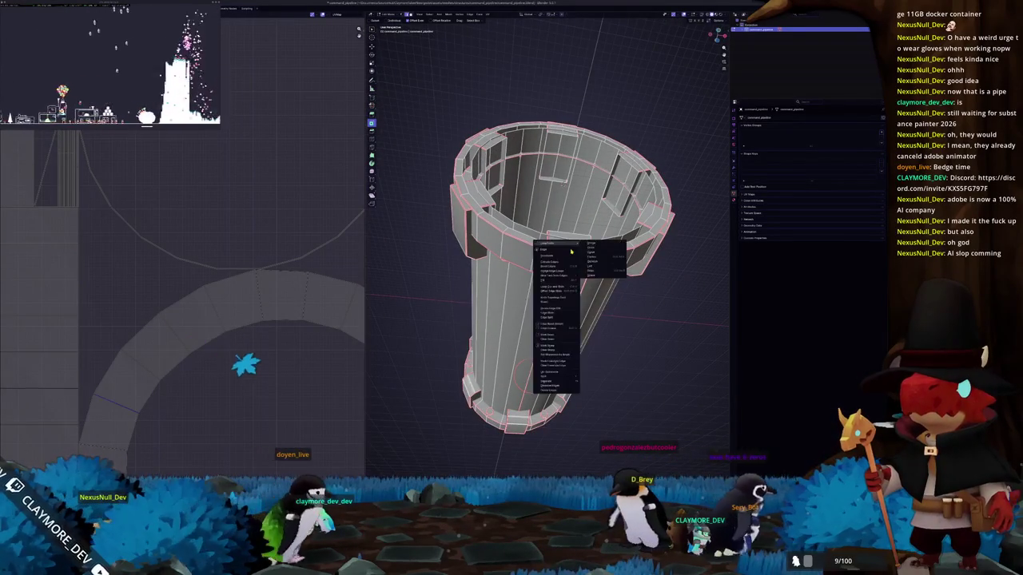
scroll(553, 335, down, 3)
middle_drag(553, 335, 468, 294)
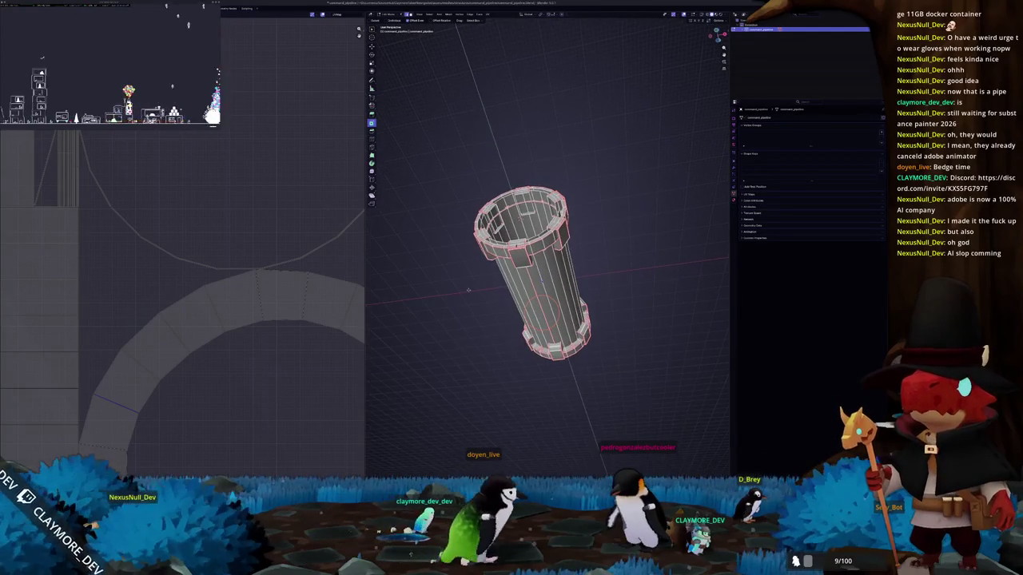
scroll(476, 290, up, 2)
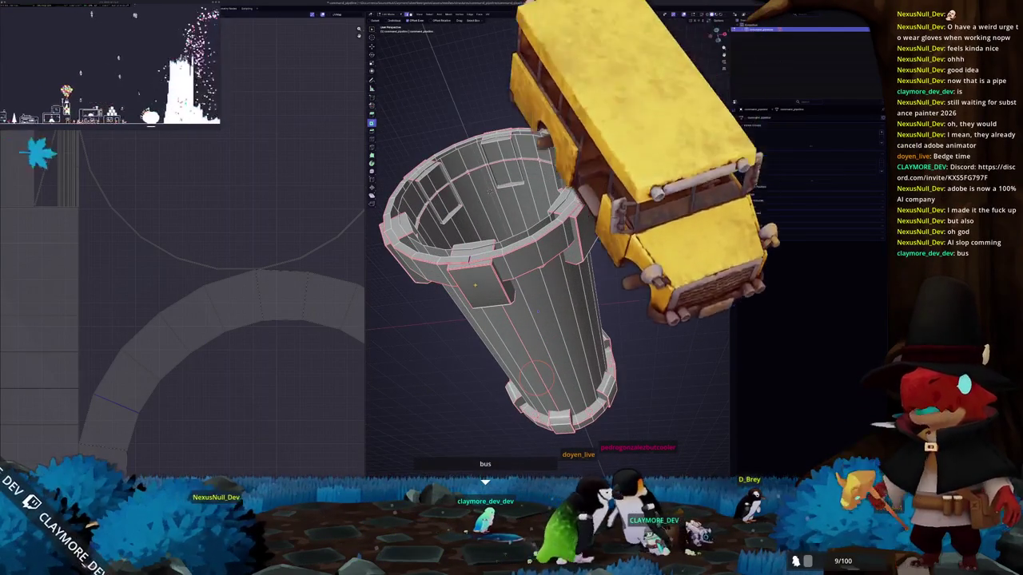
key(a)
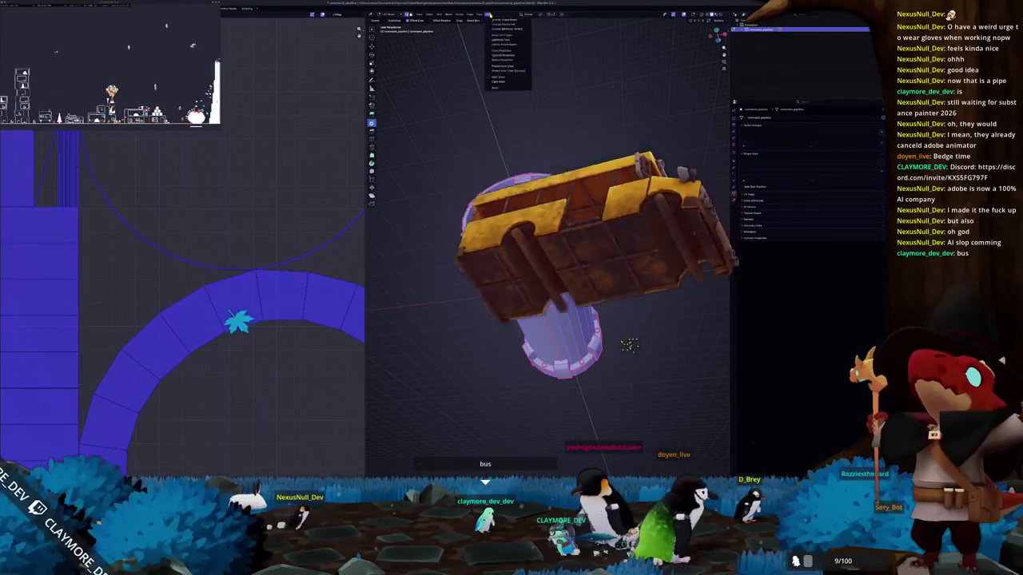
key(u)
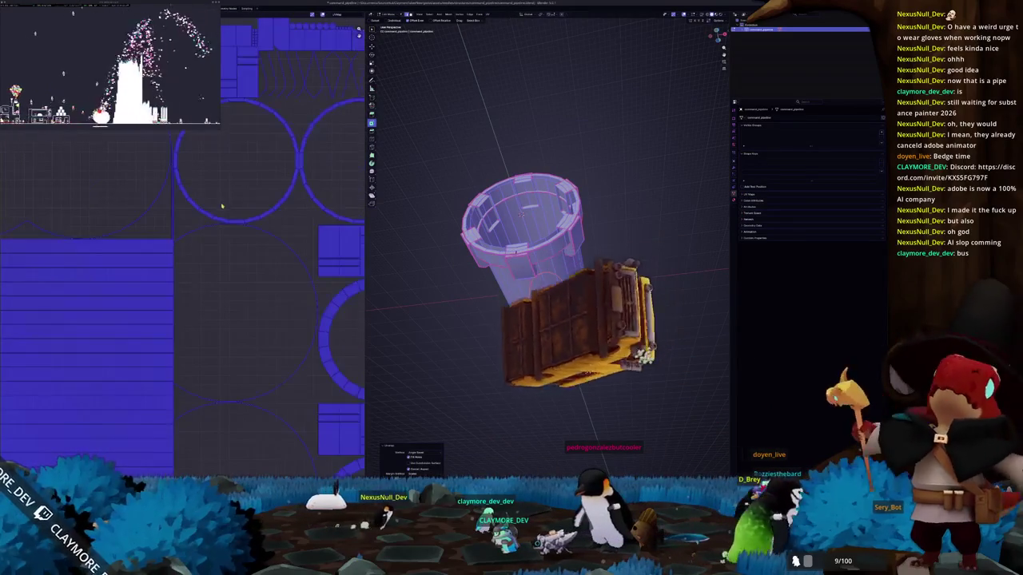
mouse_move(383, 239)
middle_down()
mouse_move(427, 262)
mouse_move(479, 263)
middle_up()
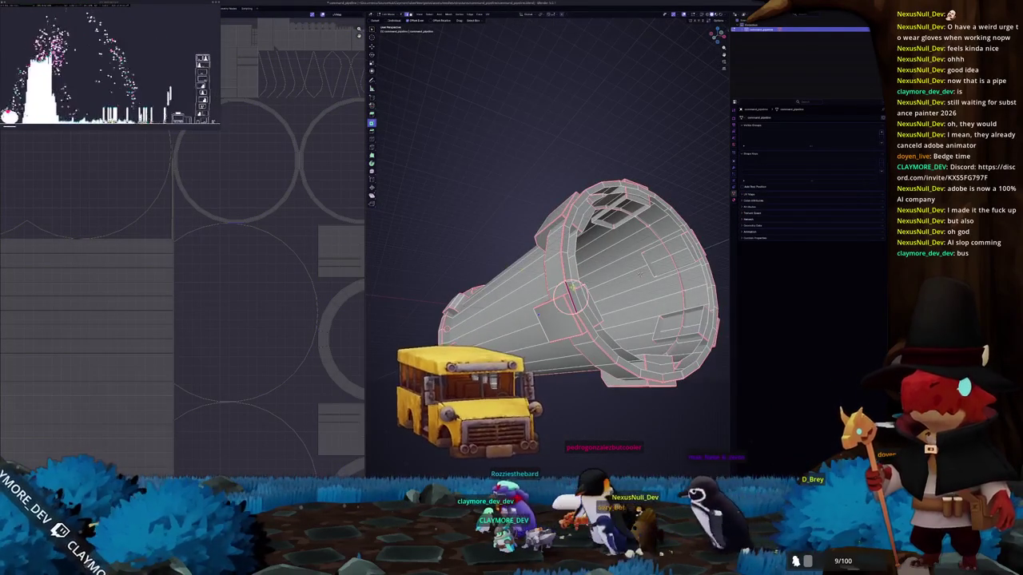
scroll(560, 280, up, 4)
key(a)
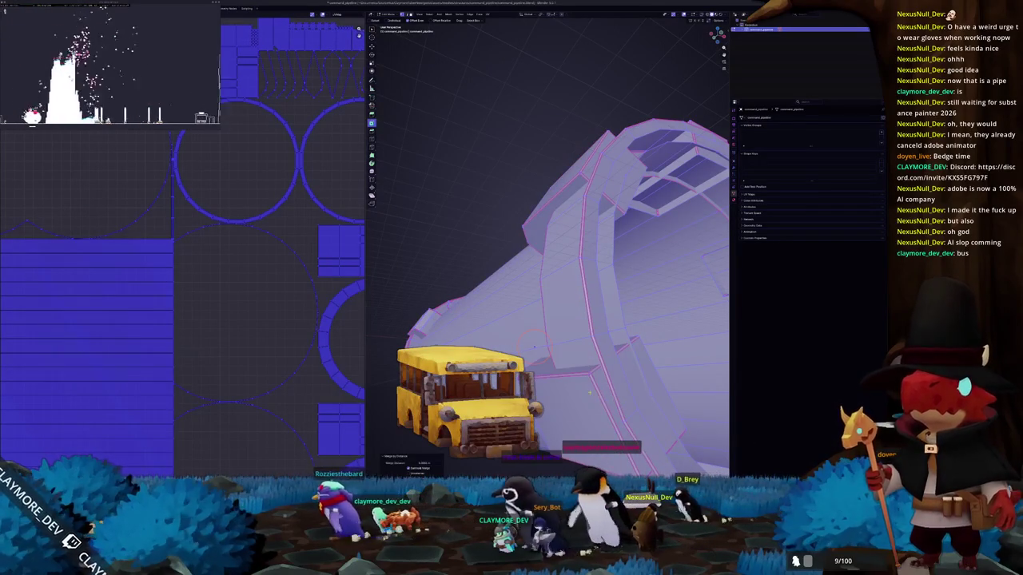
key(alt+a)
key(a)
Inspect the pipe's opening in see-through display to check all its edges
middle_drag(592, 393, 527, 352)
key(alt+a)
scroll(511, 336, up, 2)
mouse_move(551, 432)
middle_down()
mouse_move(609, 288)
mouse_move(509, 316)
mouse_move(523, 335)
mouse_move(533, 331)
mouse_move(524, 340)
mouse_move(511, 319)
mouse_move(500, 324)
middle_up()
scroll(609, 288, down, 3)
scroll(523, 336, up, 3)
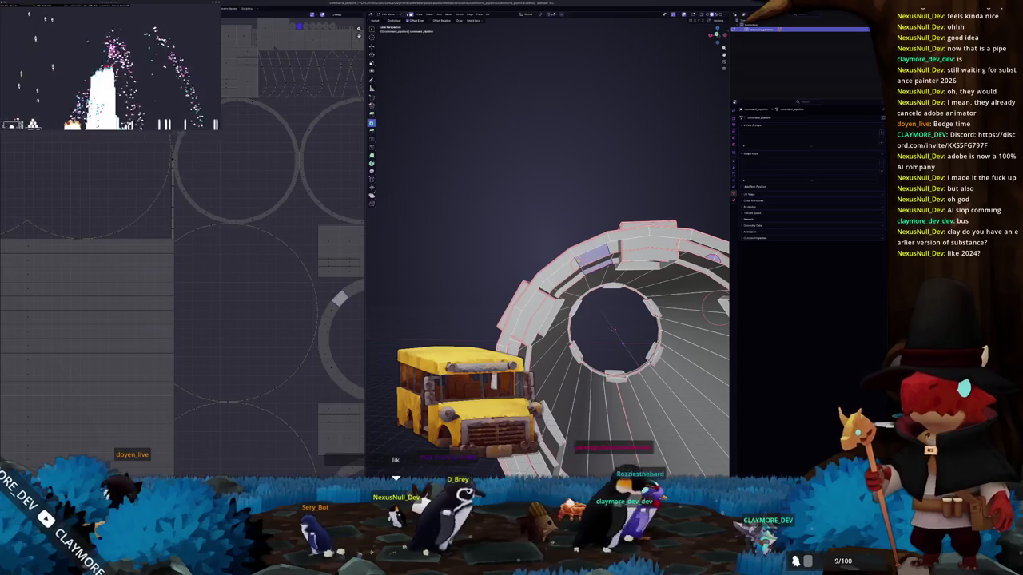
key(shift+z)
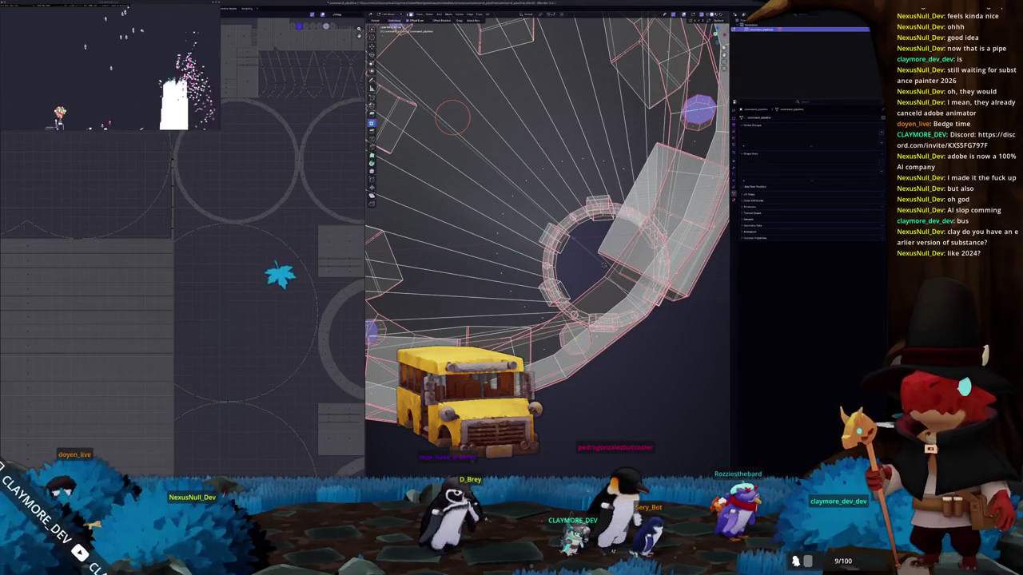
click(575, 342)
Switch the pipe to see-through display in edit mode and orbit around it
key(Tab)
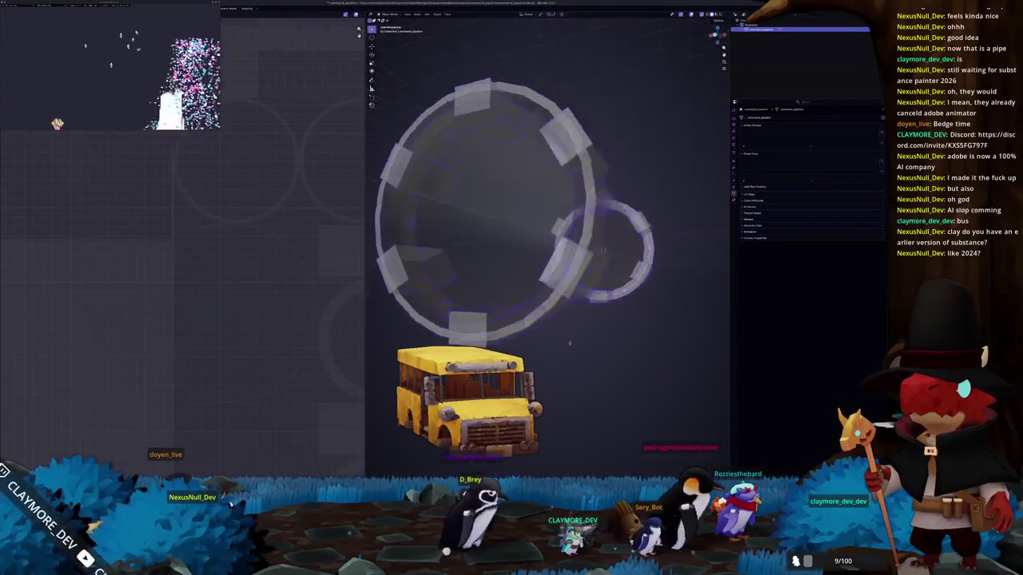
mouse_move(570, 346)
middle_down()
mouse_move(467, 329)
mouse_move(545, 248)
mouse_move(563, 350)
mouse_move(533, 239)
mouse_move(597, 247)
mouse_move(581, 287)
mouse_move(553, 300)
middle_up()
key(Tab)
key(alt+z)
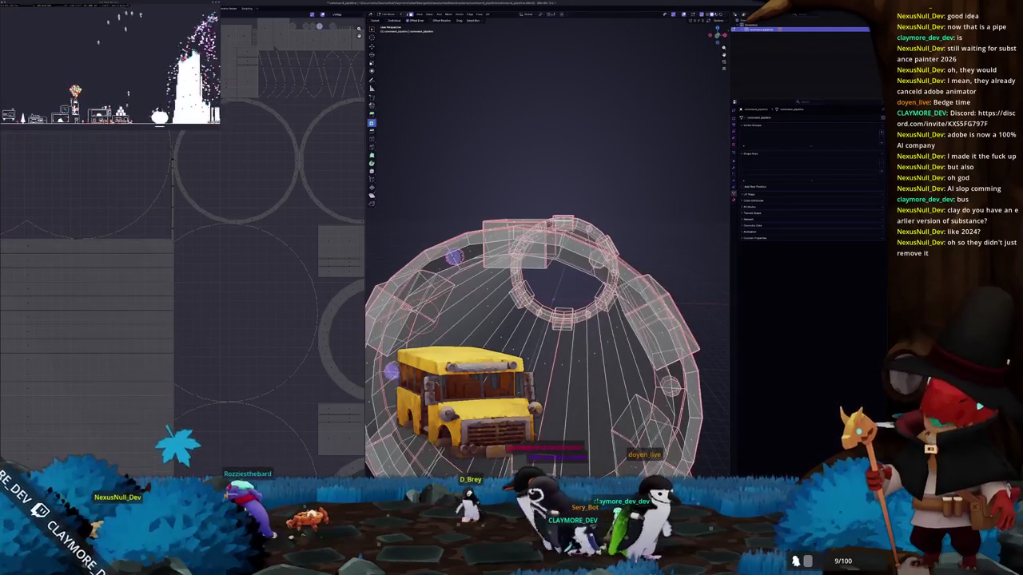
mouse_move(553, 300)
mouse_down()
mouse_move(516, 246)
mouse_move(534, 209)
mouse_up()
middle_drag(485, 174, 632, 185)
Rotate the pipe to lie horizontally, apply its transforms, and select all its faces
right_click(540, 286)
click(551, 315)
mouse_move(571, 307)
mouse_down()
mouse_move(499, 321)
mouse_move(539, 330)
mouse_up()
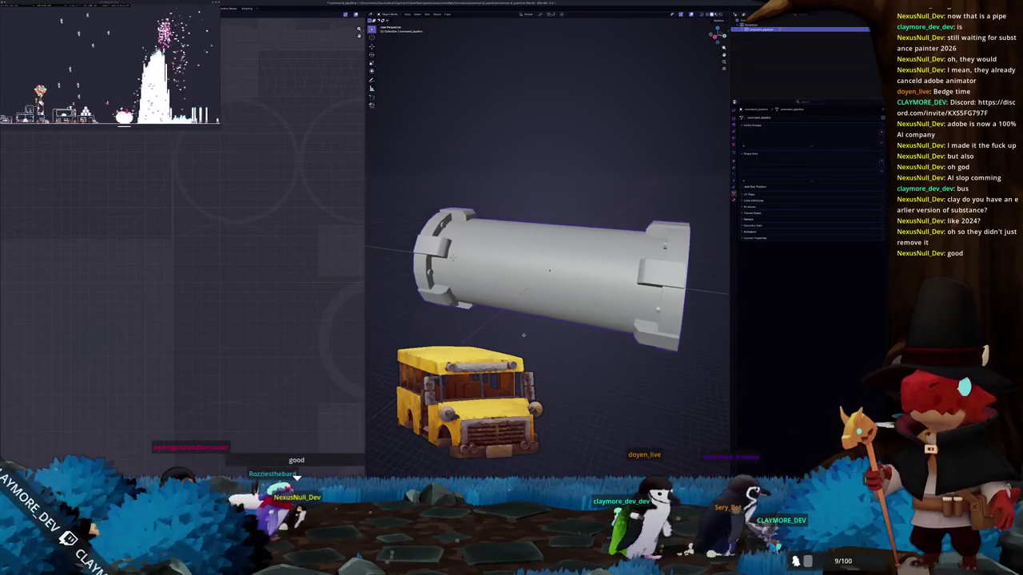
key(ctrl+a)
middle_drag(539, 330, 575, 320)
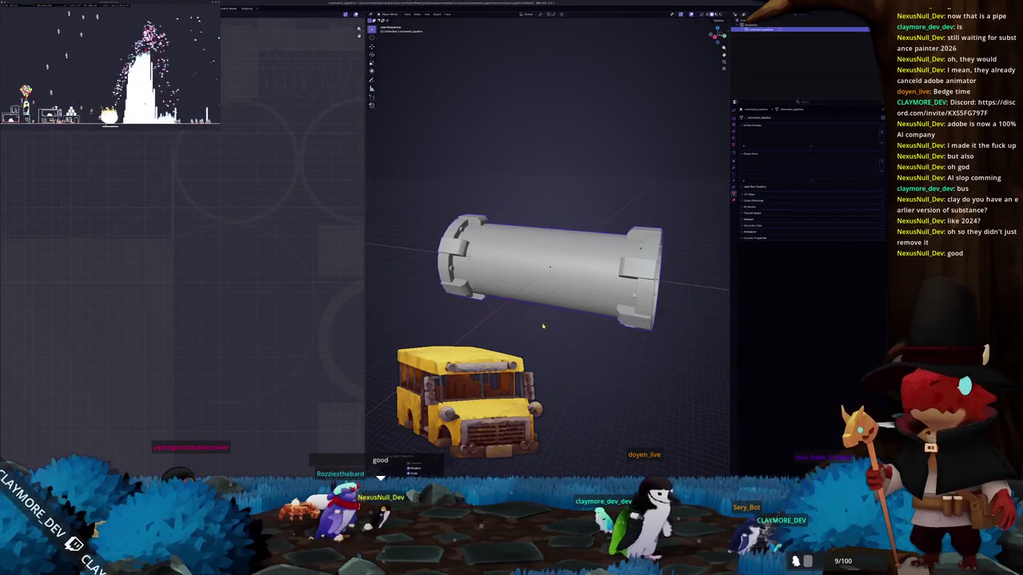
key(Tab)
key(a)
key(r)
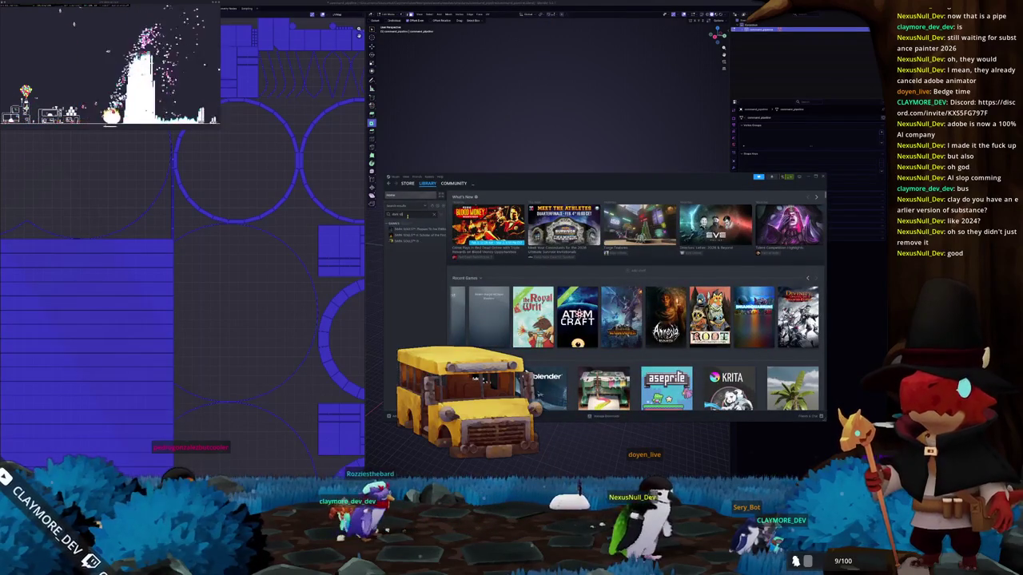
click(426, 230)
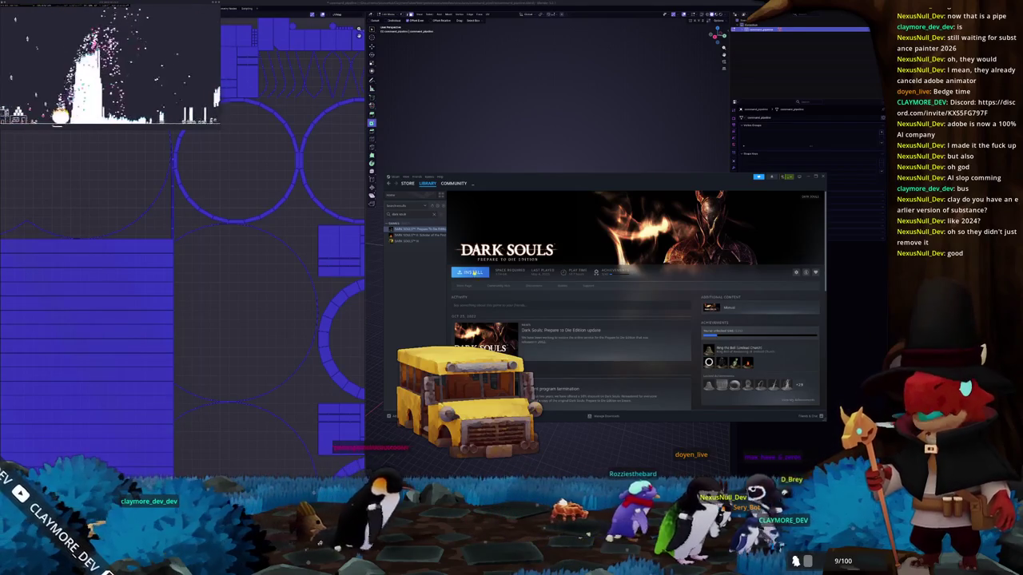
click(471, 274)
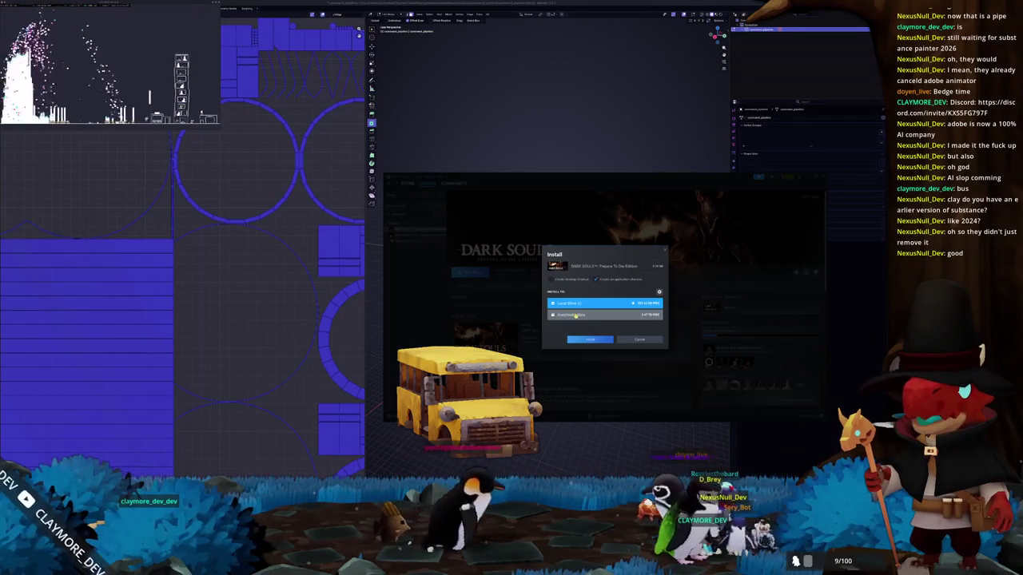
click(639, 341)
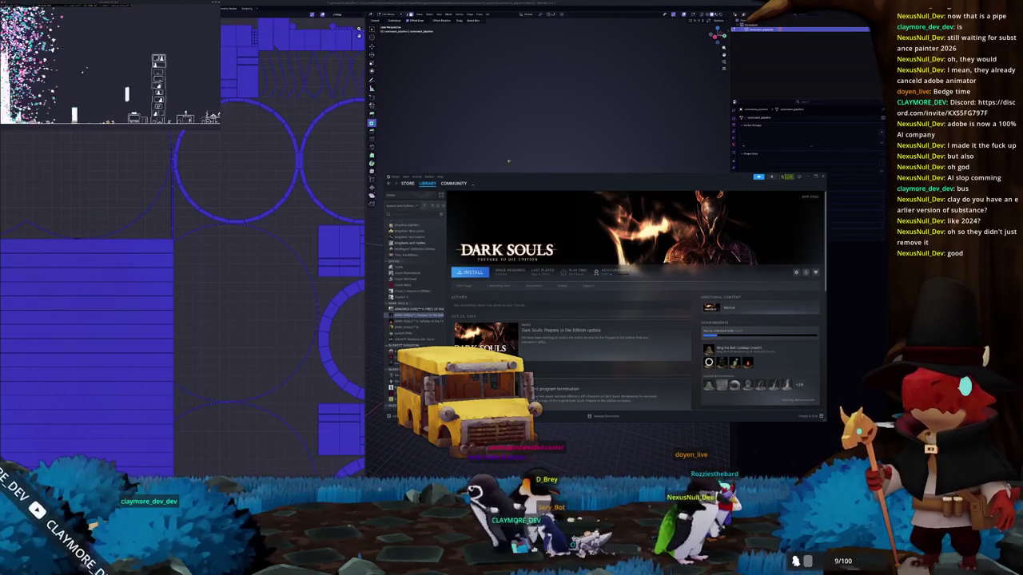
middle_drag(499, 307, 476, 38)
Mark all the pipe's edges as seams, deselect, and switch to X-ray display
key(a)
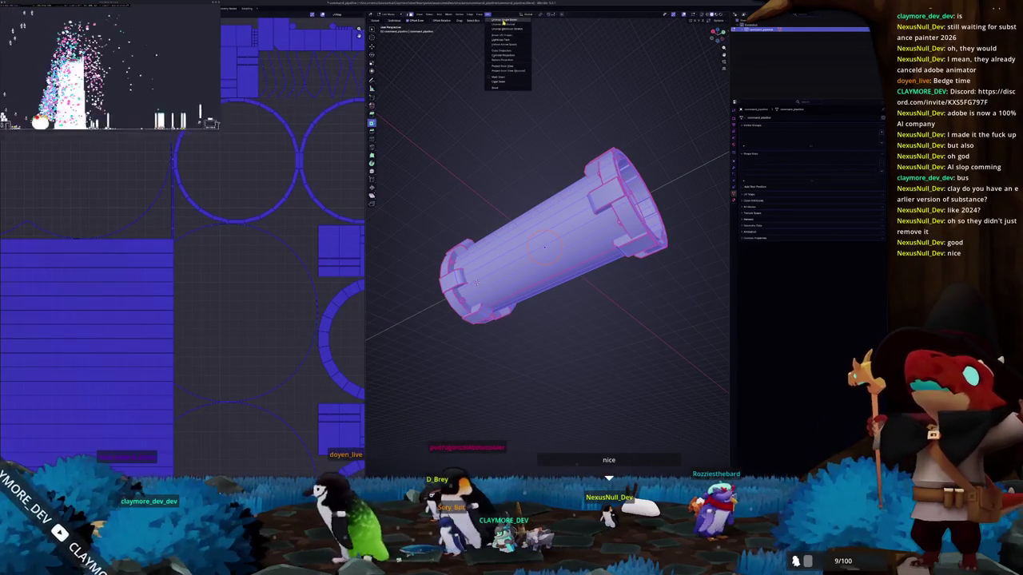
click(501, 77)
key(alt+a)
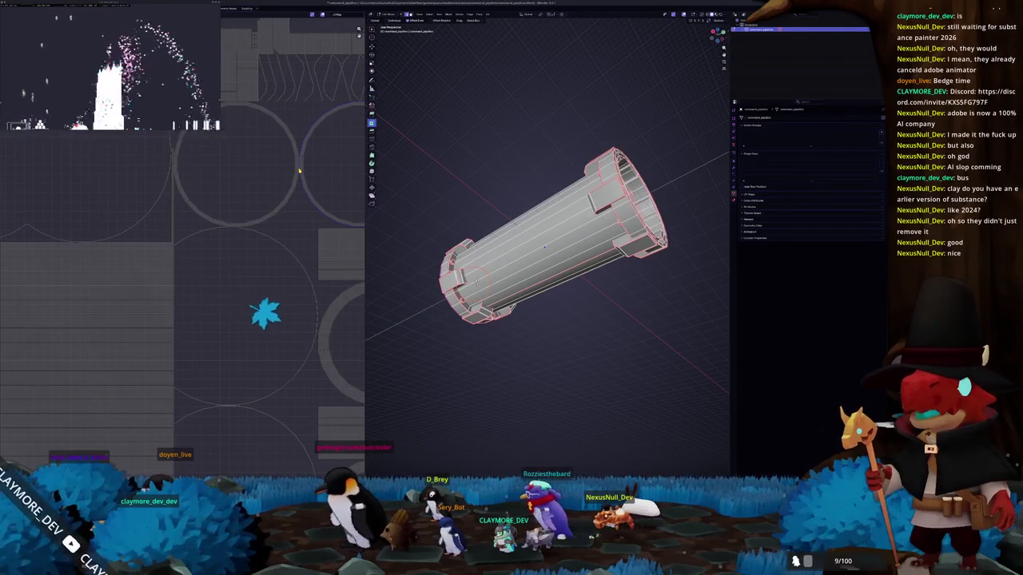
mouse_move(349, 359)
middle_down()
mouse_move(503, 461)
mouse_move(506, 496)
mouse_move(535, 407)
mouse_move(591, 398)
mouse_move(567, 398)
mouse_move(547, 372)
mouse_move(575, 351)
middle_up()
key(alt+z)
key(alt+z)
Rotate the pipe about its Z axis and reselect its mesh
key(r)
key(z)
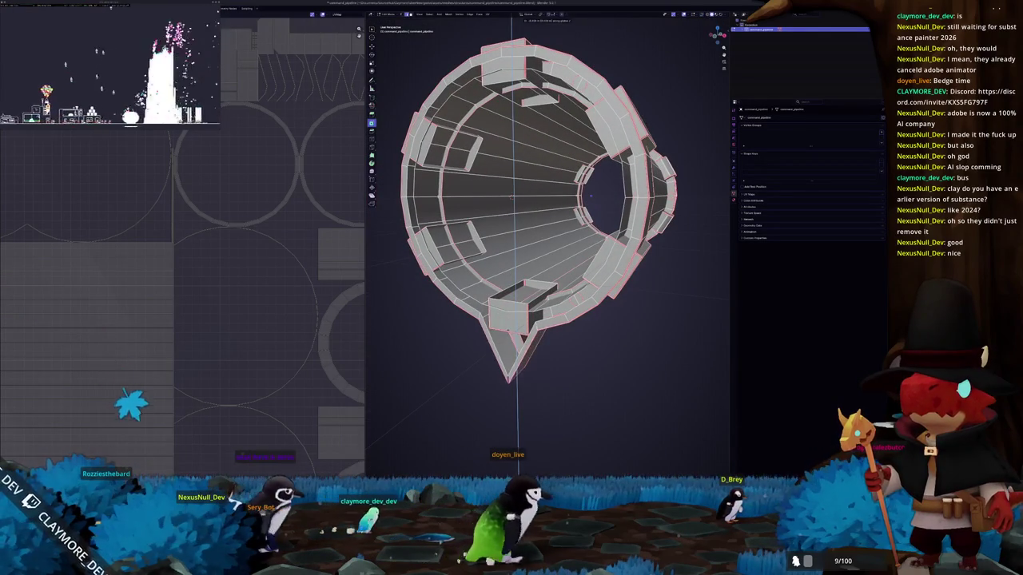
click(589, 195)
mouse_move(590, 195)
middle_down()
mouse_move(599, 185)
mouse_move(581, 214)
middle_up()
key(a)
click(519, 210)
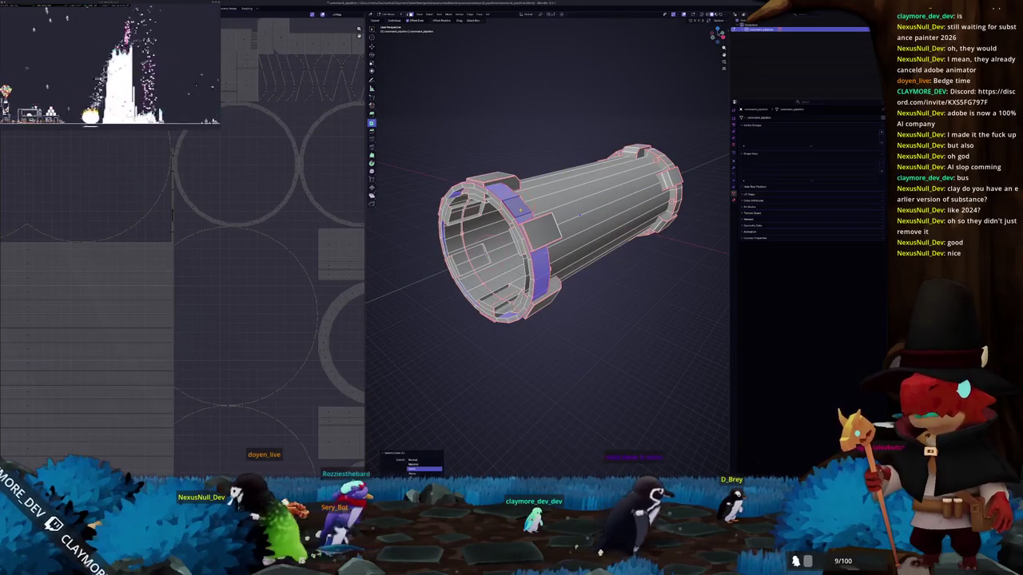
Select the whole pipe and unwrap it into new UV islands
scroll(357, 264, down, 3)
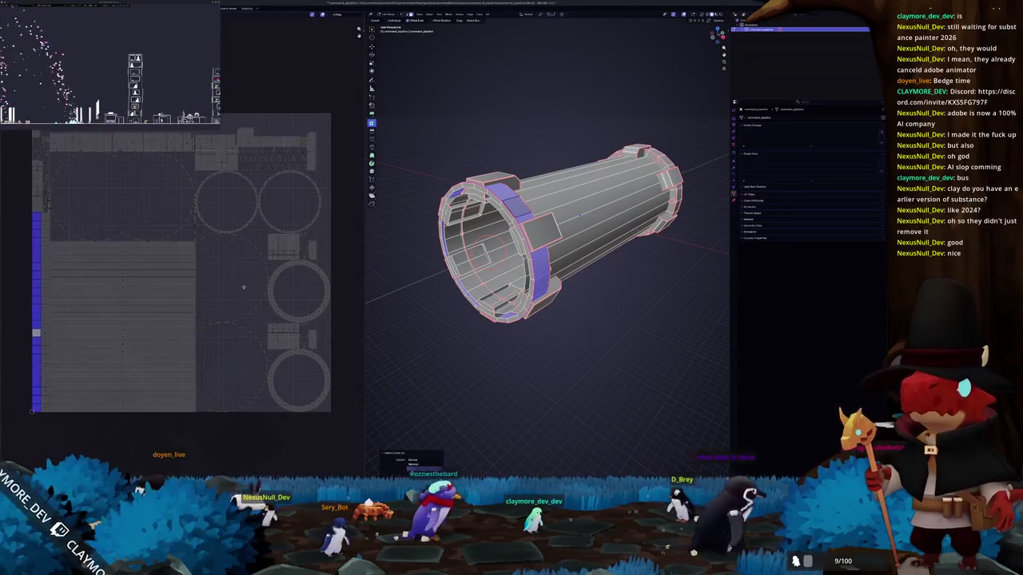
scroll(547, 240, up, 3)
click(504, 246)
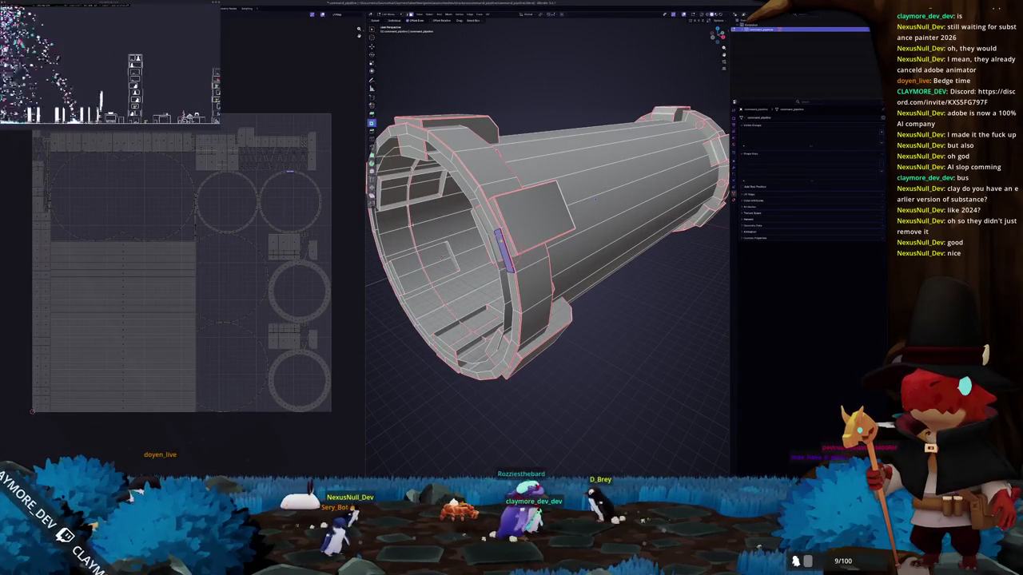
mouse_move(595, 199)
middle_down()
mouse_move(520, 106)
mouse_move(491, 302)
mouse_move(506, 313)
middle_up()
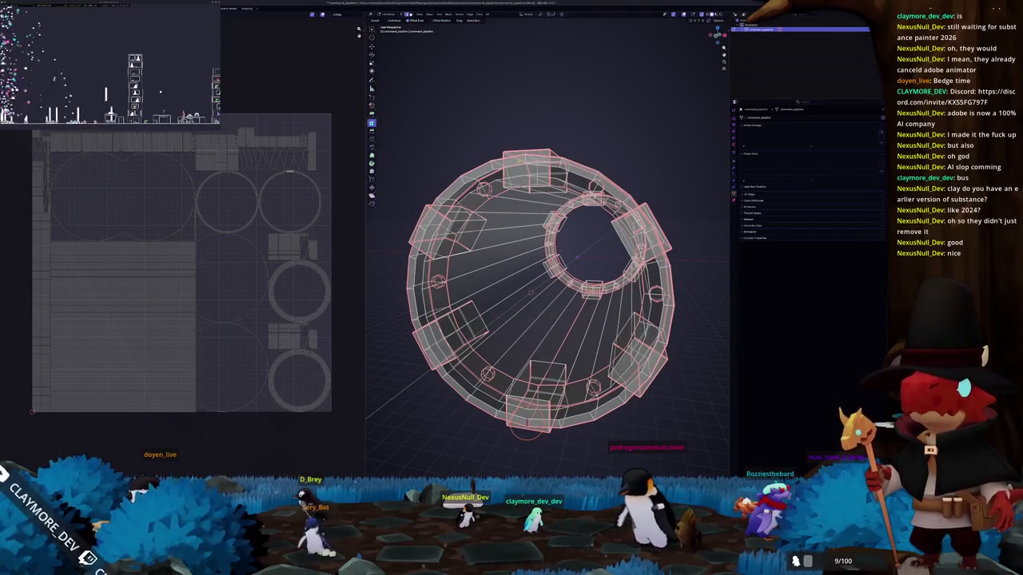
middle_drag(524, 160, 520, 190)
key(ctrl+e)
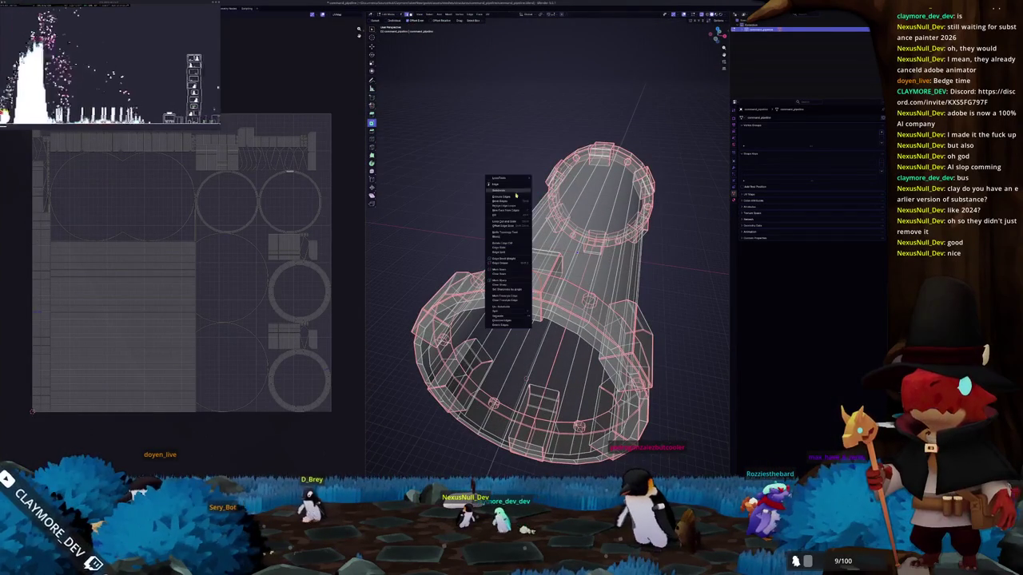
middle_drag(508, 268, 474, 254)
key(a)
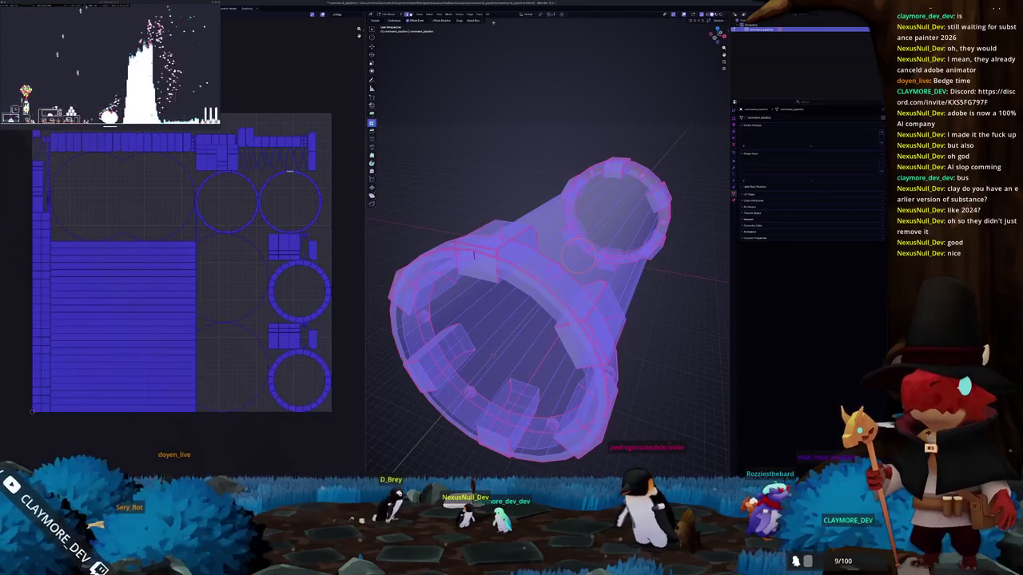
click(496, 22)
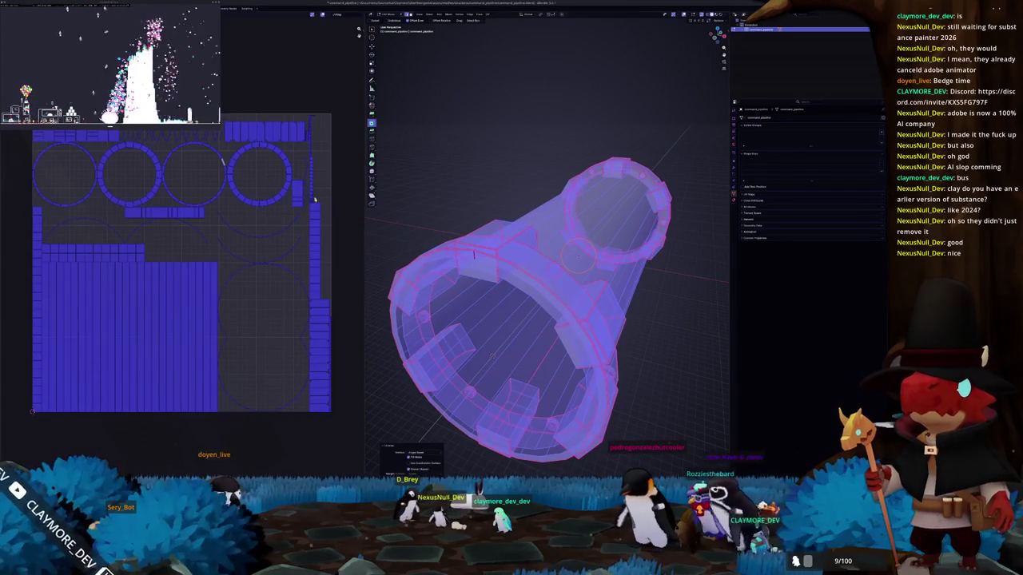
Select one linked ring, move it upward, turn off X-ray, and leave edit mode
click(262, 205)
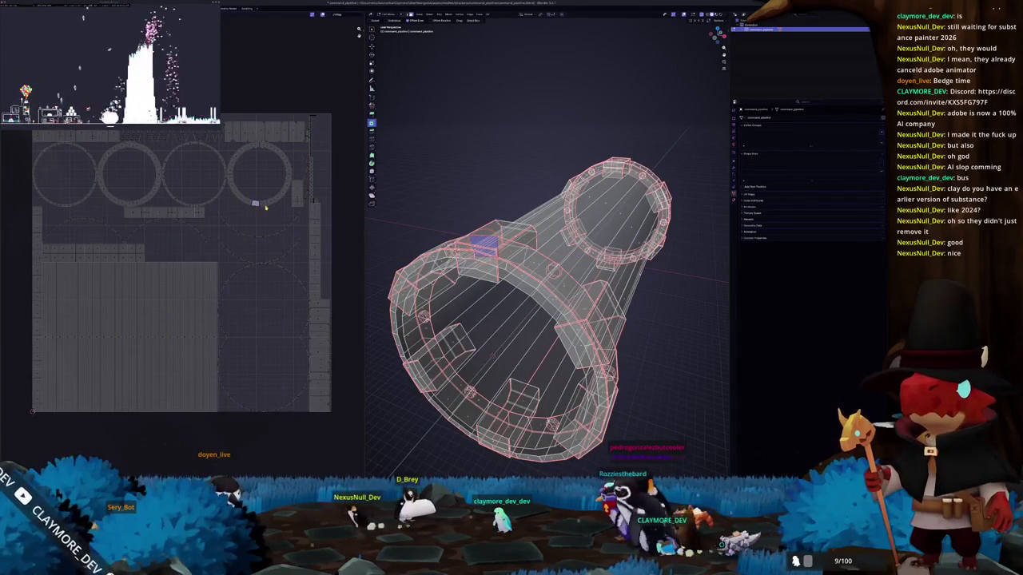
key(l)
mouse_move(543, 304)
middle_down()
mouse_move(575, 312)
mouse_move(551, 336)
mouse_move(559, 320)
middle_up()
key(g)
click(496, 96)
middle_drag(543, 240, 559, 264)
key(alt+z)
mouse_move(542, 341)
middle_down()
mouse_move(640, 305)
mouse_move(601, 294)
middle_up()
key(Tab)
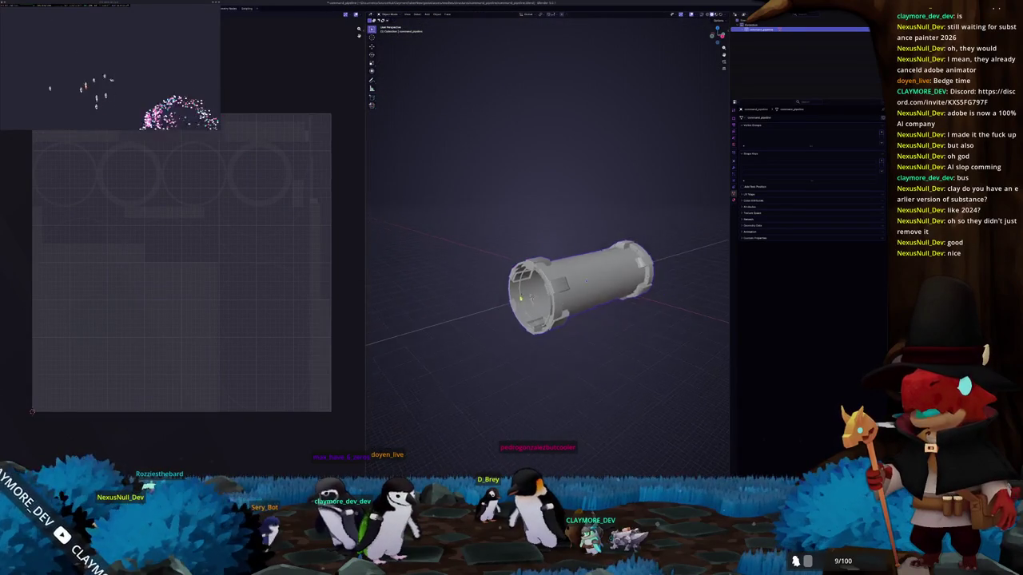
Re-enter edit mode on the cylinder and clear its selection
key(Tab)
key(a)
scroll(275, 274, up, 2)
scroll(243, 350, down, 1)
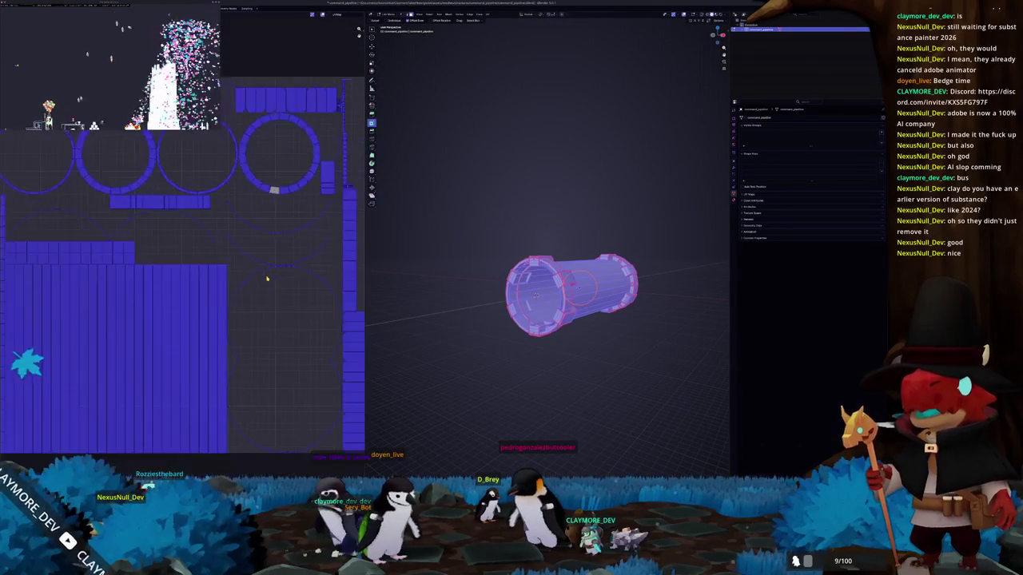
key(alt+a)
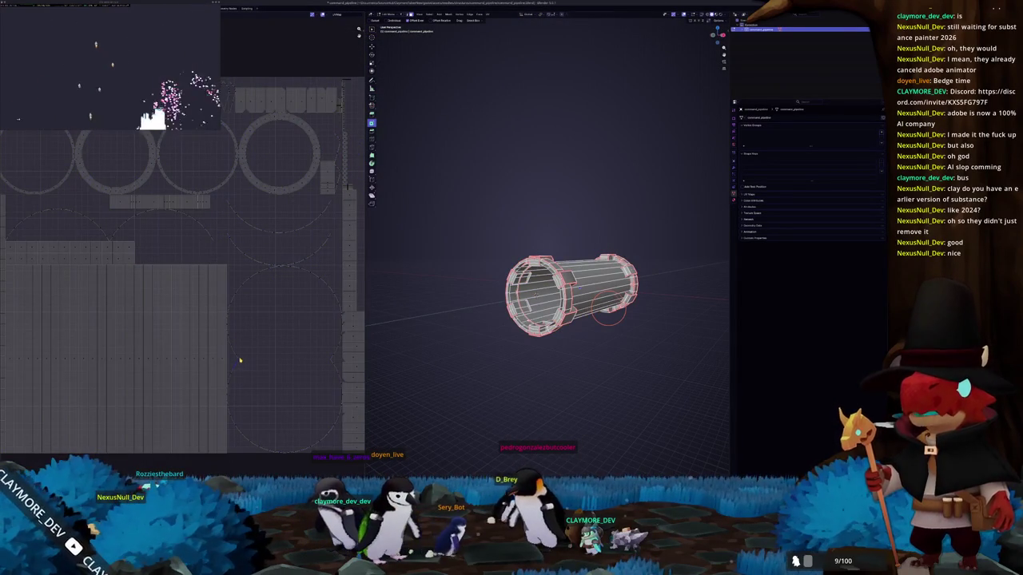
Zoom to an end-on view of the cylinder and select all its geometry
scroll(240, 361, up, 2)
scroll(218, 281, up, 2)
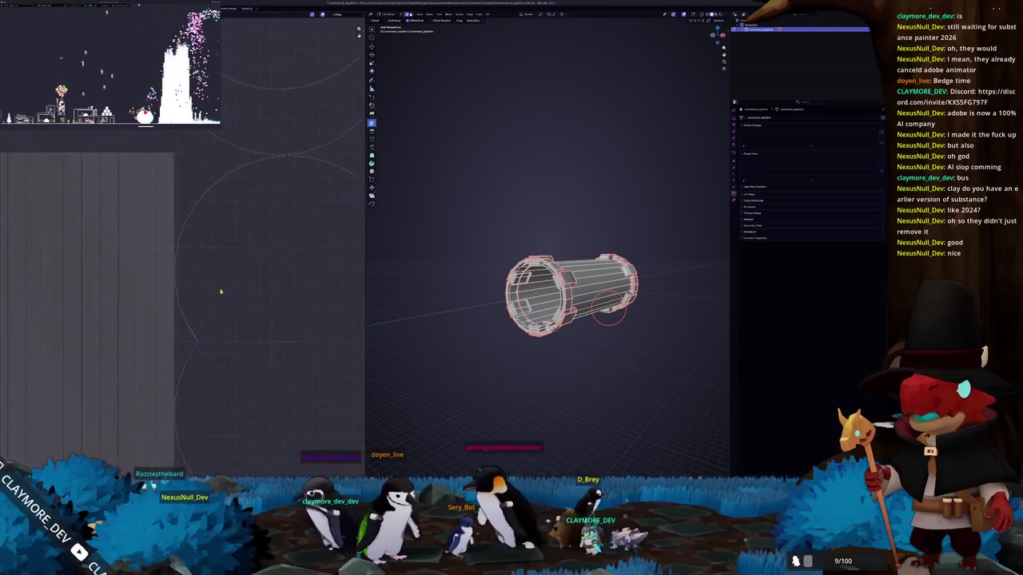
scroll(219, 342, up, 1)
scroll(221, 399, up, 2)
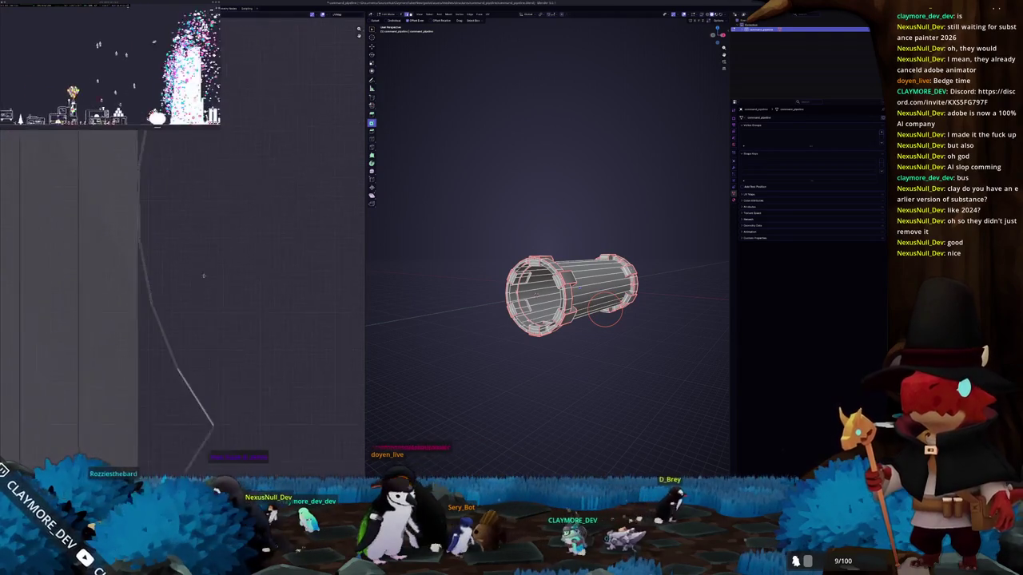
scroll(224, 376, up, 1)
scroll(235, 343, up, 1)
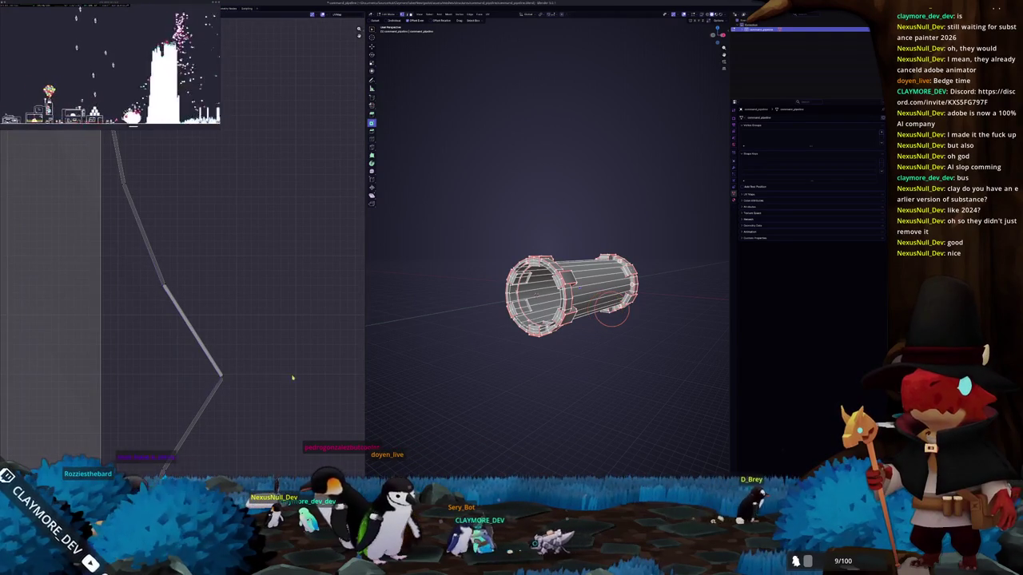
mouse_move(560, 360)
middle_down()
mouse_move(455, 366)
mouse_move(512, 264)
mouse_move(524, 171)
mouse_move(545, 194)
middle_up()
scroll(412, 342, up, 2)
scroll(523, 171, up, 2)
scroll(534, 182, up, 2)
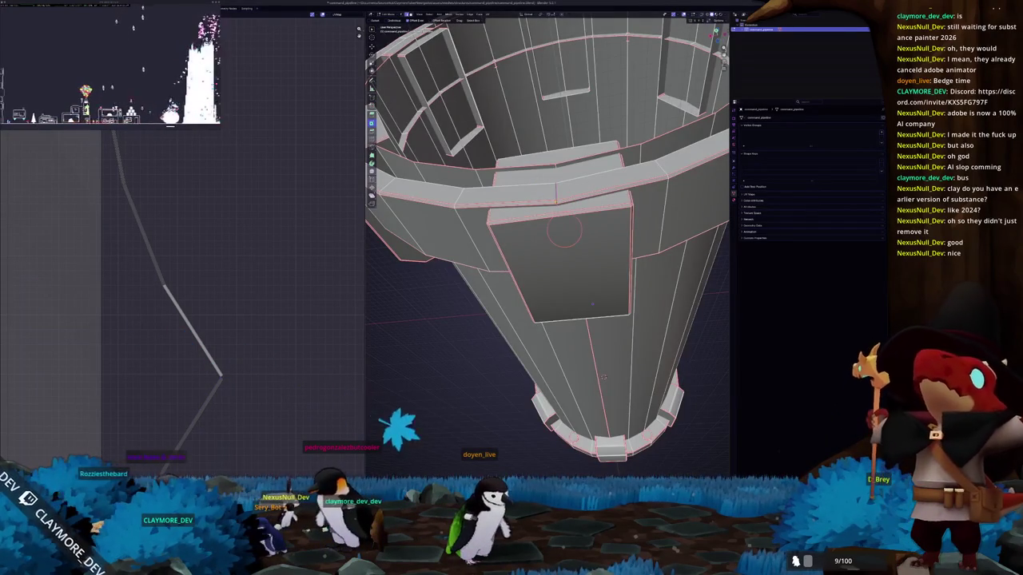
key(a)
scroll(593, 304, down, 4)
click(487, 18)
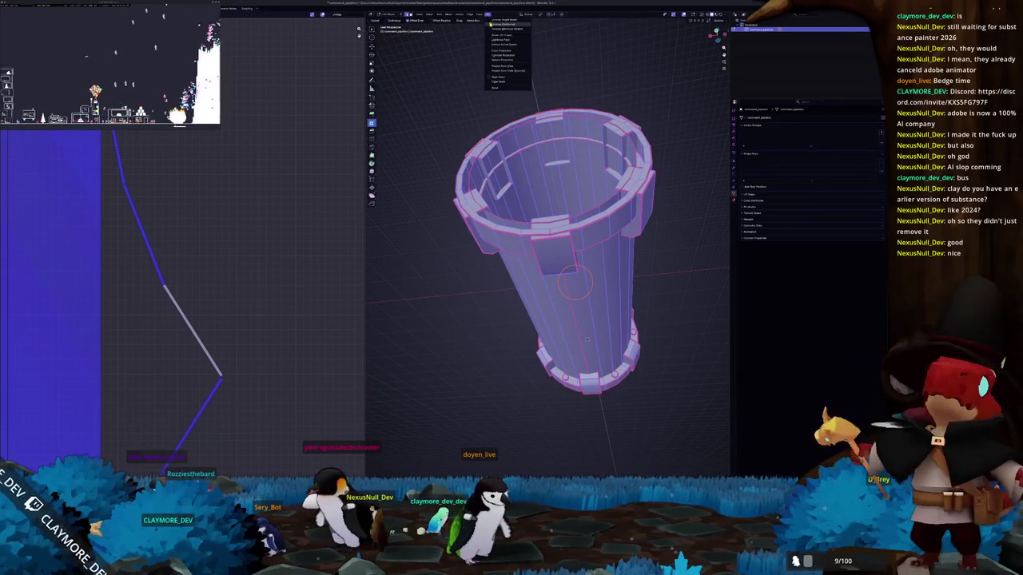
Re-unwrap the whole cylinder, show the UV packing add-on options, then leave edit mode
click(500, 29)
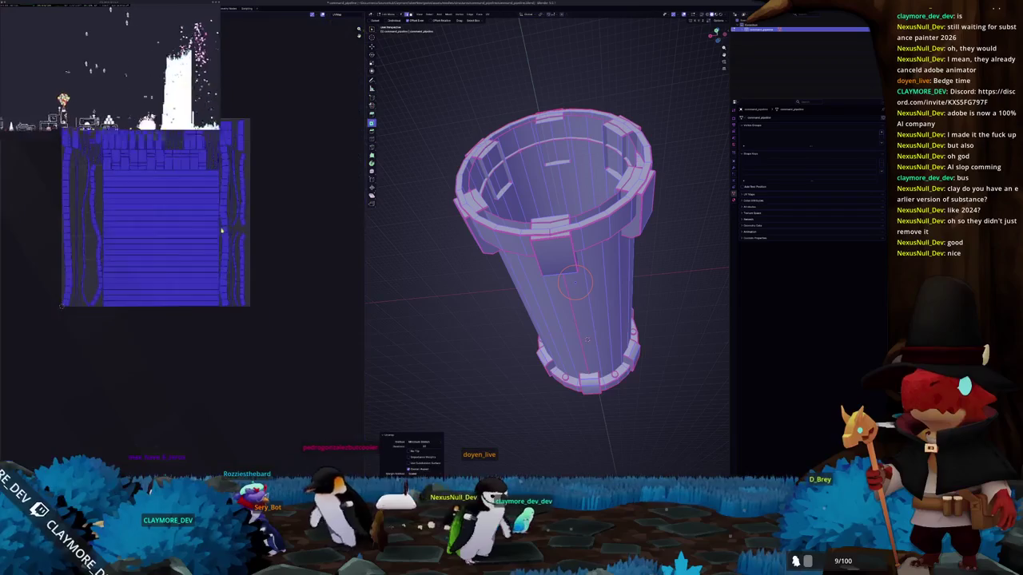
scroll(247, 243, up, 2)
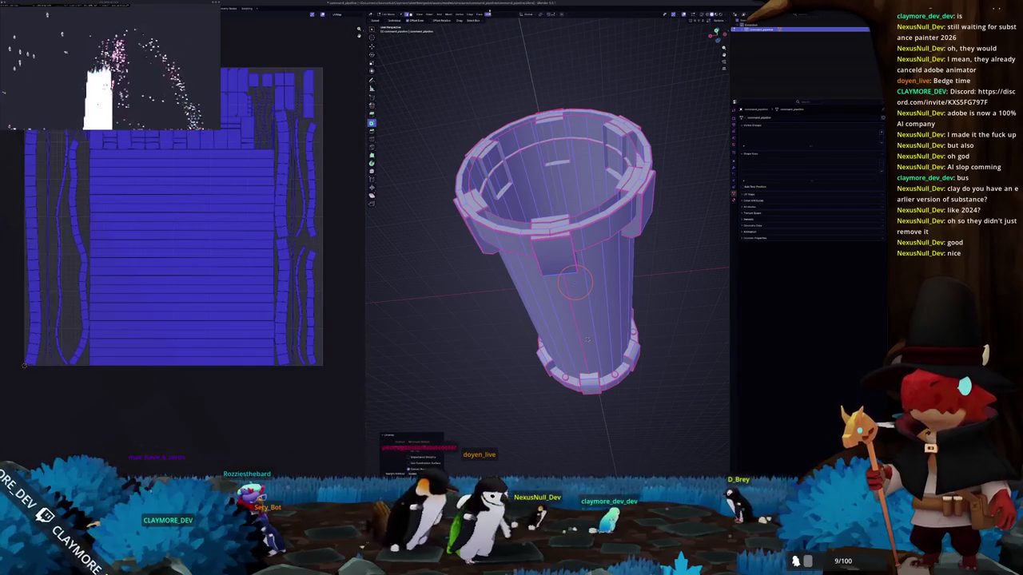
click(488, 15)
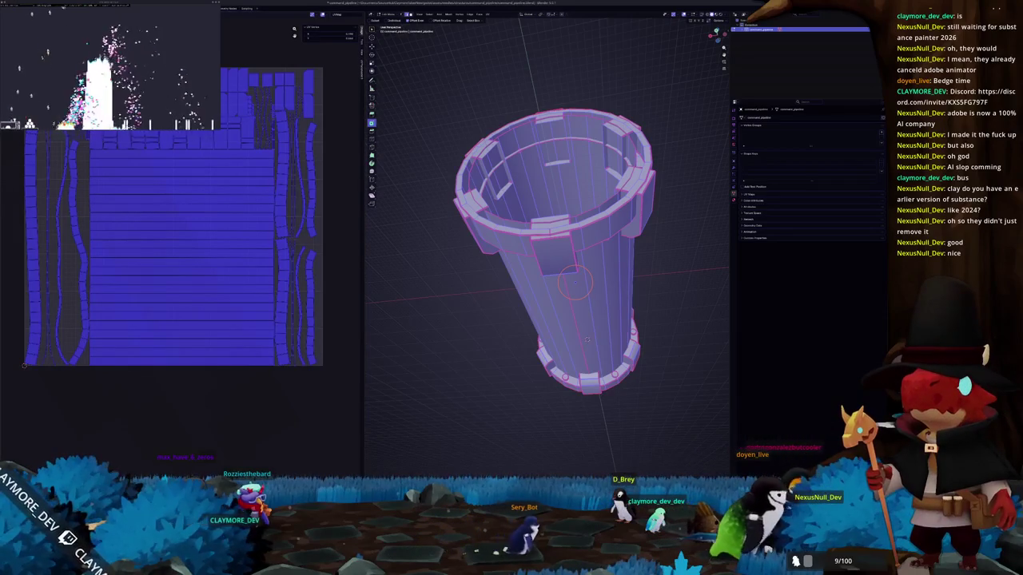
click(362, 70)
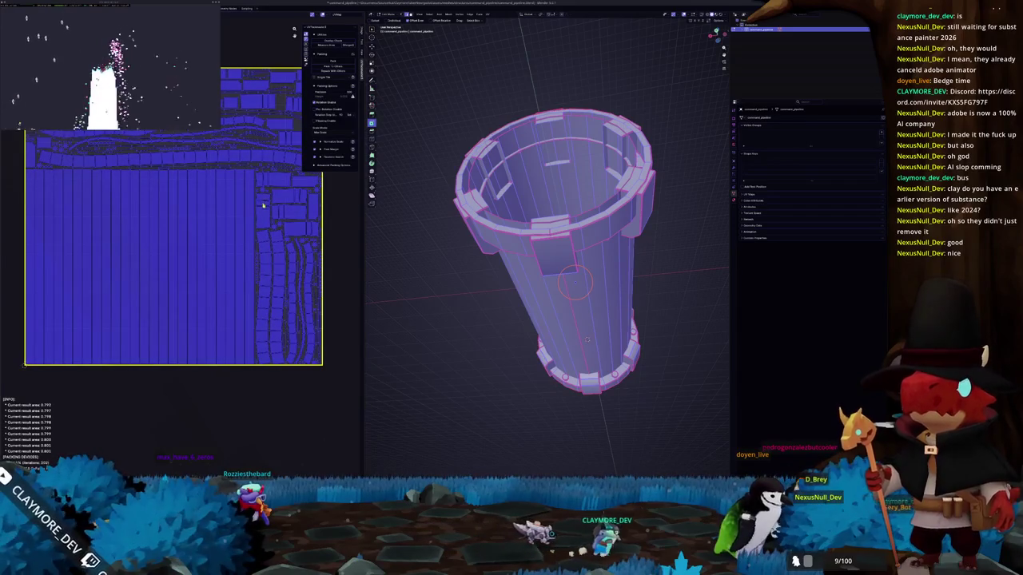
key(Tab)
middle_drag(402, 243, 407, 336)
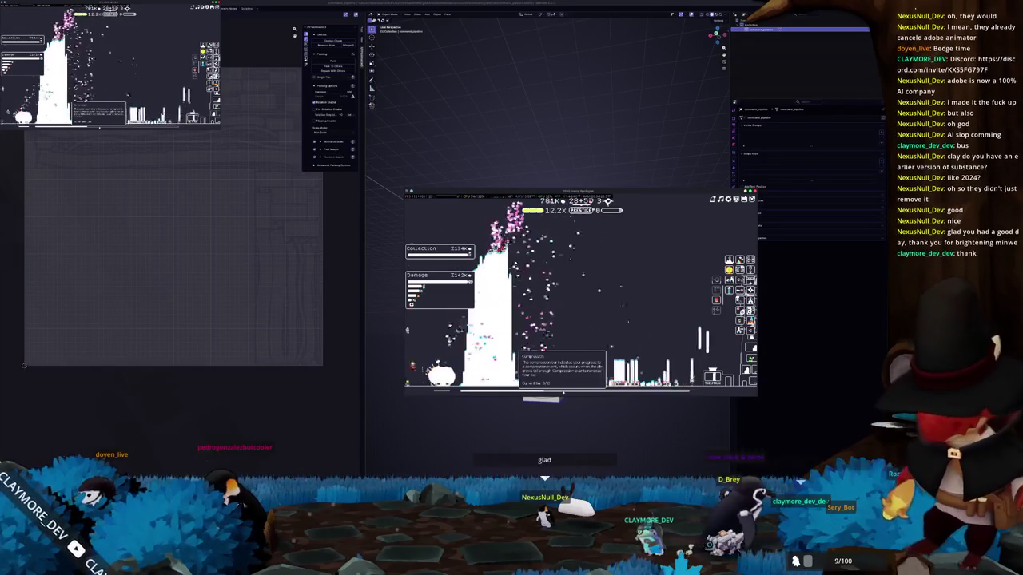
Pan the game scene, buy the Ultra Boost upgrade, and close the GUN V. ROCK list
drag(440, 352, 550, 352)
drag(488, 353, 565, 353)
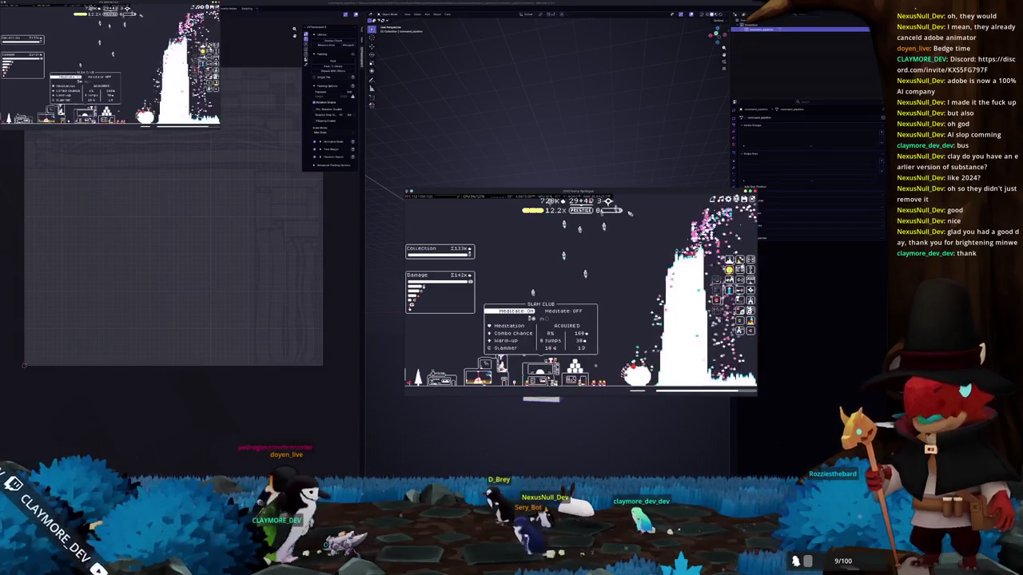
drag(532, 318, 615, 318)
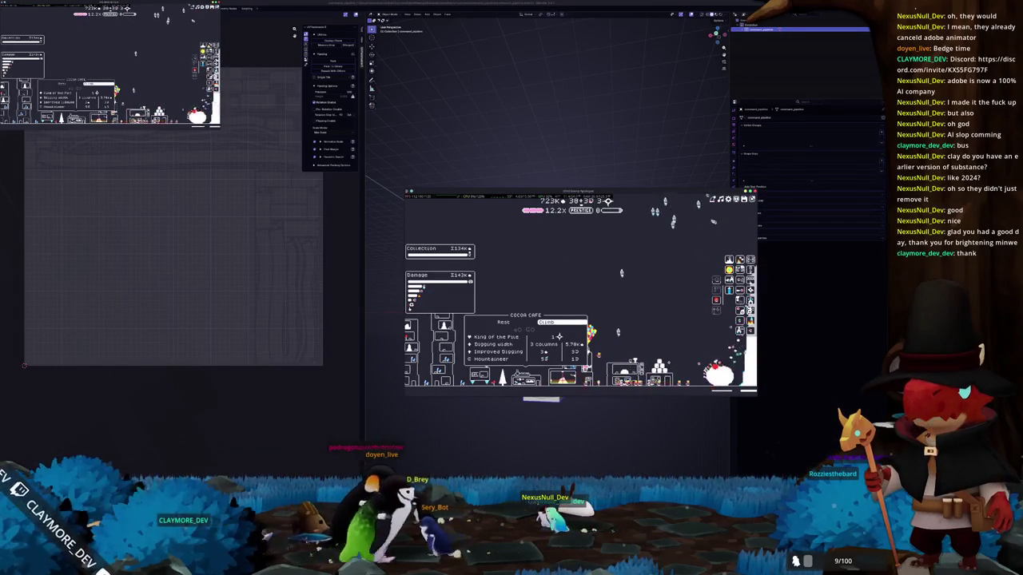
mouse_move(449, 376)
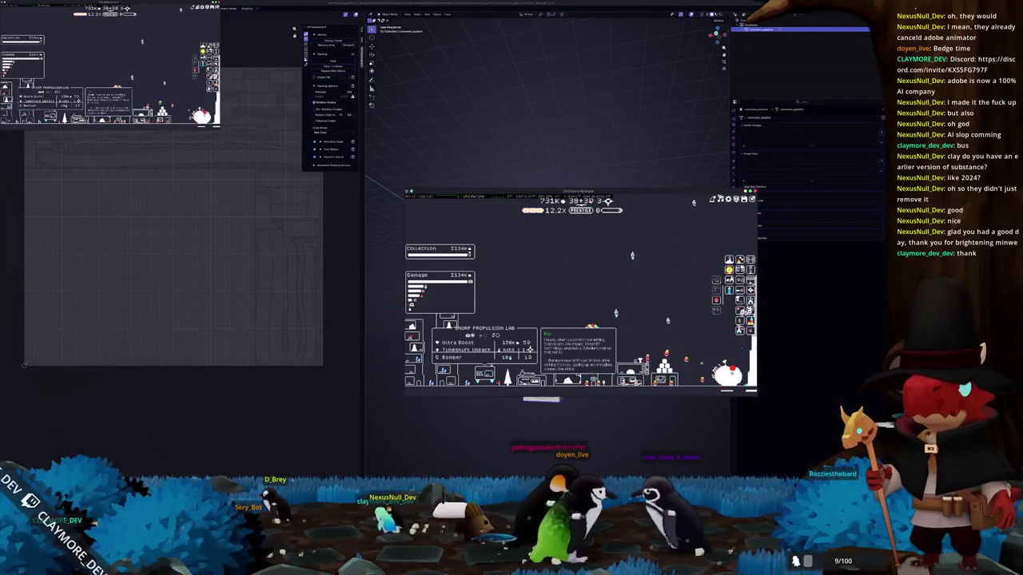
click(529, 349)
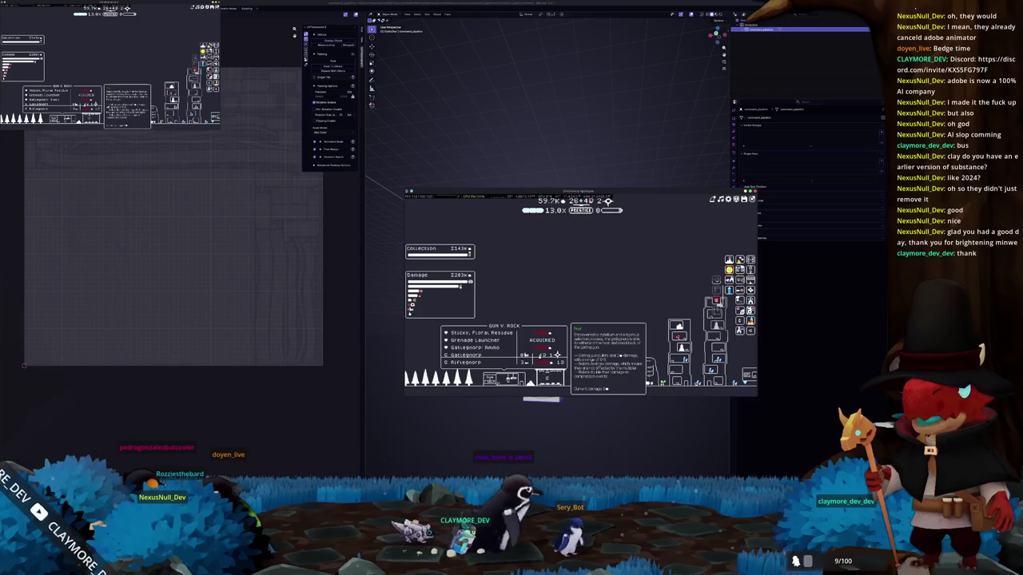
click(587, 337)
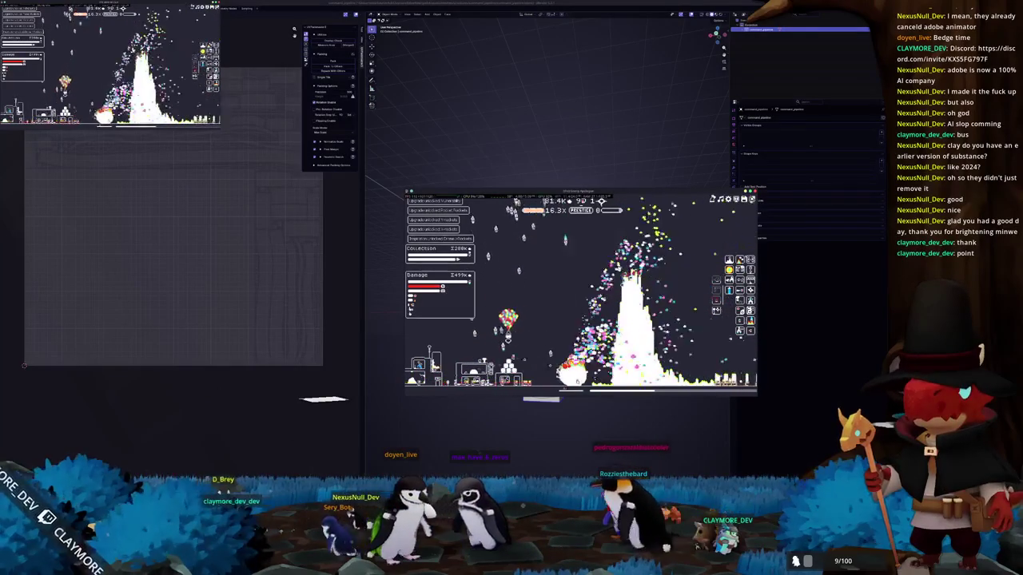
Check the Shard Stash, Express, VX1-08 and Robotics building popups, closing each in turn
click(674, 359)
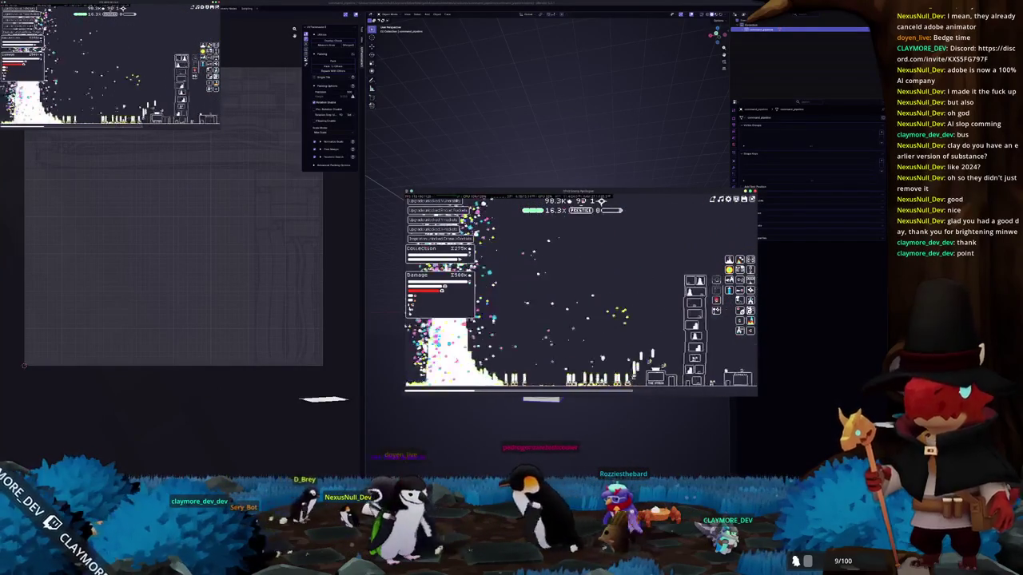
click(577, 357)
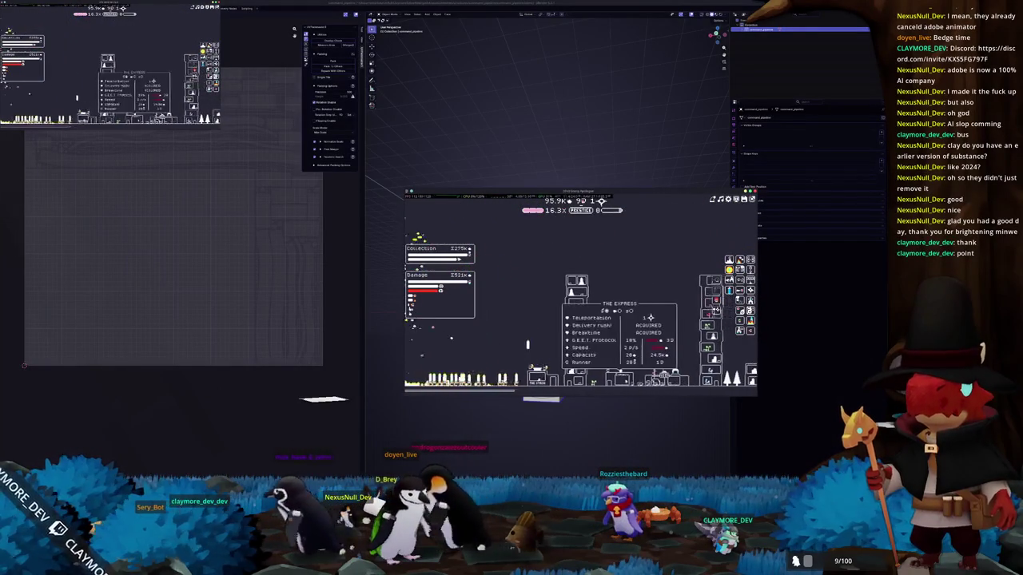
drag(533, 357, 424, 347)
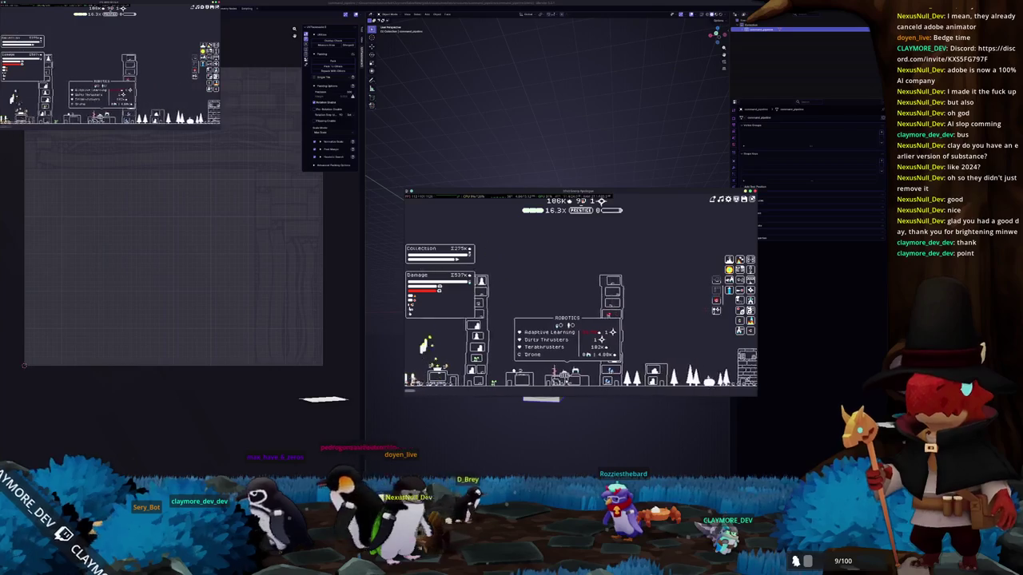
click(707, 372)
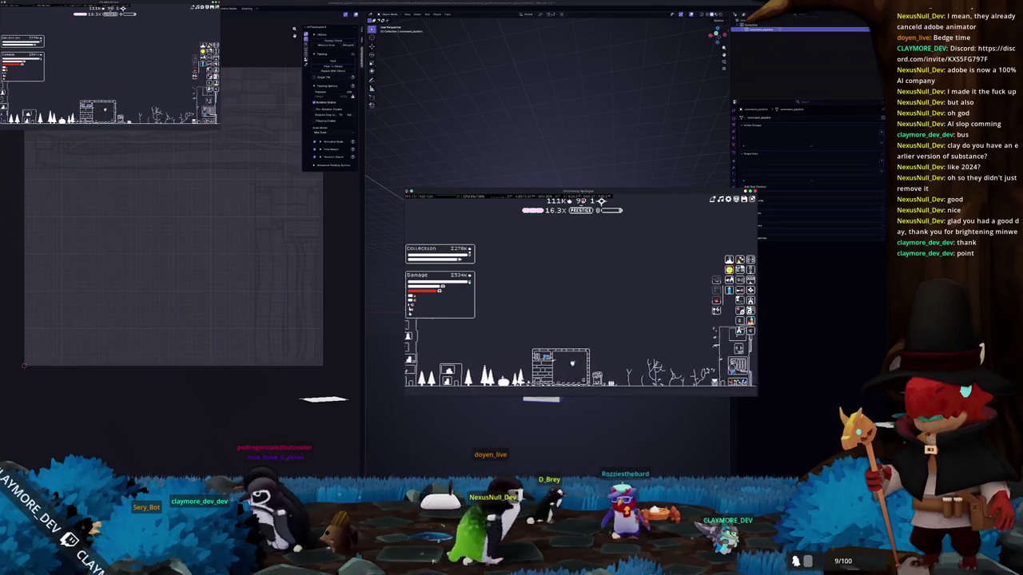
click(585, 364)
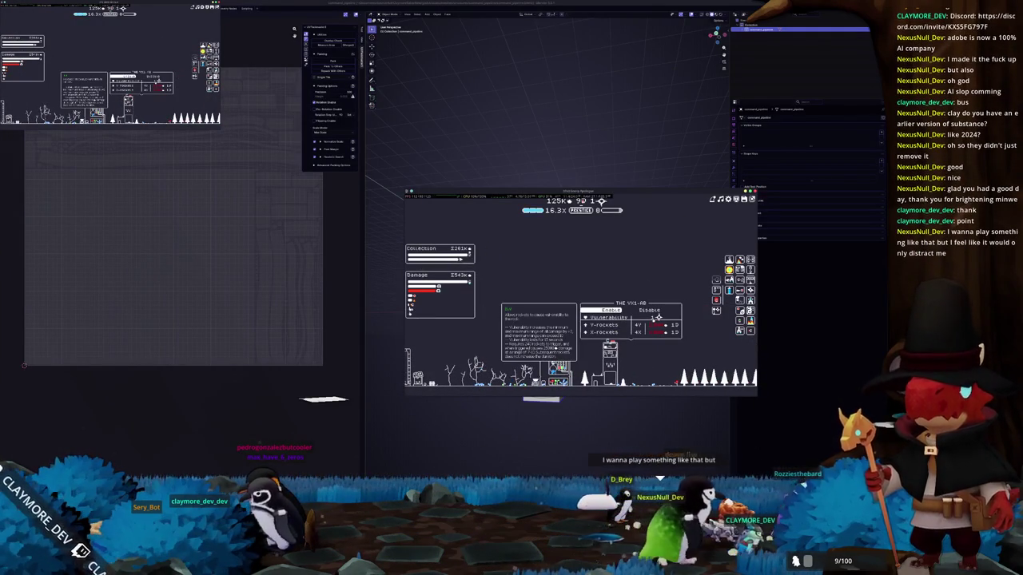
click(624, 290)
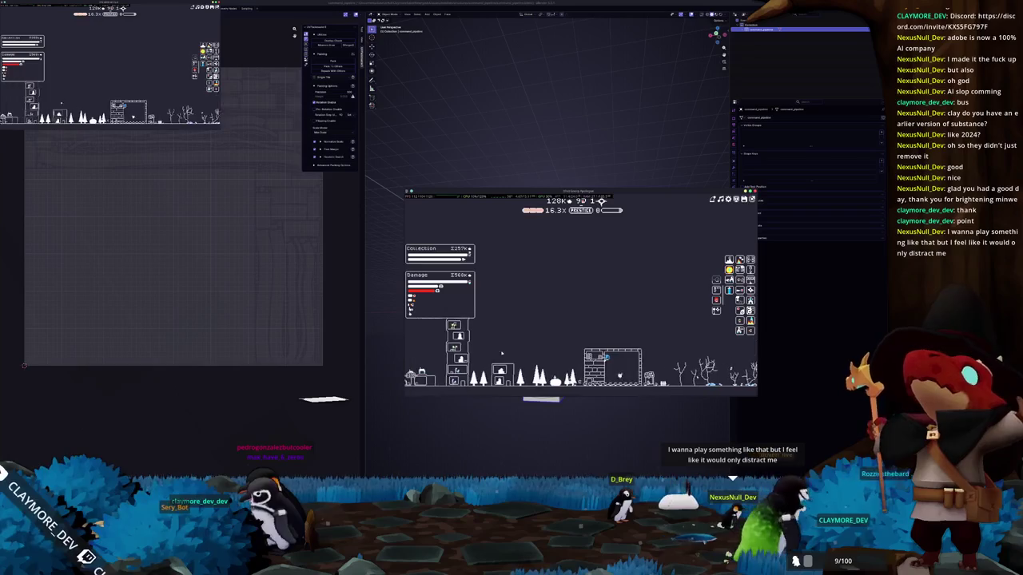
click(605, 372)
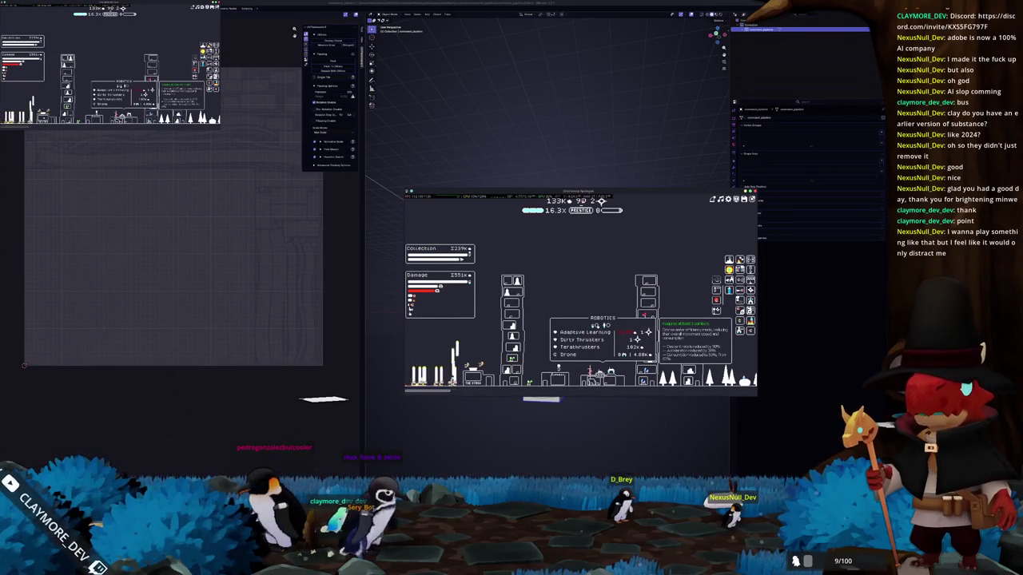
click(628, 375)
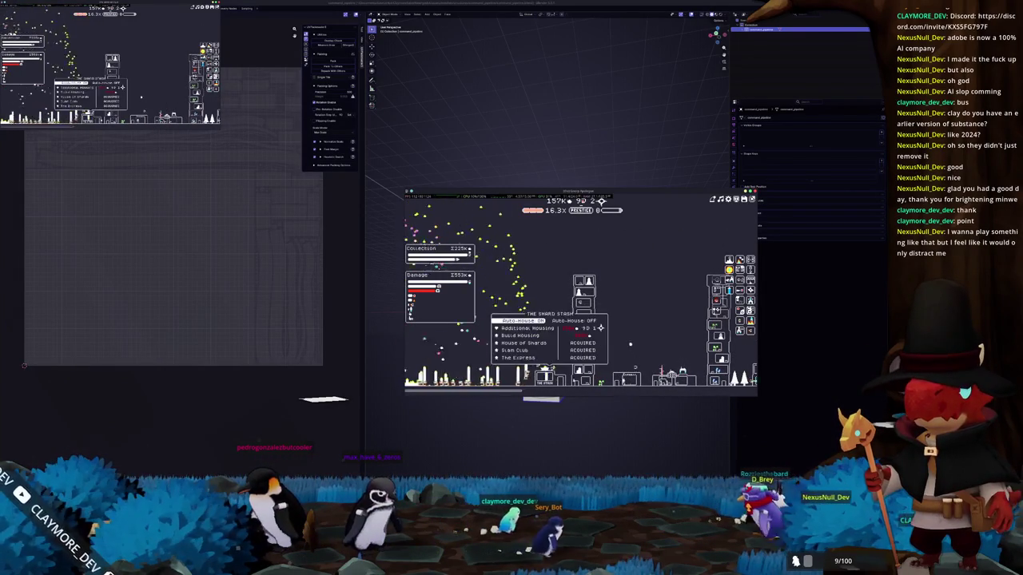
click(540, 355)
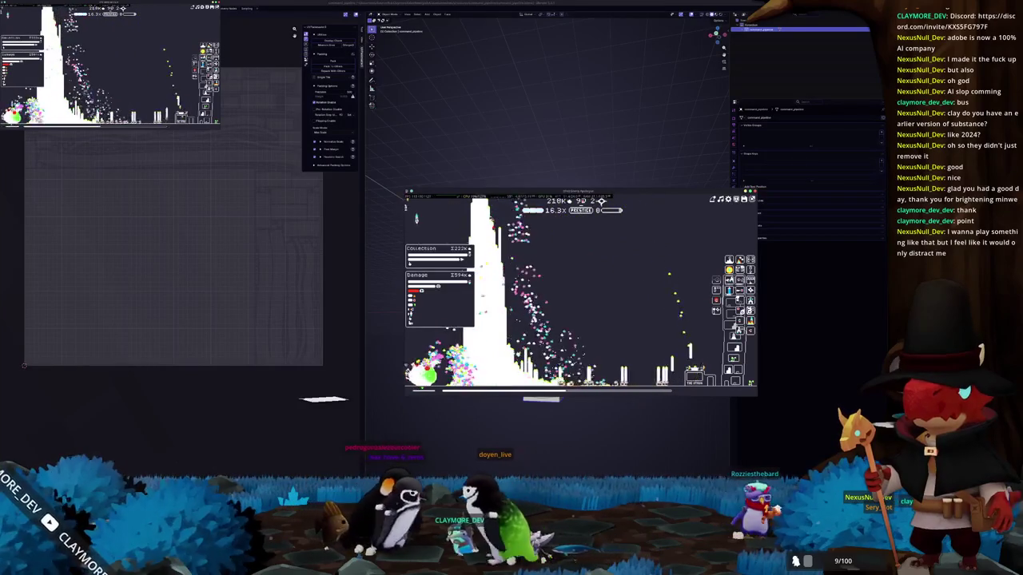
mouse_move(541, 377)
middle_down()
mouse_move(496, 363)
mouse_move(519, 352)
middle_up()
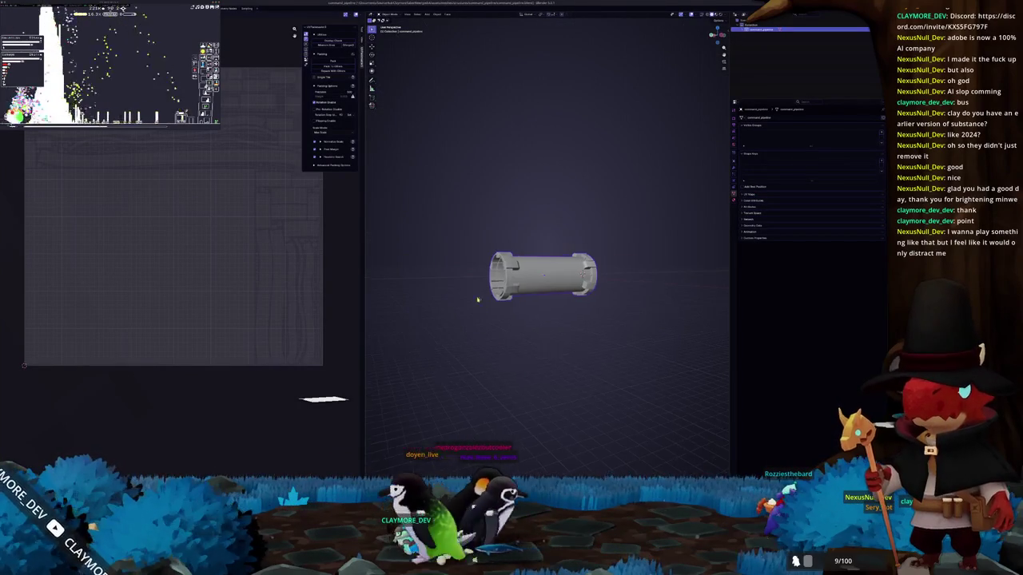
Bring Blender back in front of the game window and select the cylinder model
key(alt+Tab)
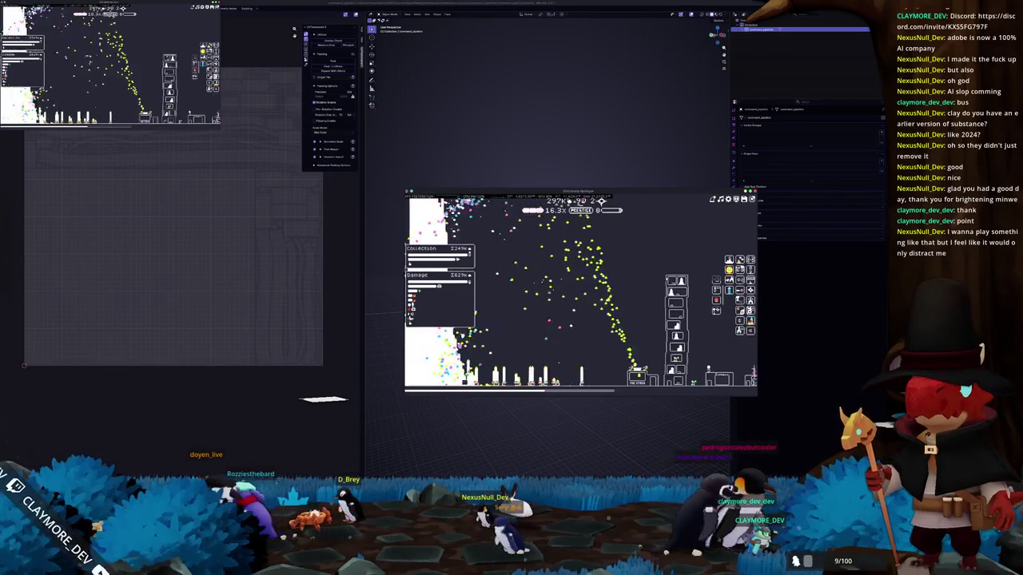
key(alt+Tab)
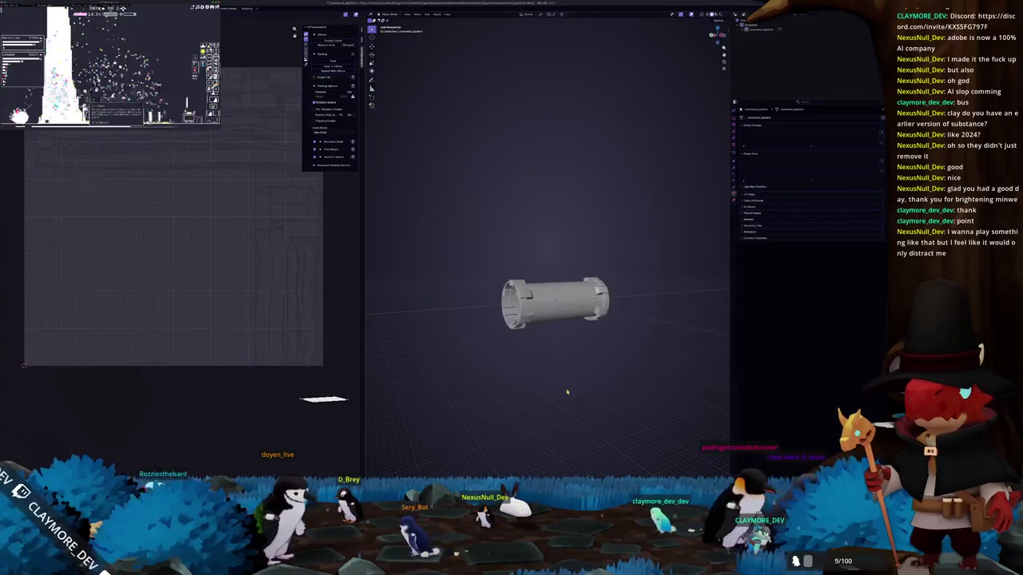
click(540, 319)
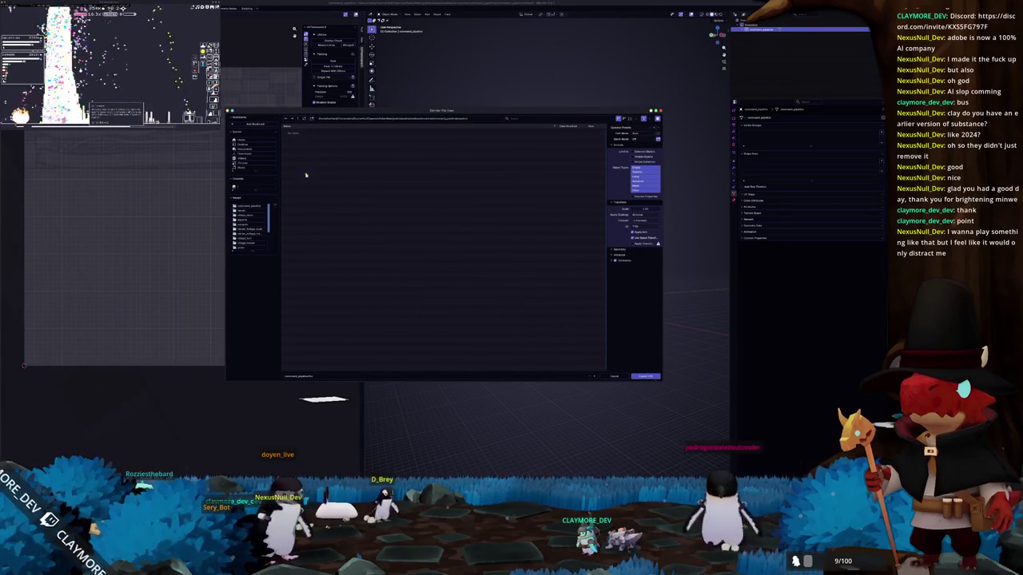
Export the cylinder with the Geometry export options expanded
click(618, 256)
click(617, 257)
click(617, 258)
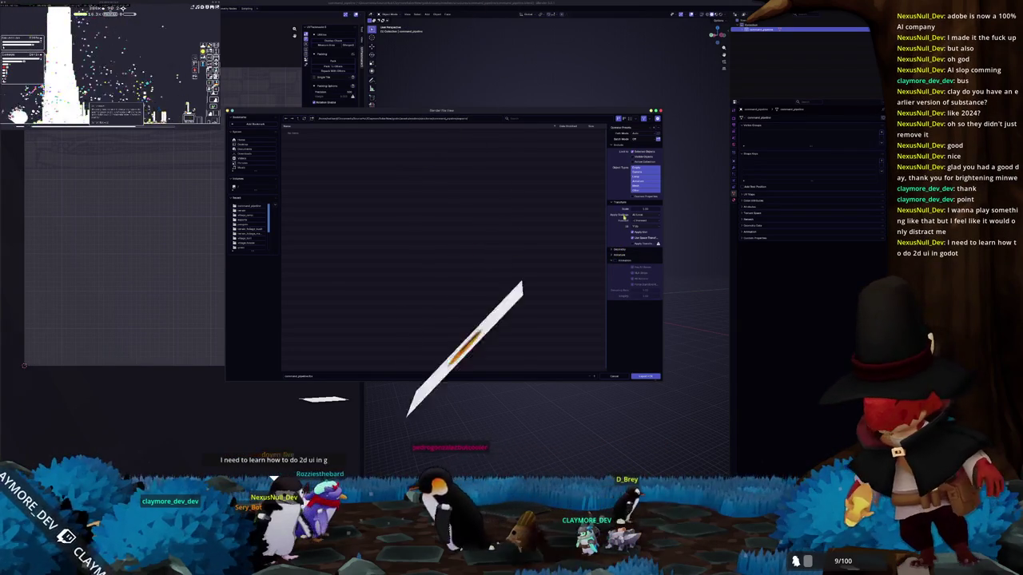
click(617, 251)
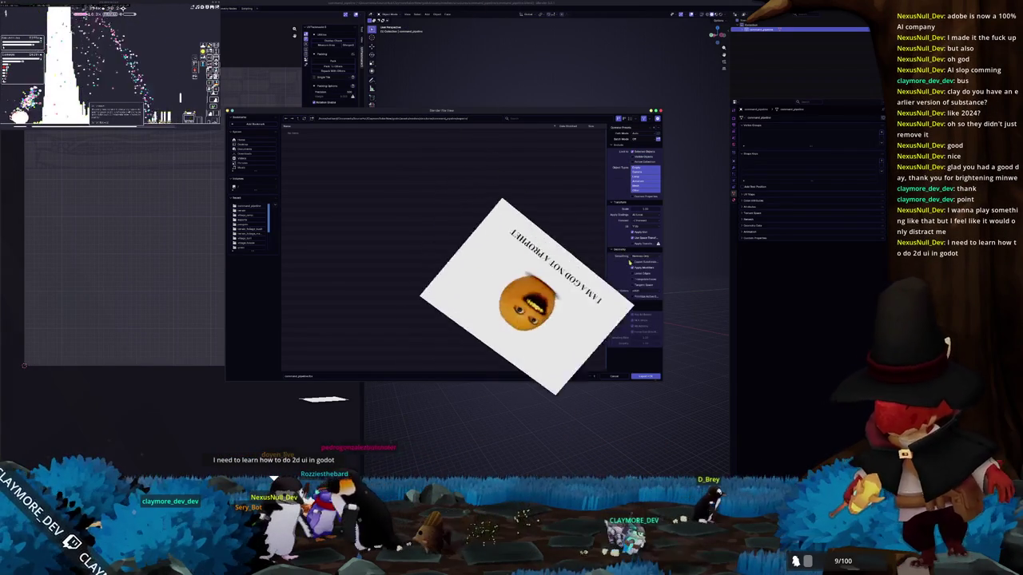
click(645, 376)
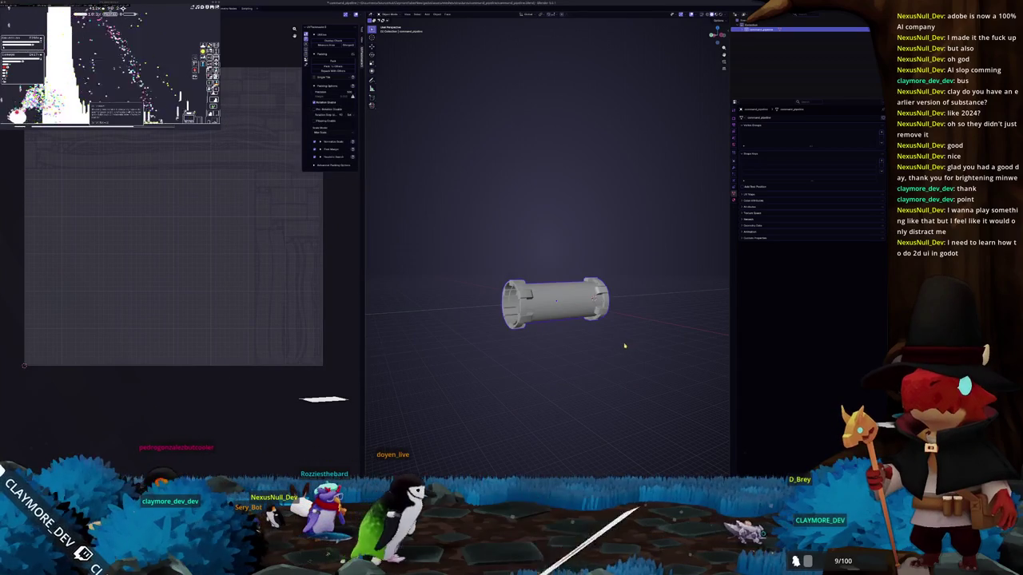
Apply All Transforms to the cylinder with Ctrl+A
scroll(430, 207, up, 2)
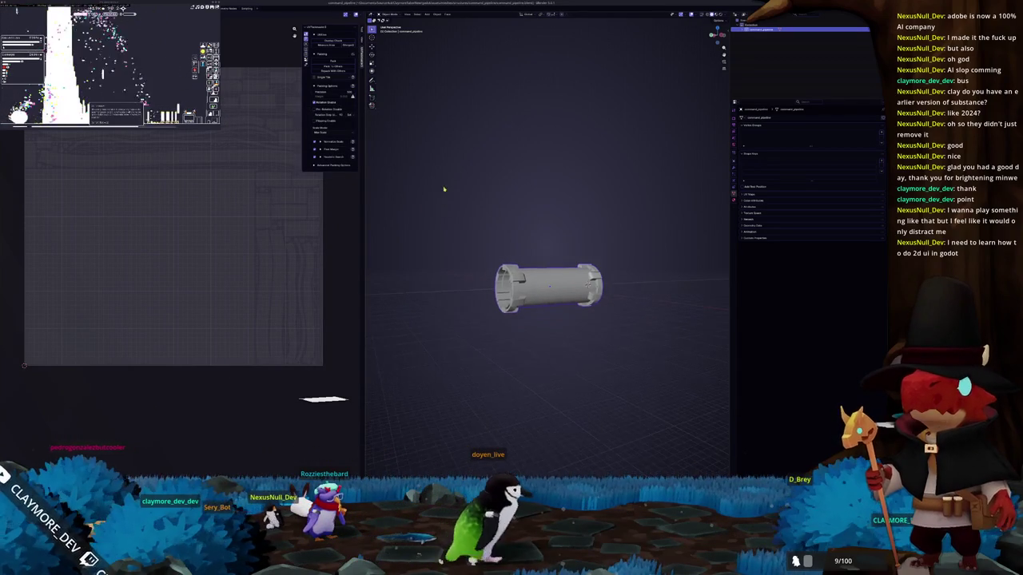
key(ctrl+a)
click(446, 190)
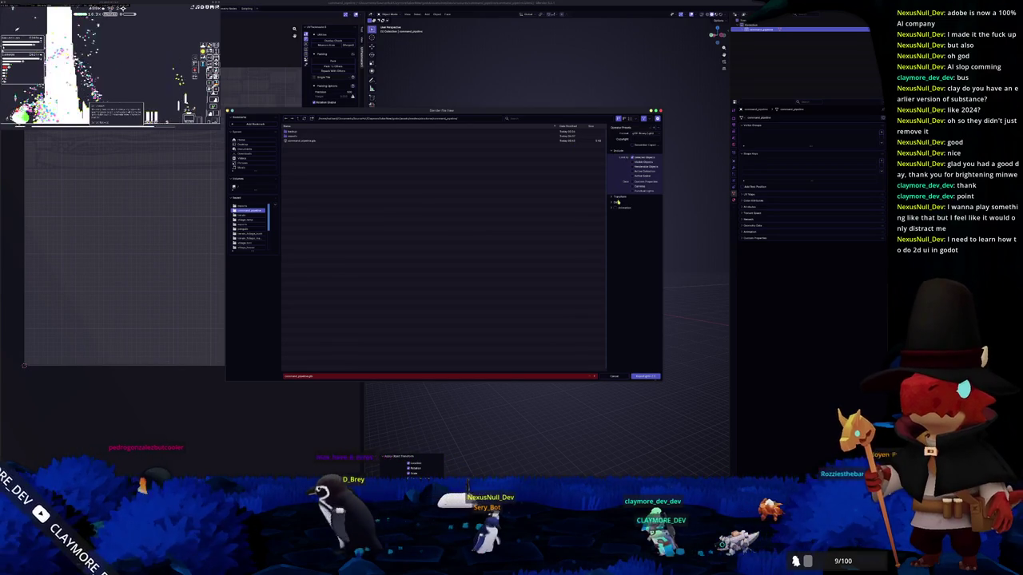
Re-export the cylinder as .glb with the Data options expanded, then view it in Godot
click(617, 202)
click(620, 221)
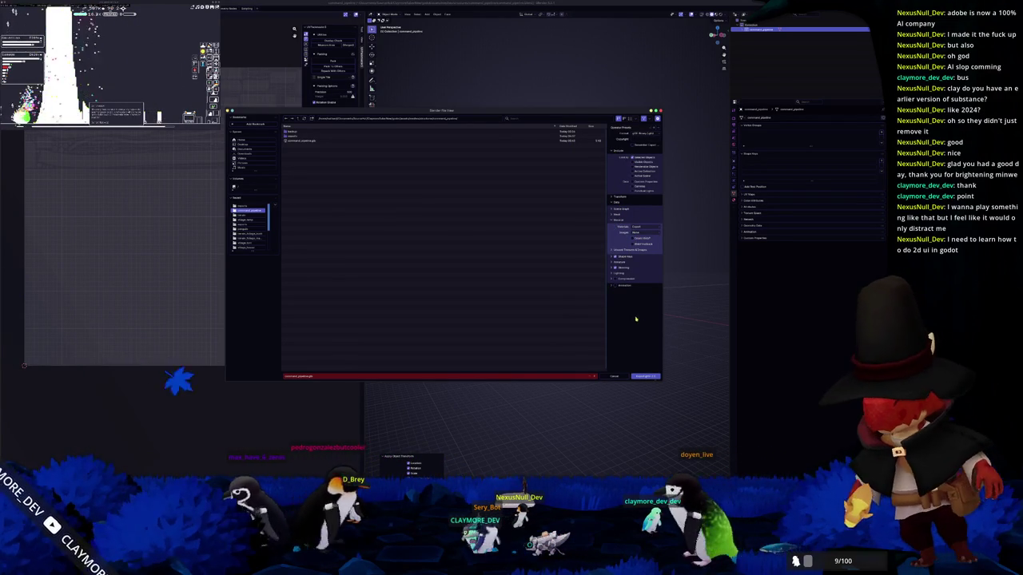
click(651, 377)
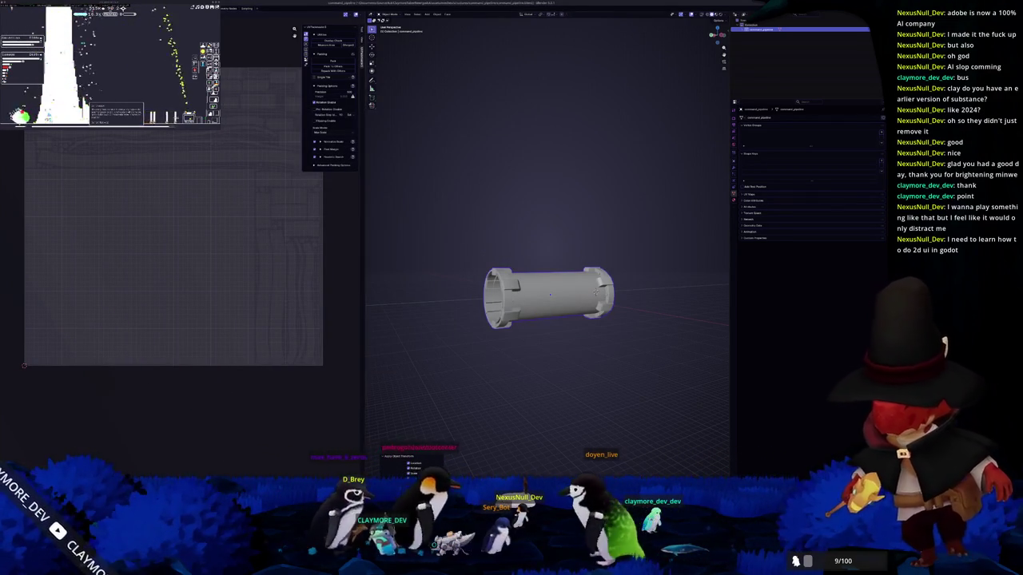
key(alt+Tab)
right_drag(527, 263, 512, 240)
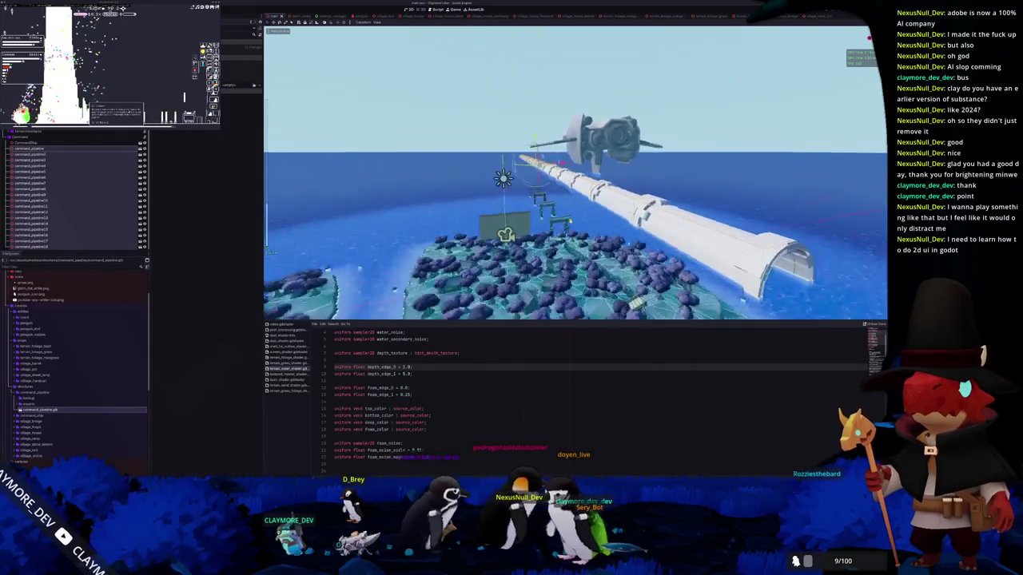
Fly around the Godot island to inspect the pipe chain, then bring up Substance Painter
right_drag(576, 200, 543, 184)
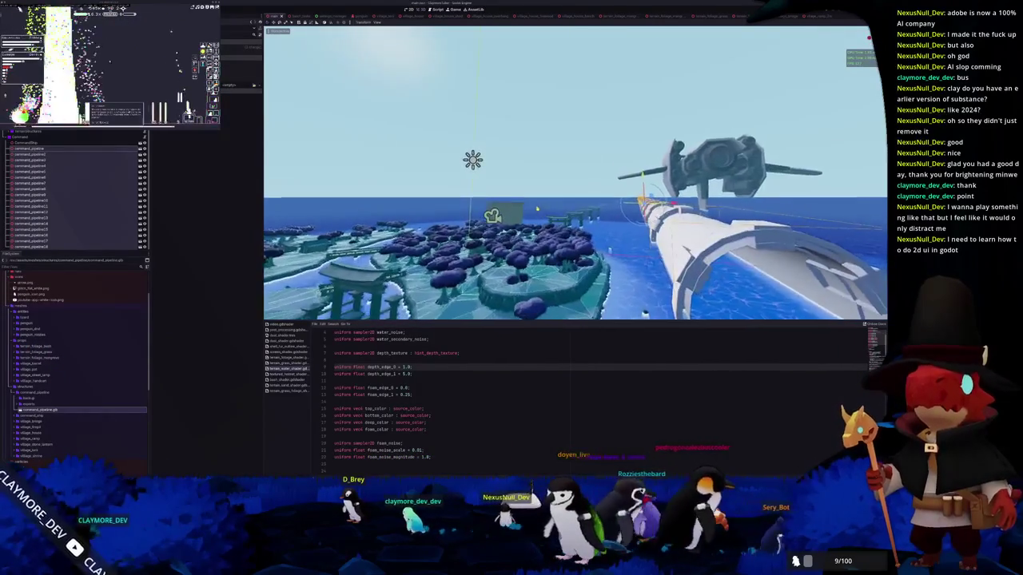
key(alt+Tab)
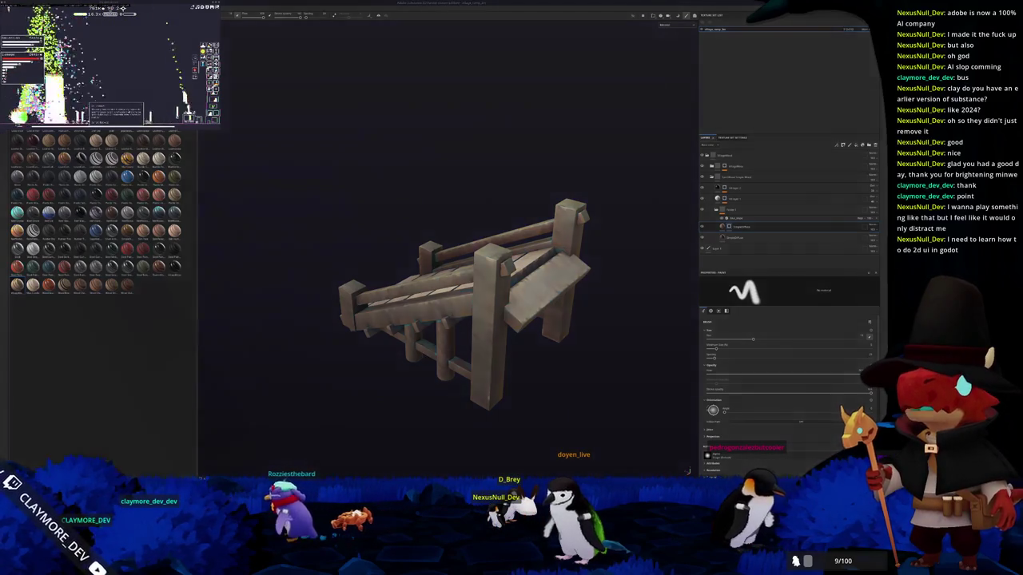
Create a new Substance Painter project from the exported cylinder mesh and answer the save prompt
key(ctrl+n)
click(486, 186)
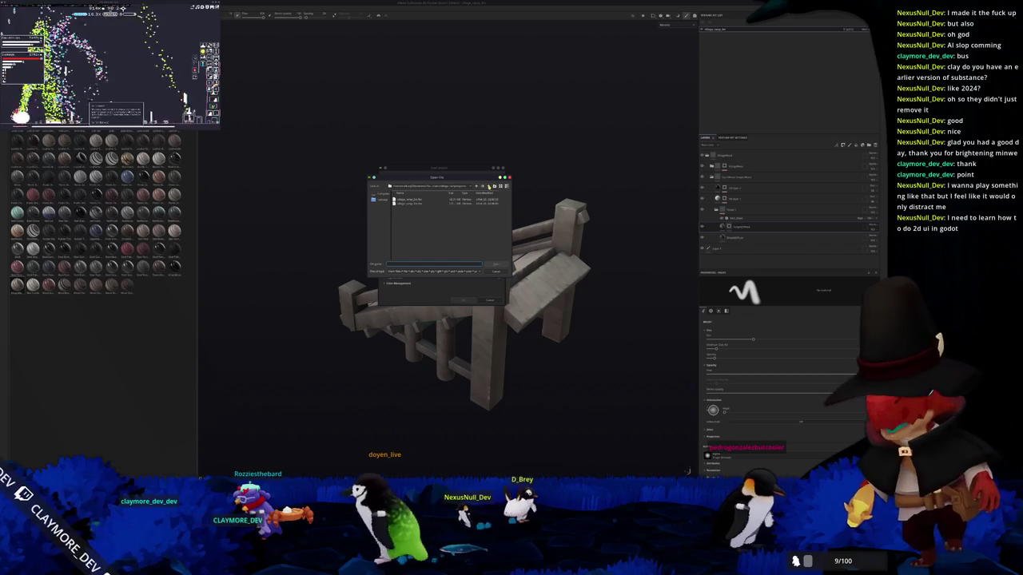
click(488, 186)
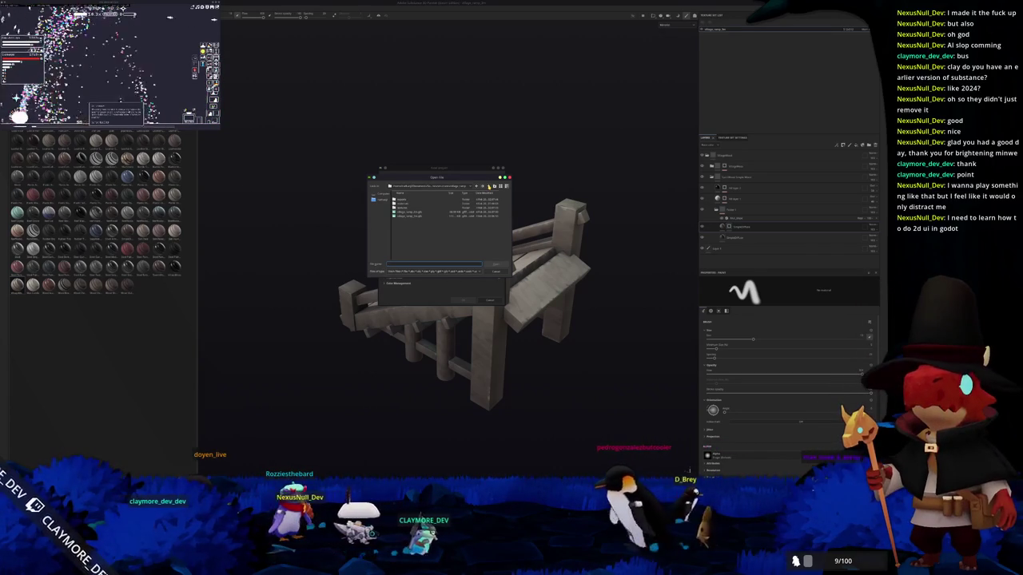
double_click(411, 207)
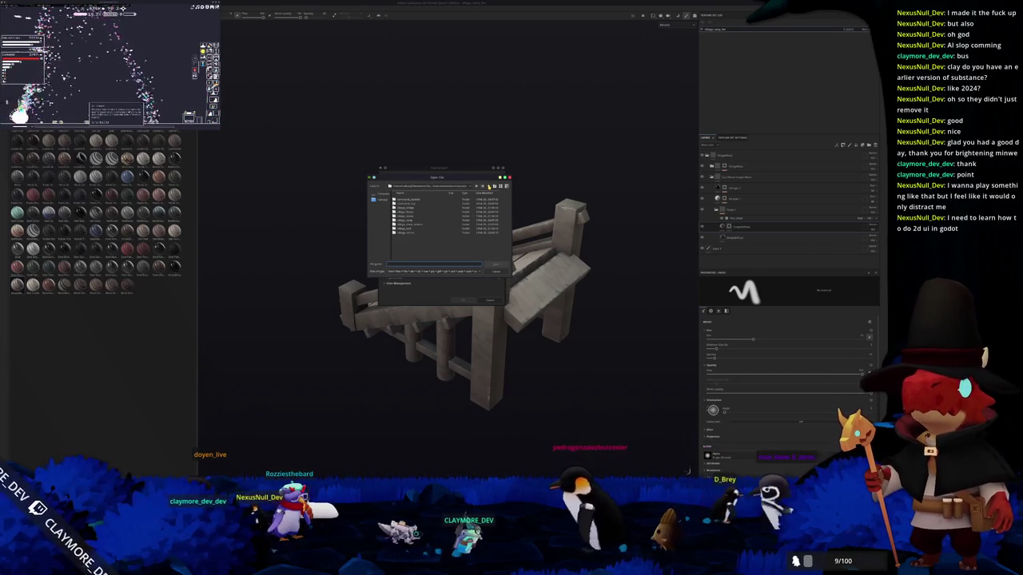
double_click(412, 200)
click(412, 208)
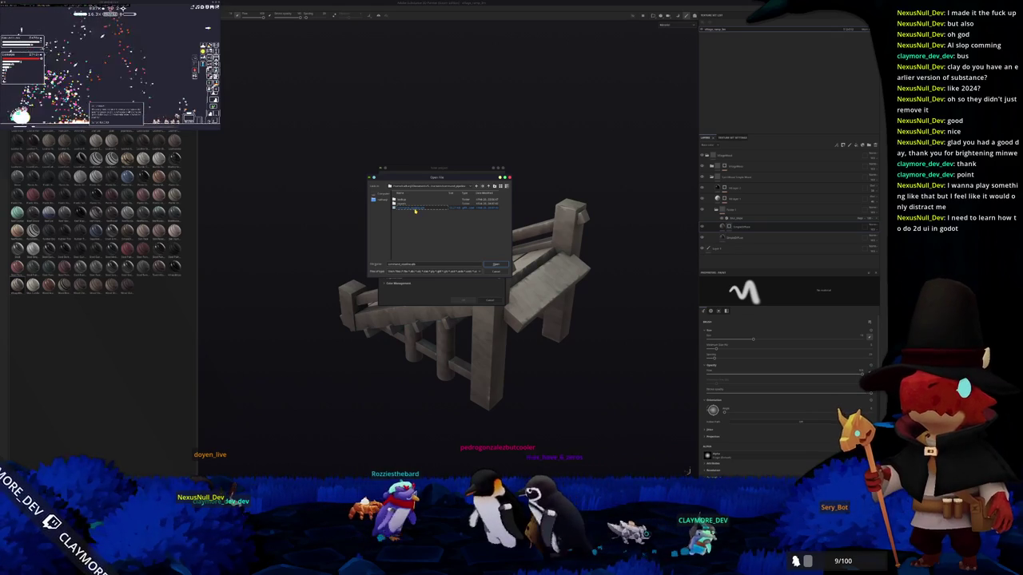
double_click(413, 202)
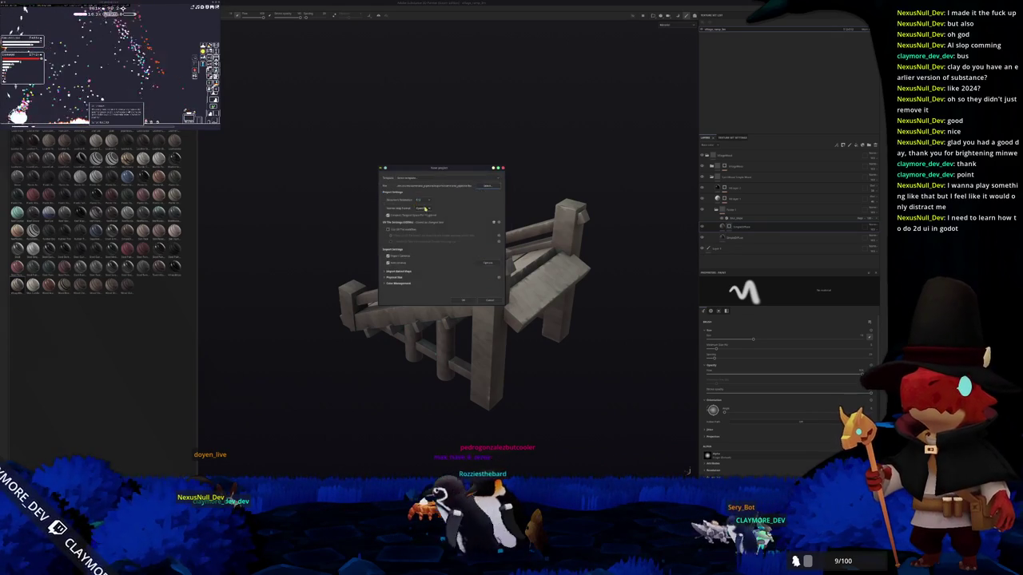
key(Return)
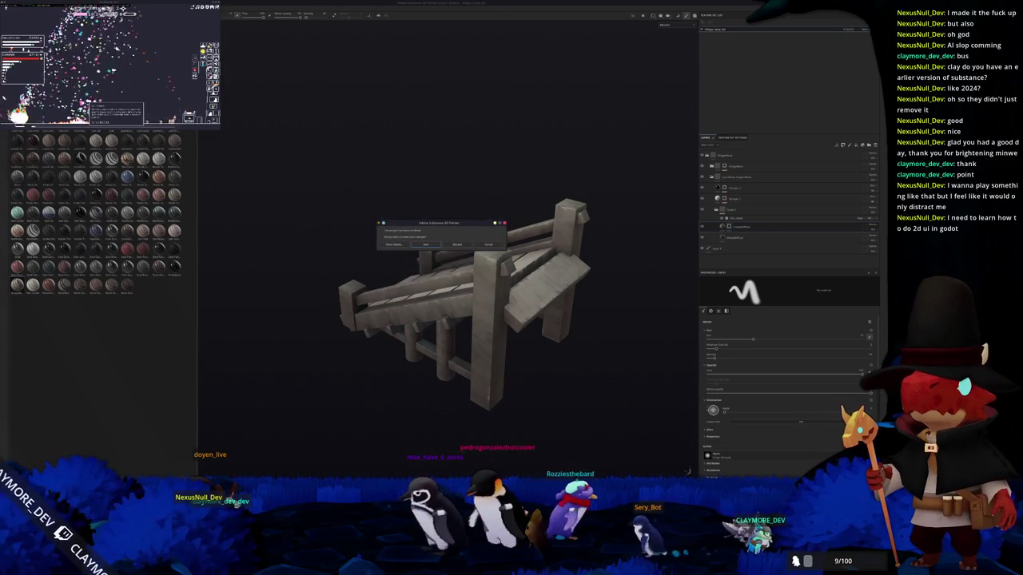
key(Return)
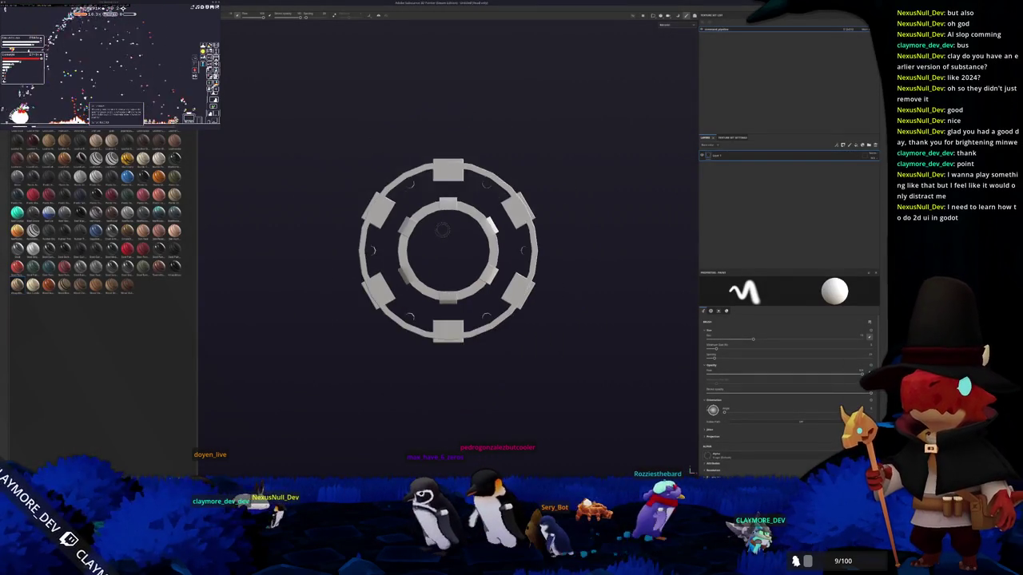
Bake the cylinder's mesh maps and return to painting mode
alt+drag(249, 264, 443, 237)
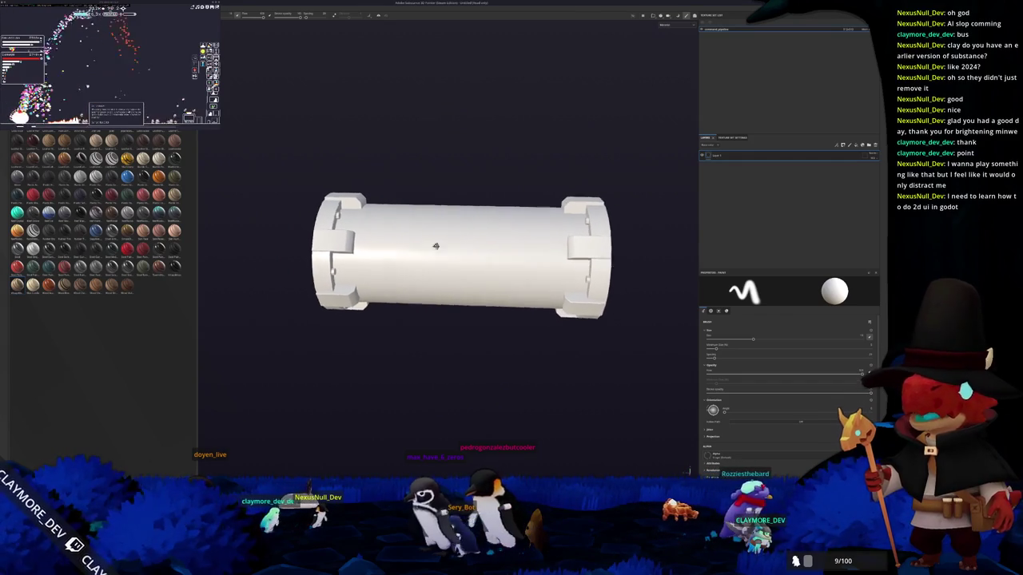
key(ctrl+shift+b)
click(540, 471)
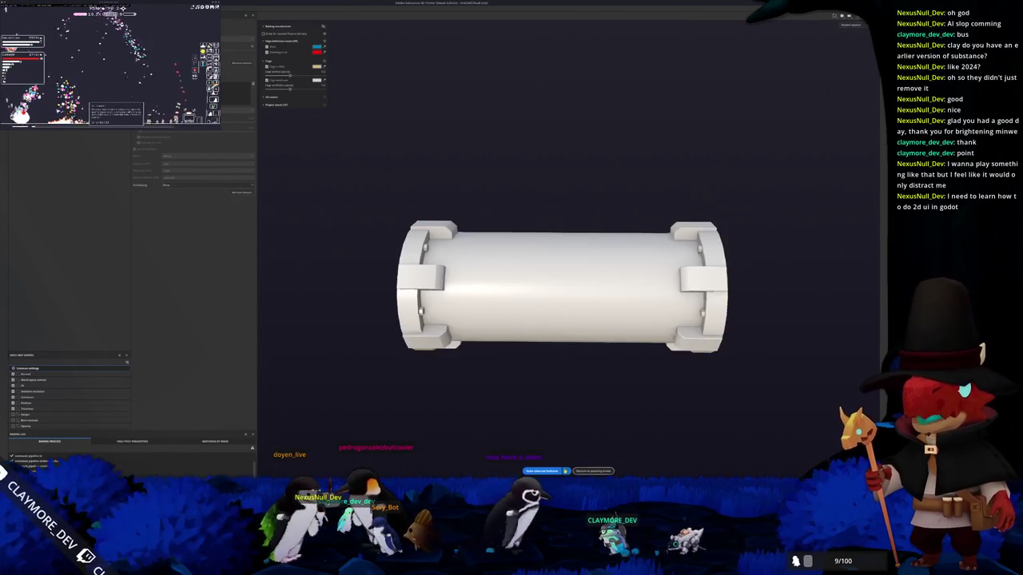
click(593, 470)
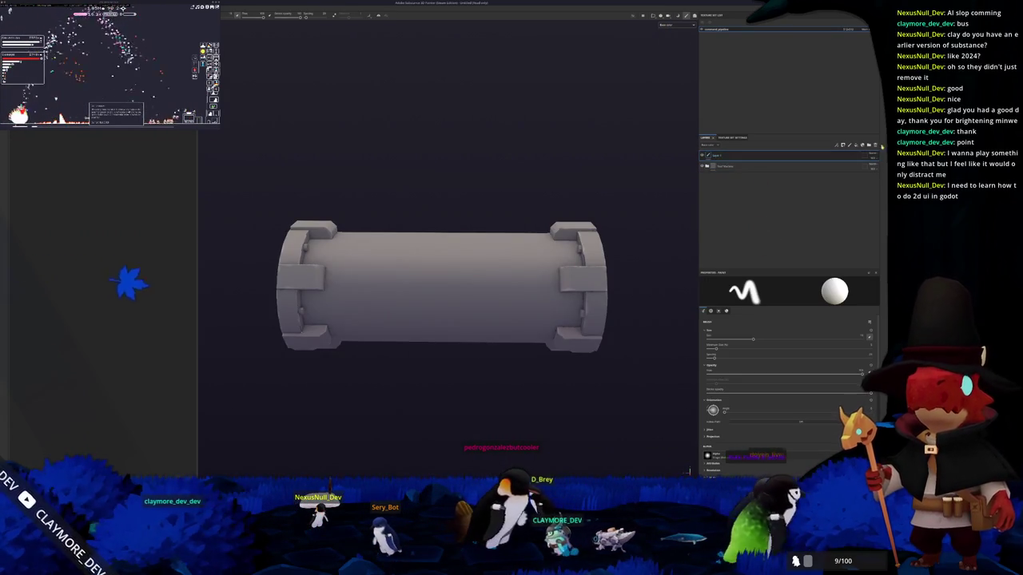
click(727, 216)
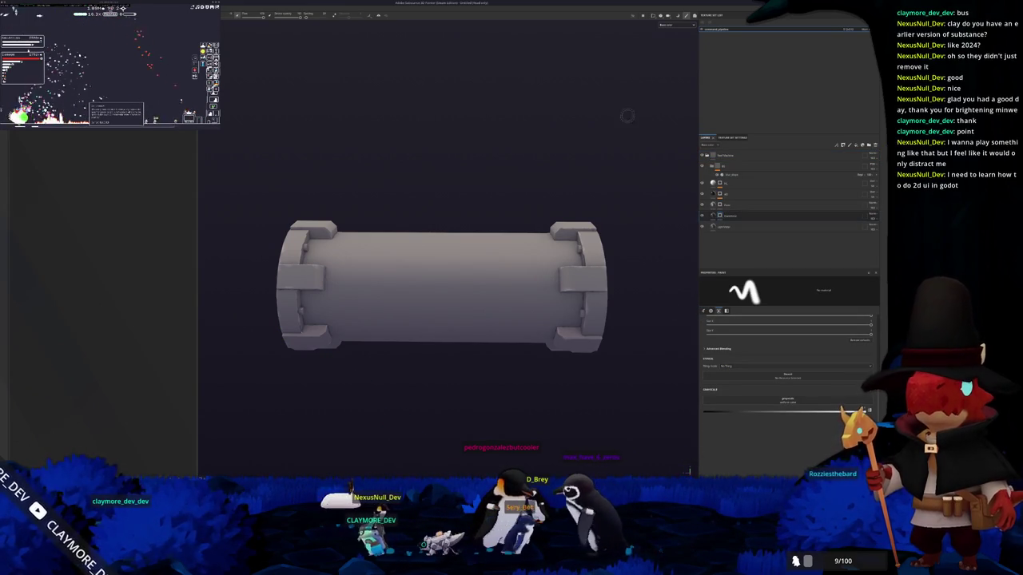
Re-bake the mesh maps once more and orbit to see the open end
alt+drag(629, 119, 639, 126)
key(ctrl+shift+b)
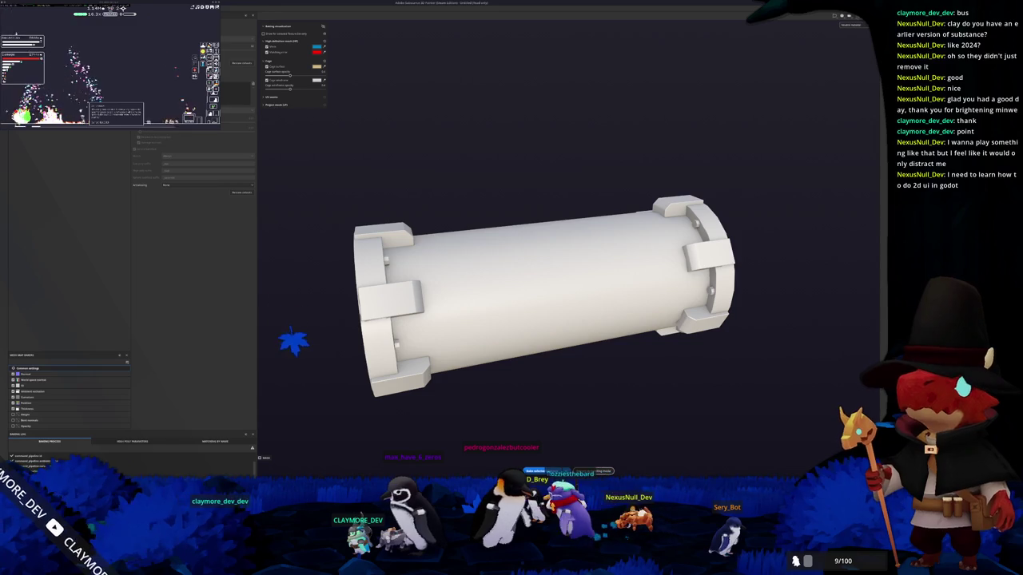
click(548, 471)
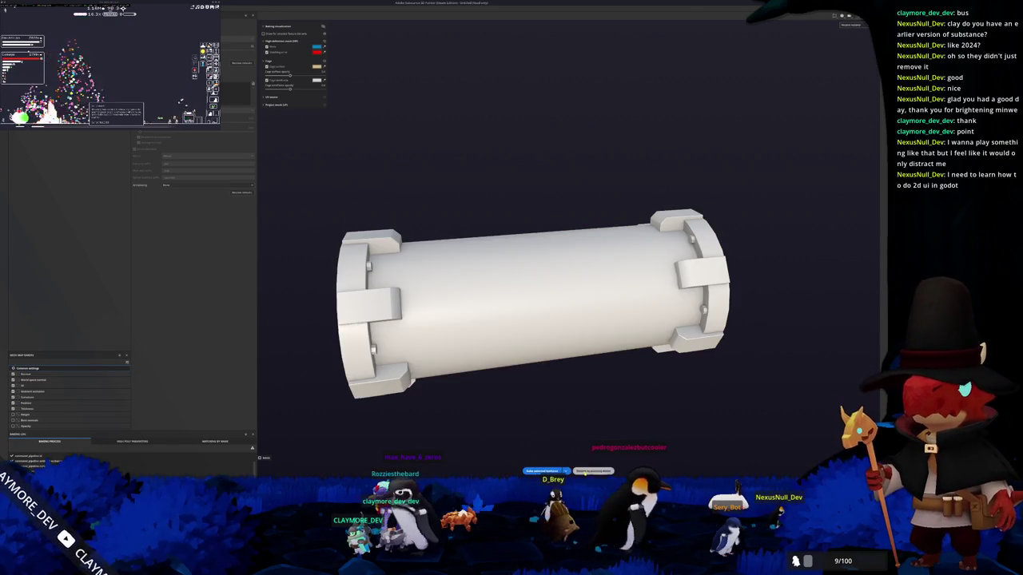
click(593, 472)
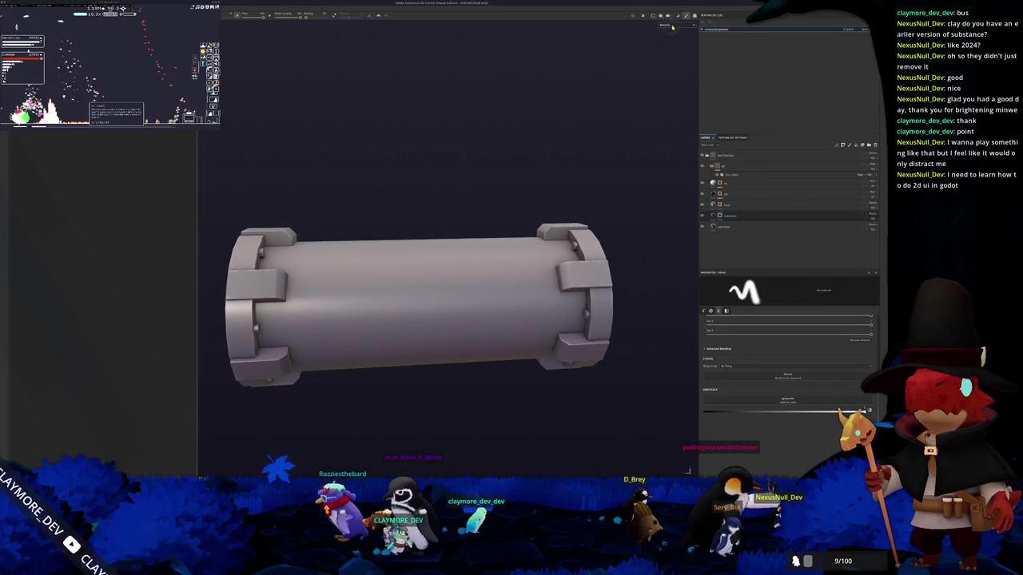
mouse_move(520, 208)
alt+mouse_down()
mouse_move(536, 200)
mouse_move(559, 120)
mouse_move(413, 146)
mouse_move(475, 151)
mouse_move(639, 196)
alt+mouse_up()
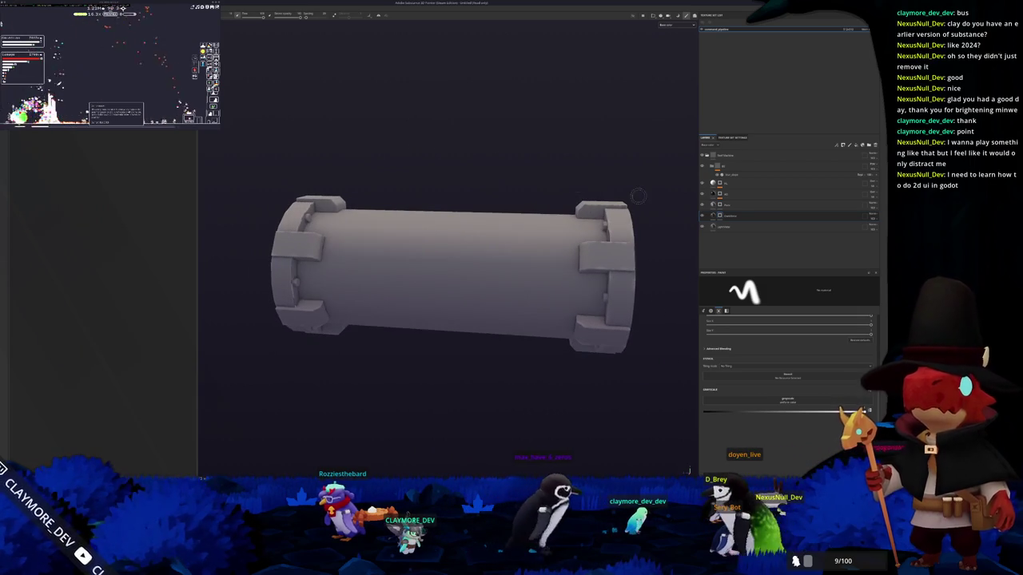
Polygon-fill faces on the left end cap and orbit around to check them
key(4)
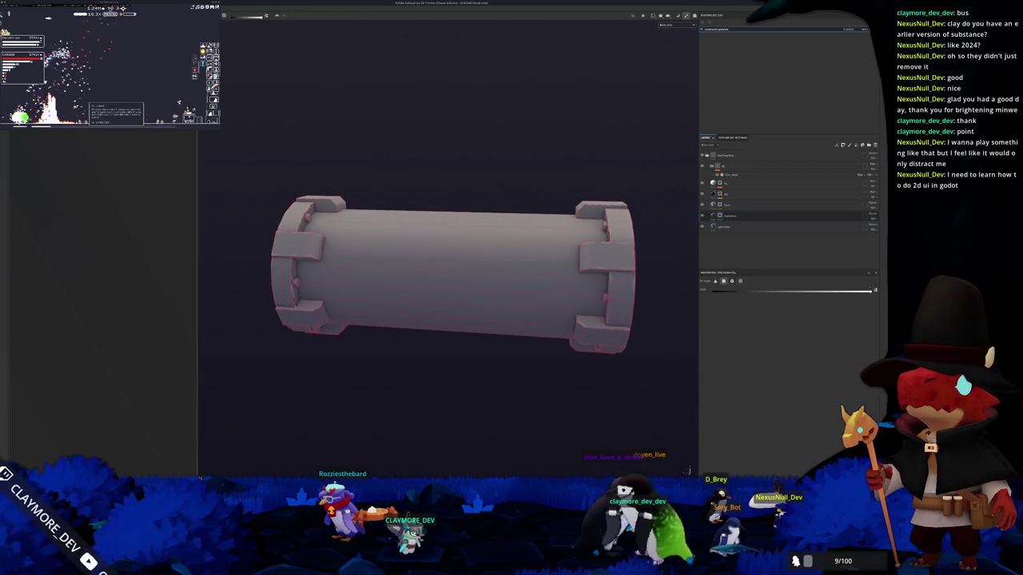
click(298, 245)
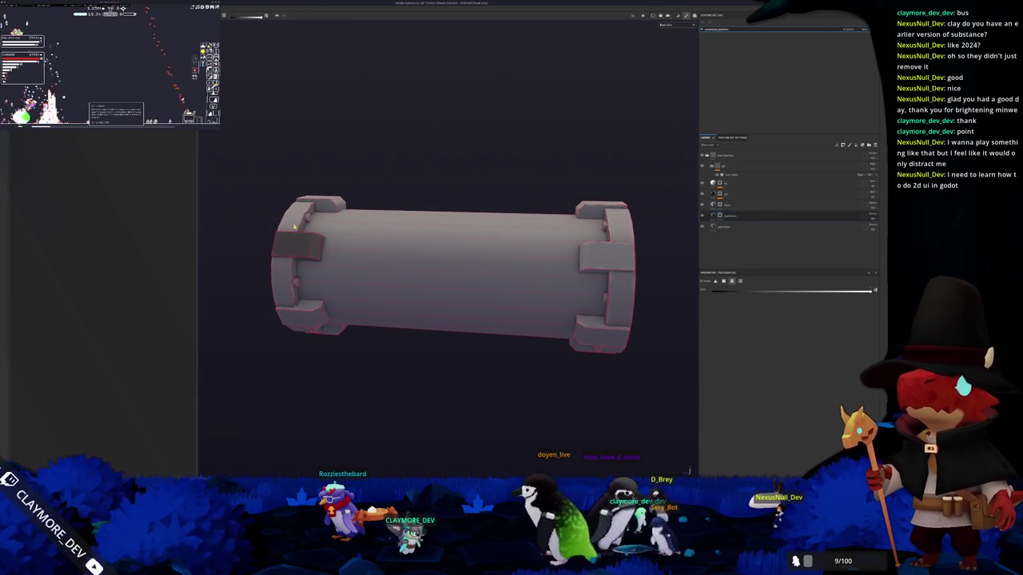
click(283, 281)
mouse_move(311, 323)
alt+mouse_down()
mouse_move(418, 342)
mouse_move(419, 310)
mouse_move(317, 336)
mouse_move(575, 319)
alt+mouse_up()
alt+drag(600, 180, 400, 207)
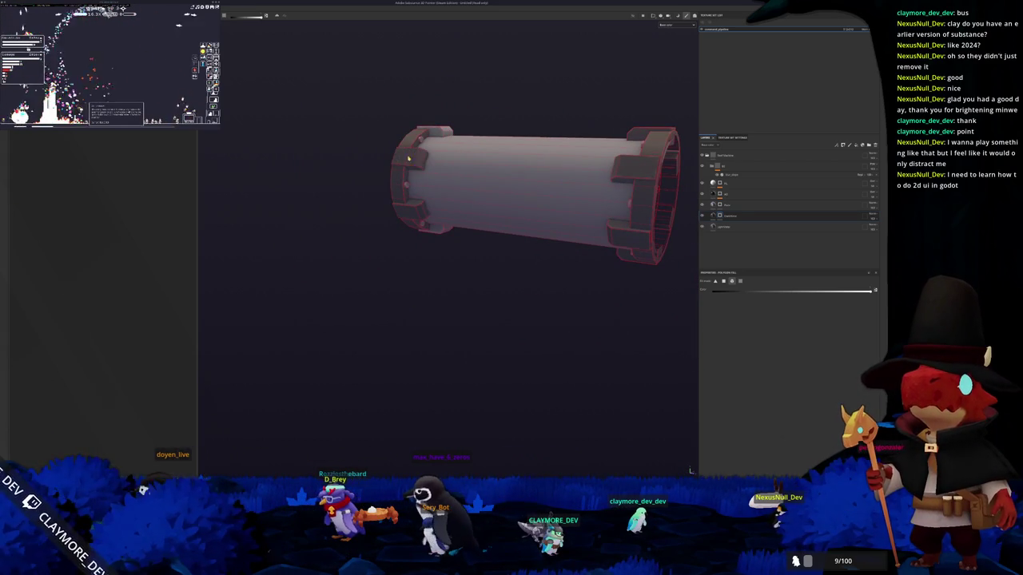
mouse_move(441, 131)
alt+mouse_down()
mouse_move(378, 222)
mouse_move(359, 224)
alt+mouse_up()
mouse_move(454, 255)
alt+mouse_down()
mouse_move(376, 258)
mouse_move(479, 232)
alt+mouse_up()
mouse_move(475, 175)
alt+mouse_down()
mouse_move(367, 216)
mouse_move(377, 228)
mouse_move(409, 223)
mouse_move(541, 247)
mouse_move(480, 224)
alt+mouse_up()
Drag a rusty brown smart material onto the top of the layer stack
scroll(449, 185, up, 1)
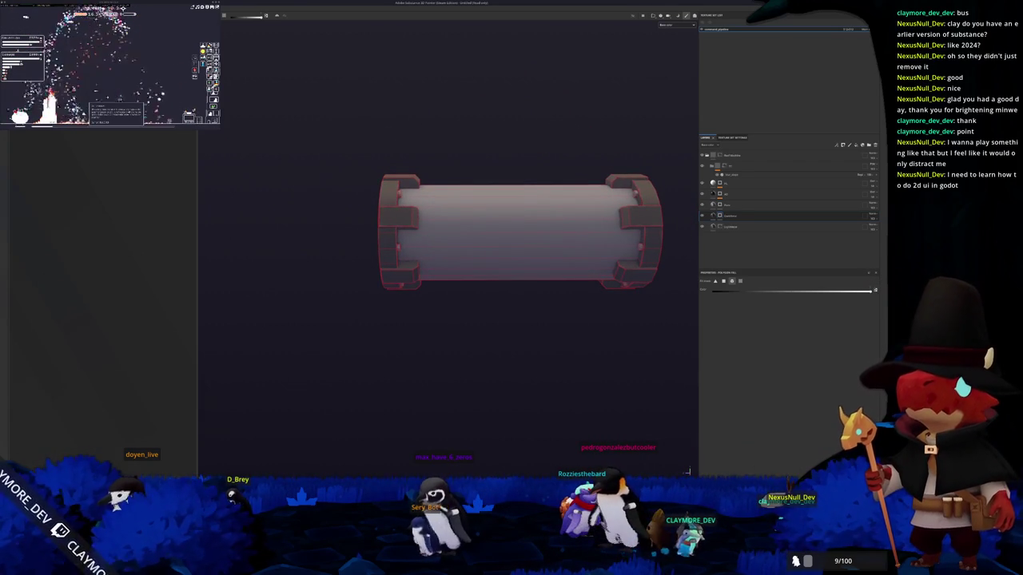
drag(633, 172, 738, 160)
right_click(738, 160)
Give the rust folder a black mask with a rust generator
click(734, 160)
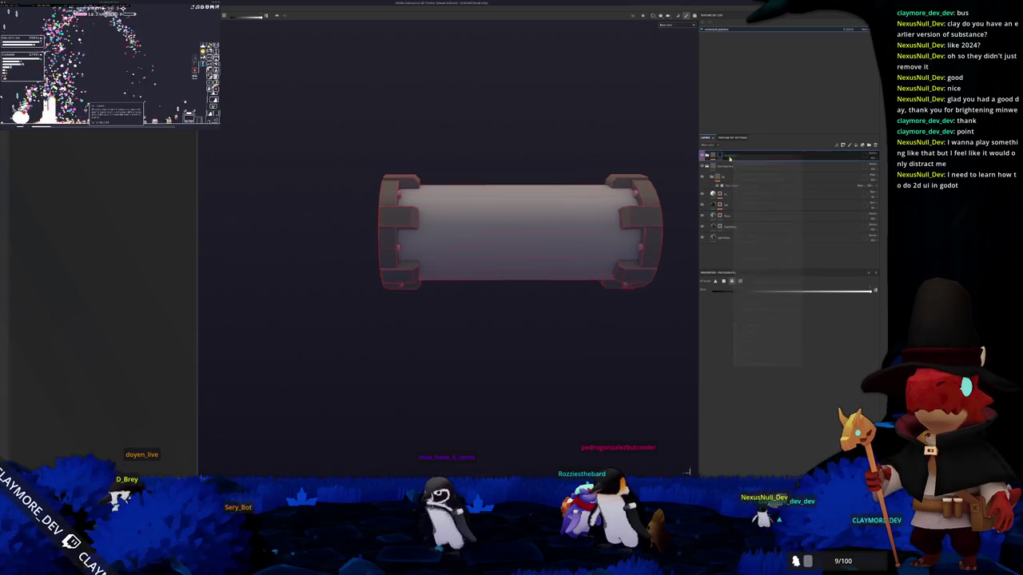
right_click(721, 156)
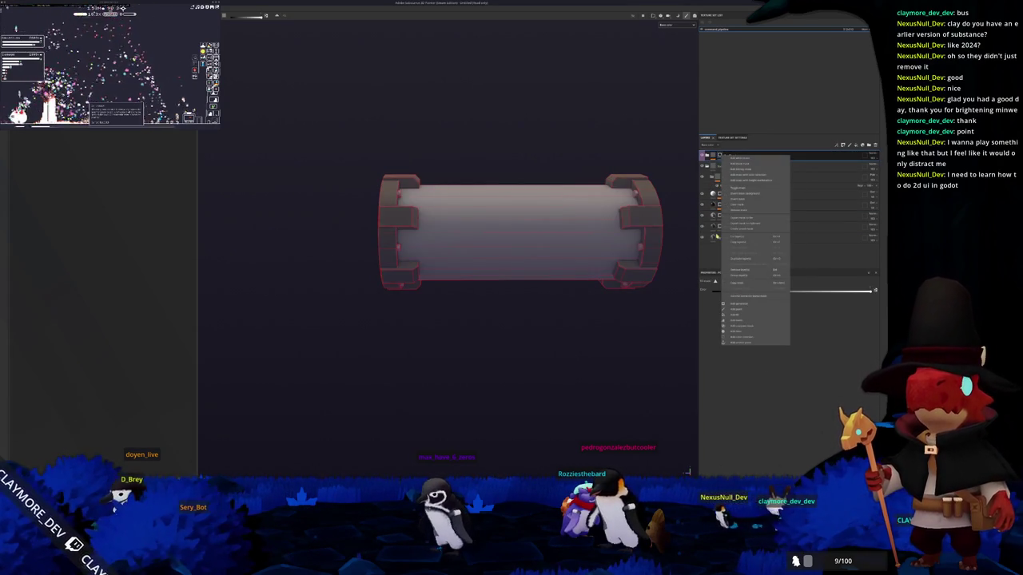
click(739, 305)
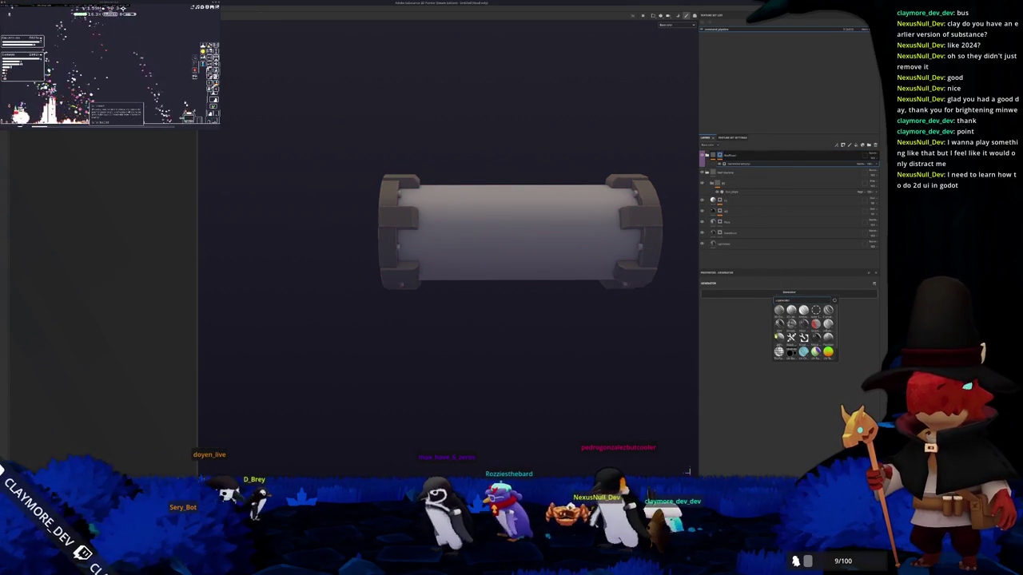
scroll(803, 329, down, 1)
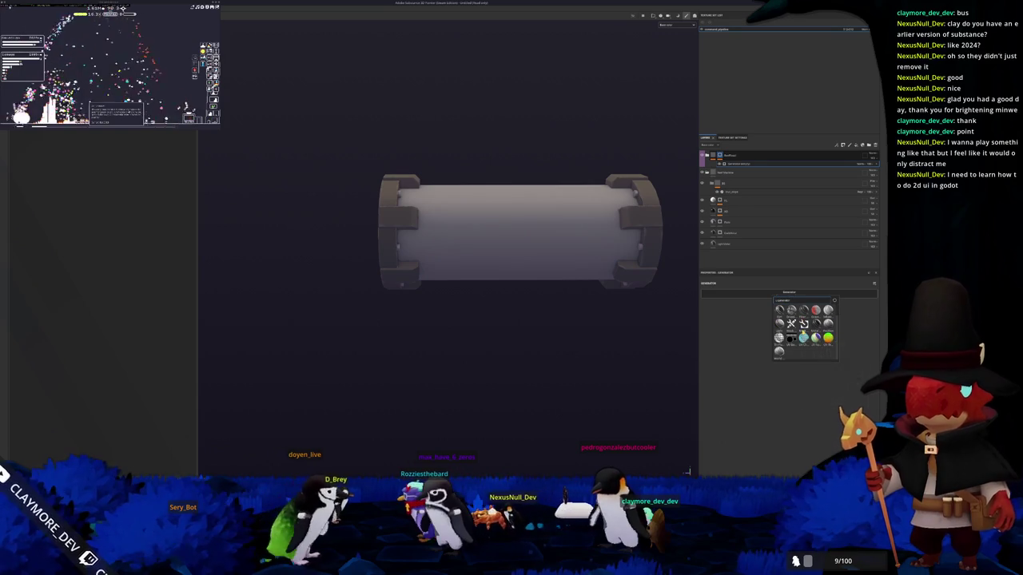
scroll(791, 324, up, 1)
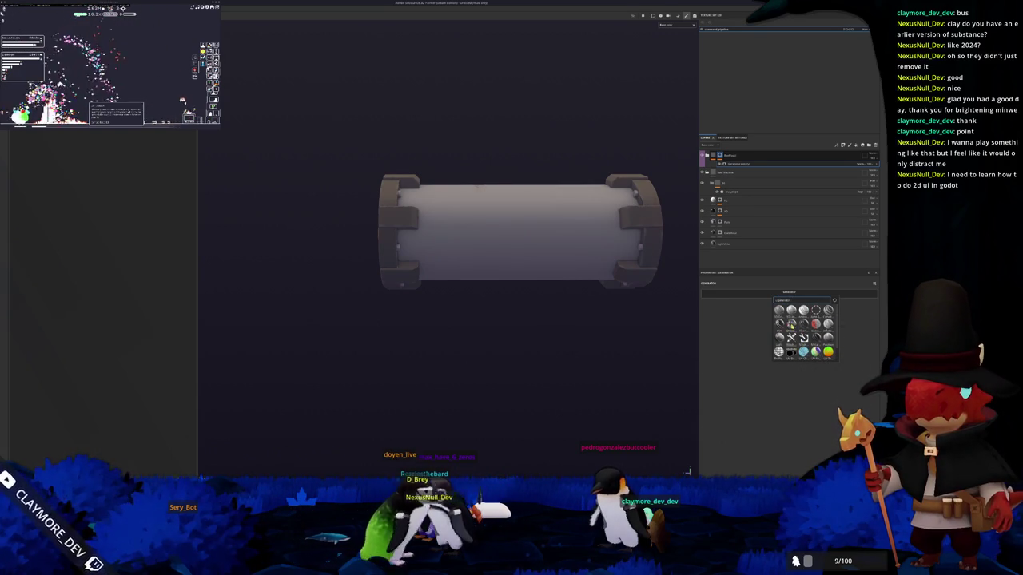
click(791, 323)
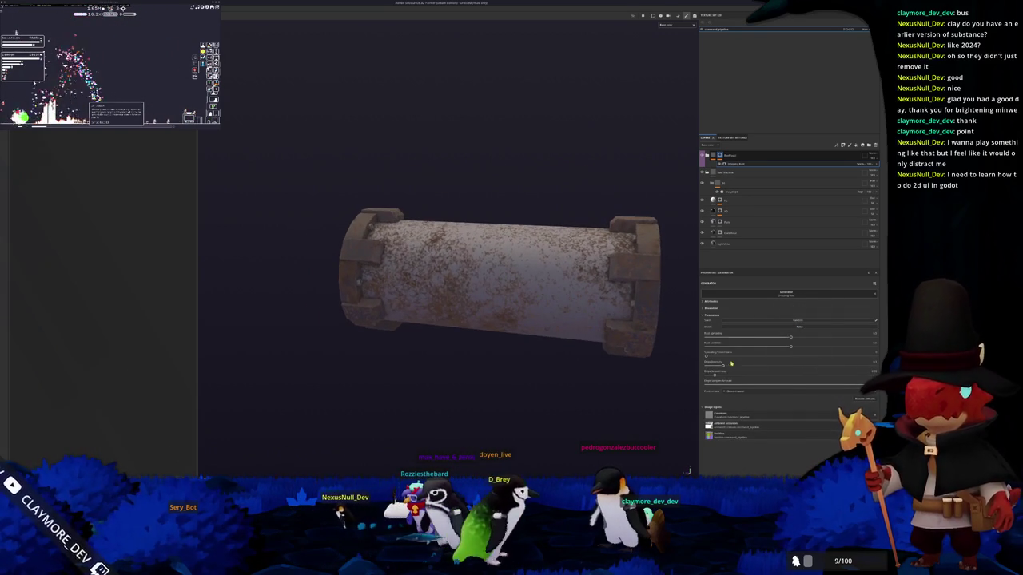
Tune the rust generator to sparser, lighter patches with rougher edges, and add a second generator
click(730, 337)
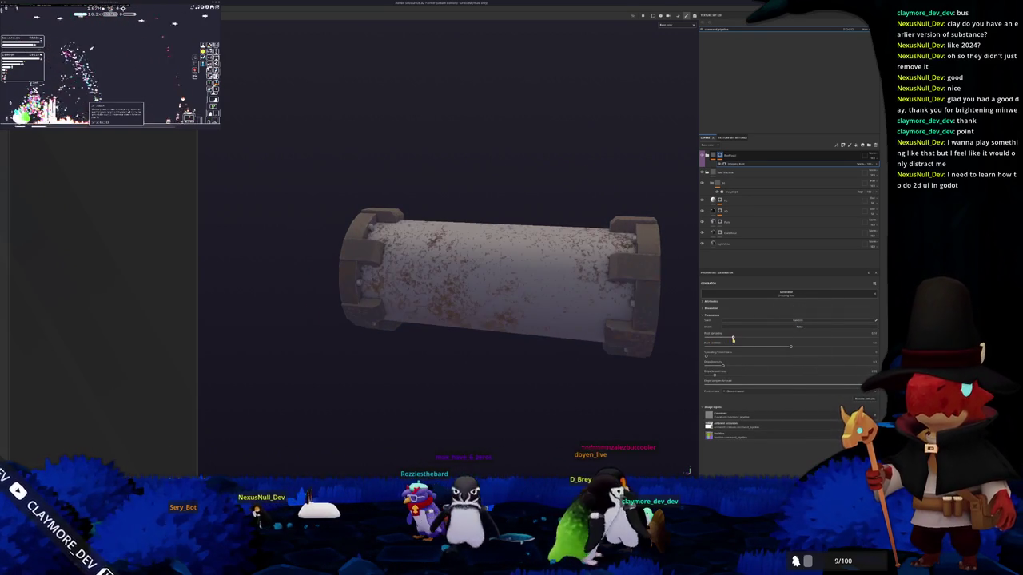
click(841, 345)
click(737, 345)
click(822, 375)
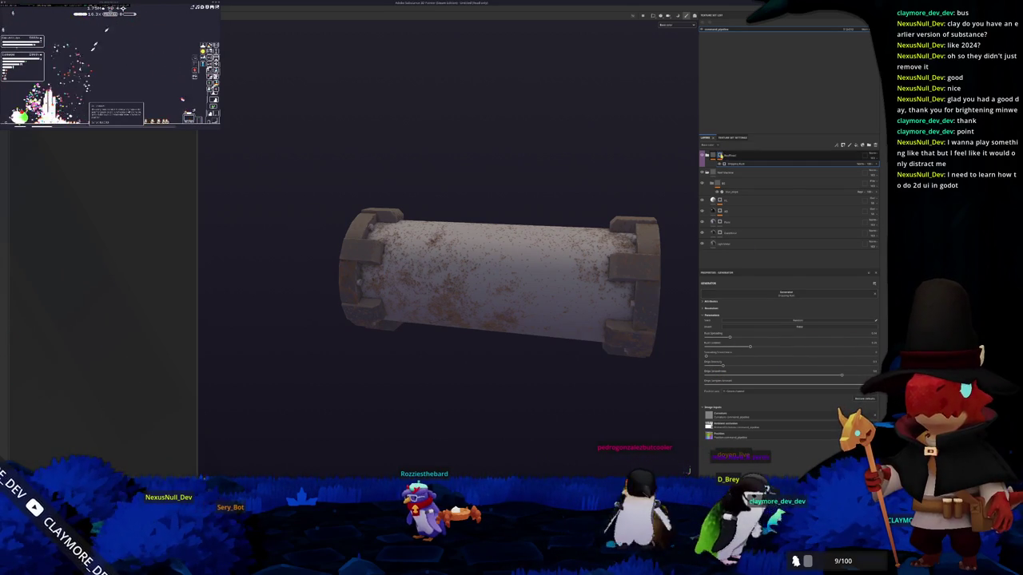
right_click(720, 156)
click(744, 303)
click(860, 166)
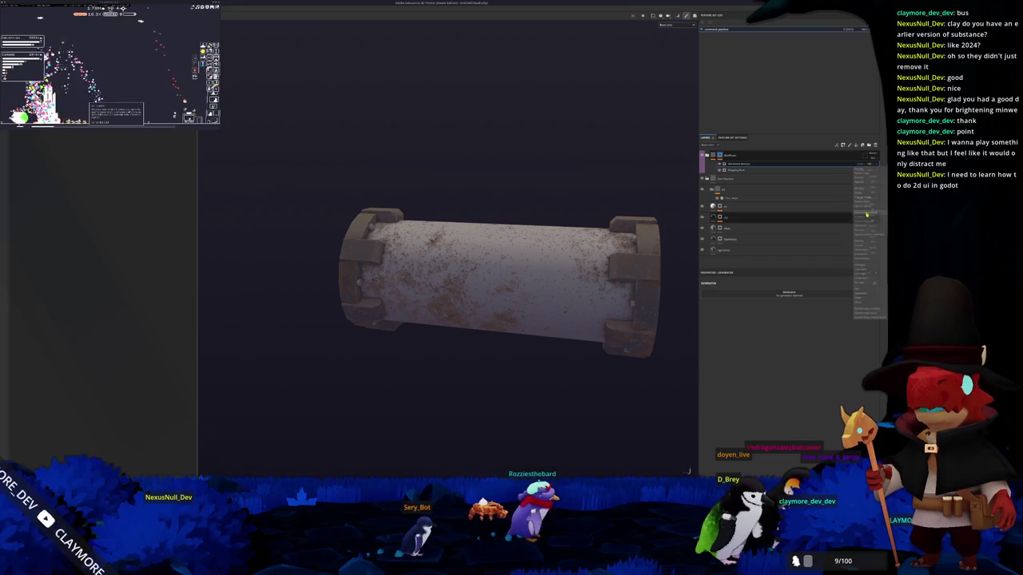
Set the second generator's blend mode, choose it, and lower its slider so the pipe turns pale
click(866, 213)
click(788, 294)
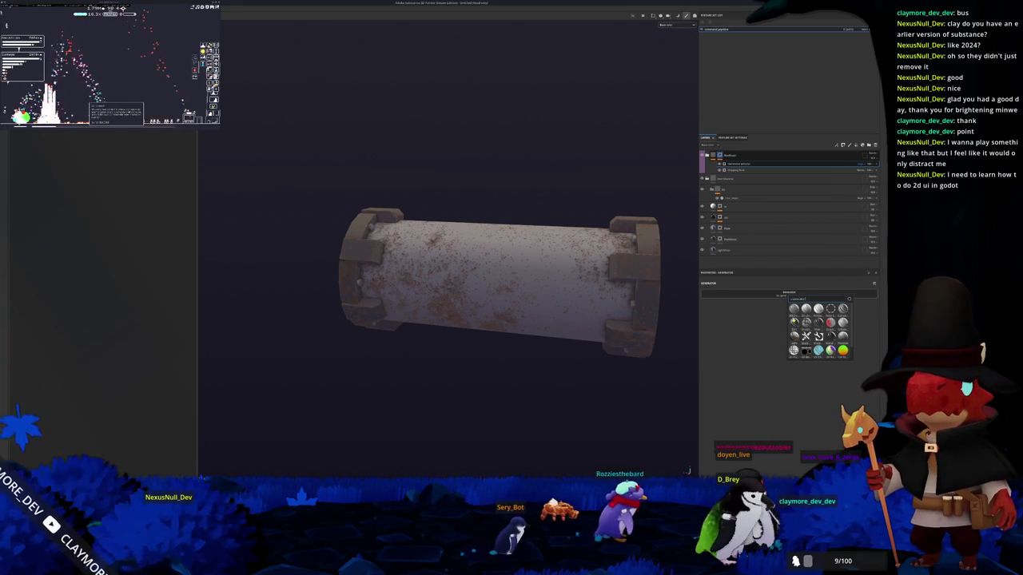
click(794, 310)
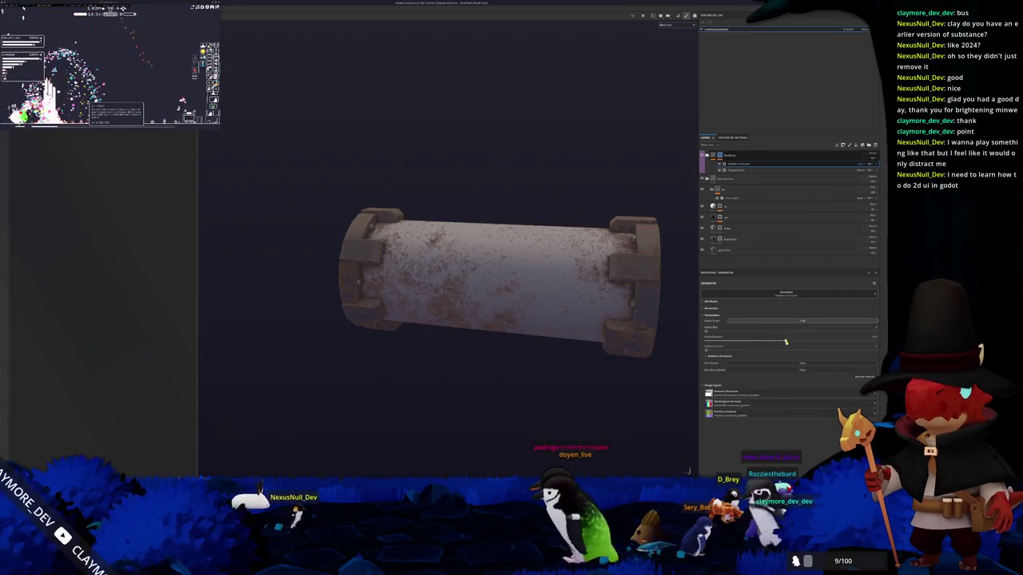
mouse_move(790, 340)
mouse_down()
mouse_move(729, 342)
mouse_move(797, 340)
mouse_up()
mouse_move(447, 304)
alt+mouse_down()
mouse_move(485, 311)
mouse_move(431, 304)
alt+mouse_up()
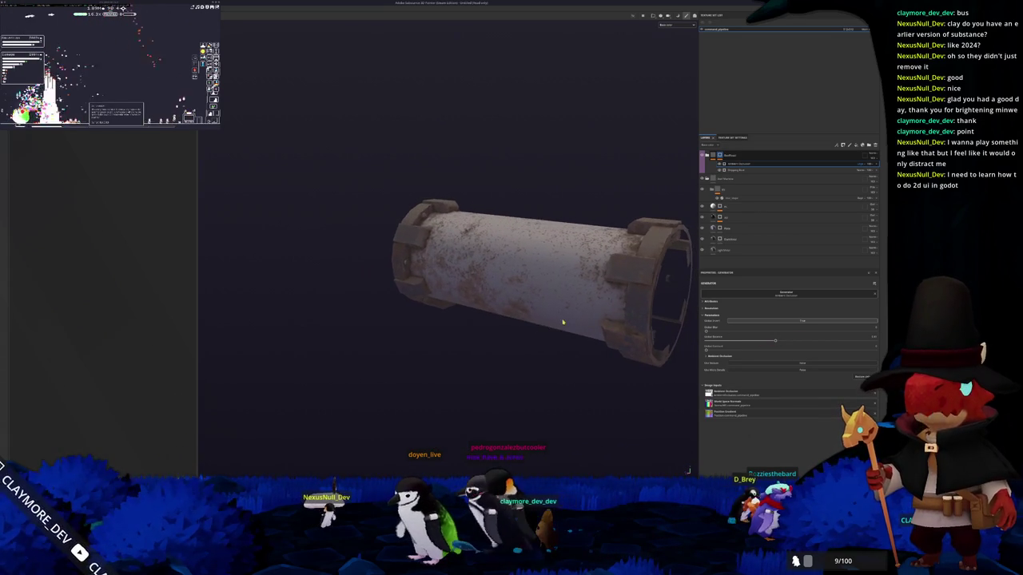
Select the first generator and hide the rust effect on the pipe
click(735, 171)
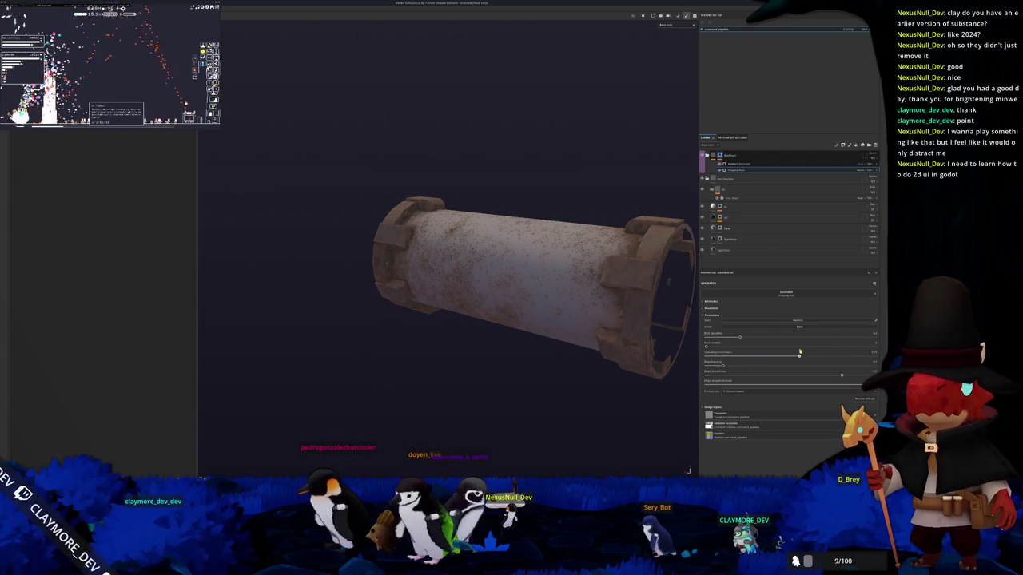
click(872, 177)
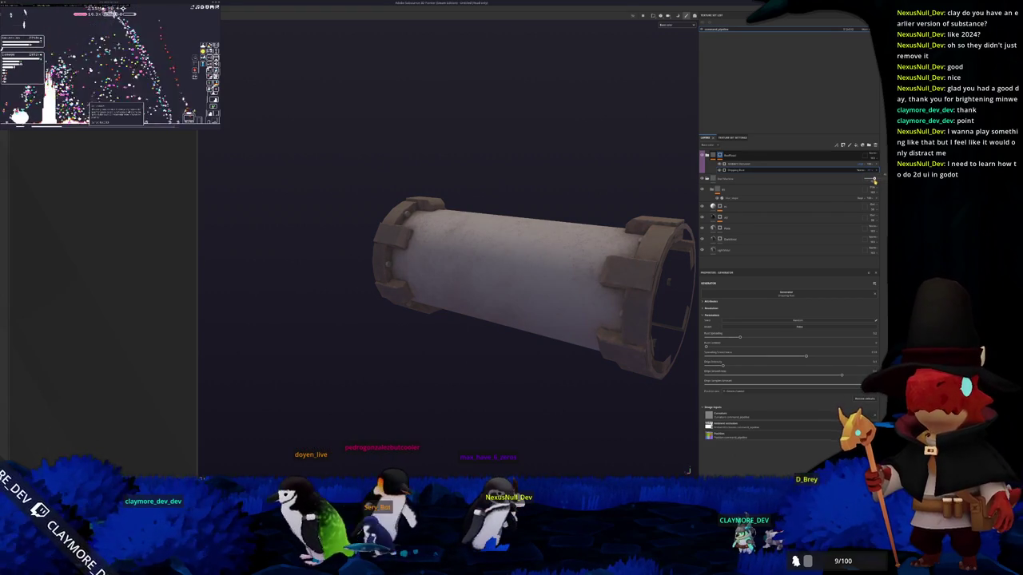
key(ctrl+g)
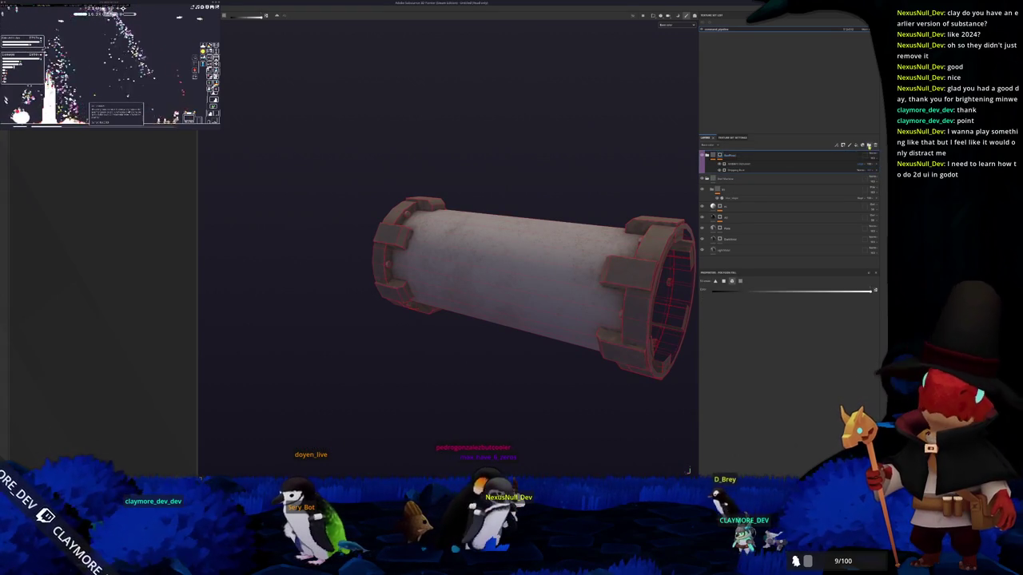
Add a filter layer to the new top folder, picking a filter from the shelf
right_click(831, 157)
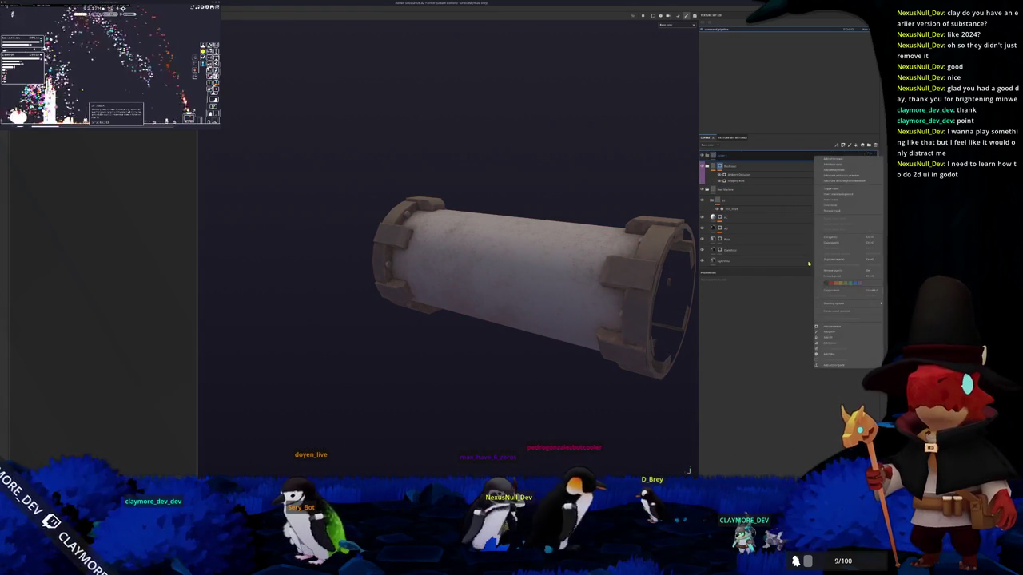
click(847, 264)
click(792, 302)
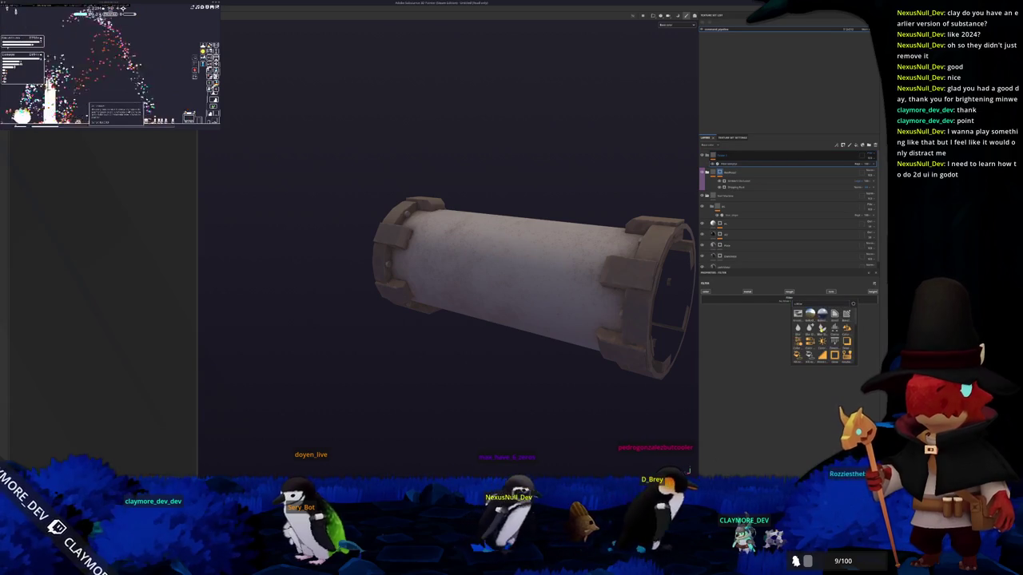
click(798, 314)
mouse_move(447, 268)
alt+mouse_down()
mouse_move(562, 273)
mouse_move(529, 283)
mouse_move(520, 272)
mouse_move(598, 260)
mouse_move(548, 263)
mouse_move(534, 238)
mouse_move(583, 241)
alt+mouse_up()
scroll(599, 260, up, 3)
scroll(592, 267, up, 2)
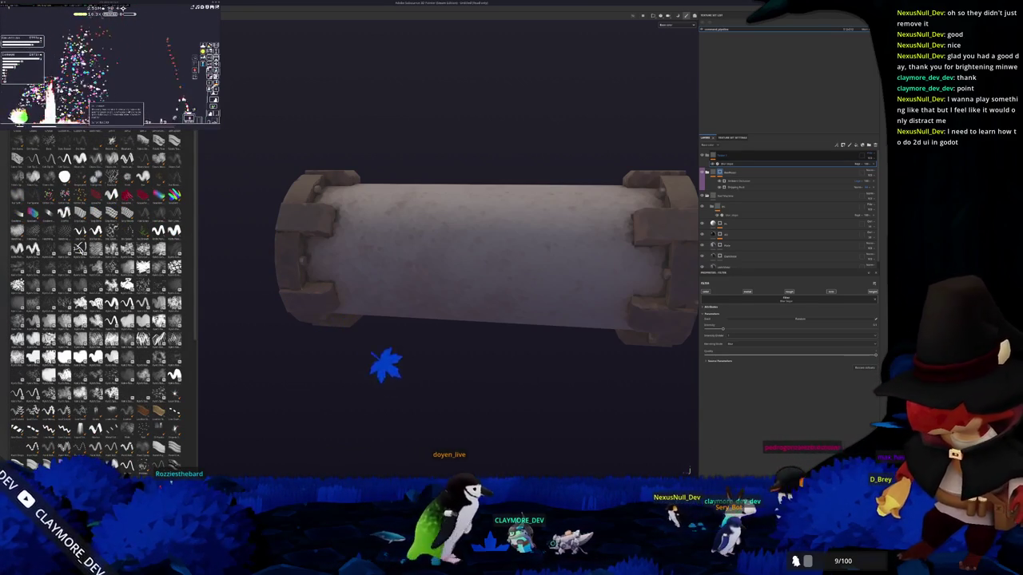
click(763, 157)
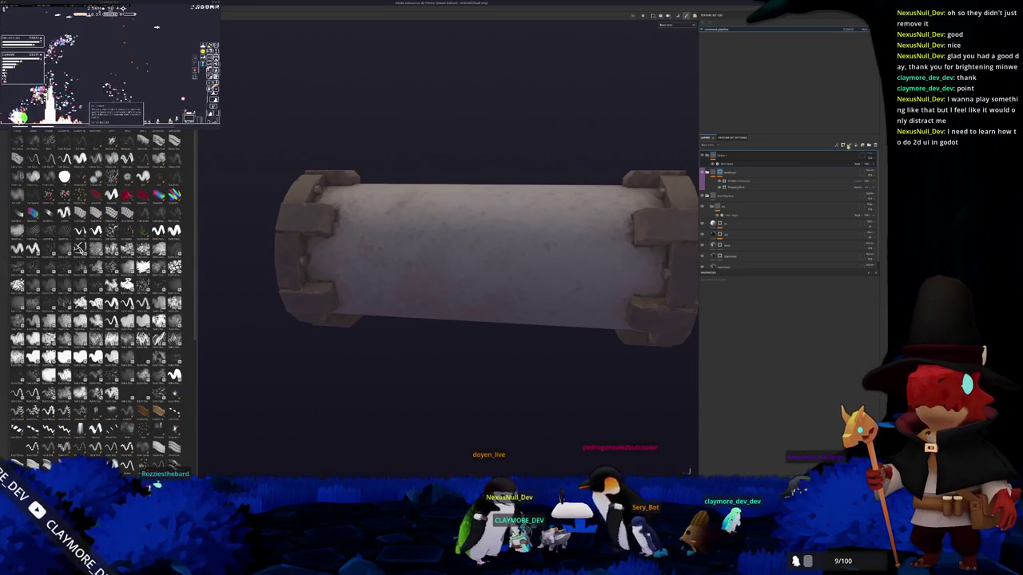
Add a new paint layer, then delete it again from its context menu
click(849, 146)
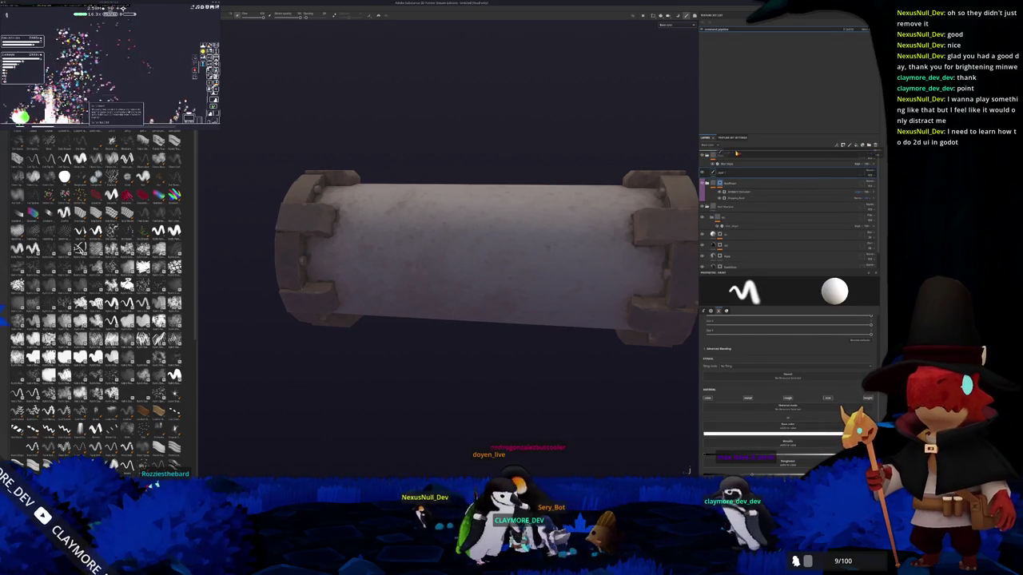
right_click(725, 156)
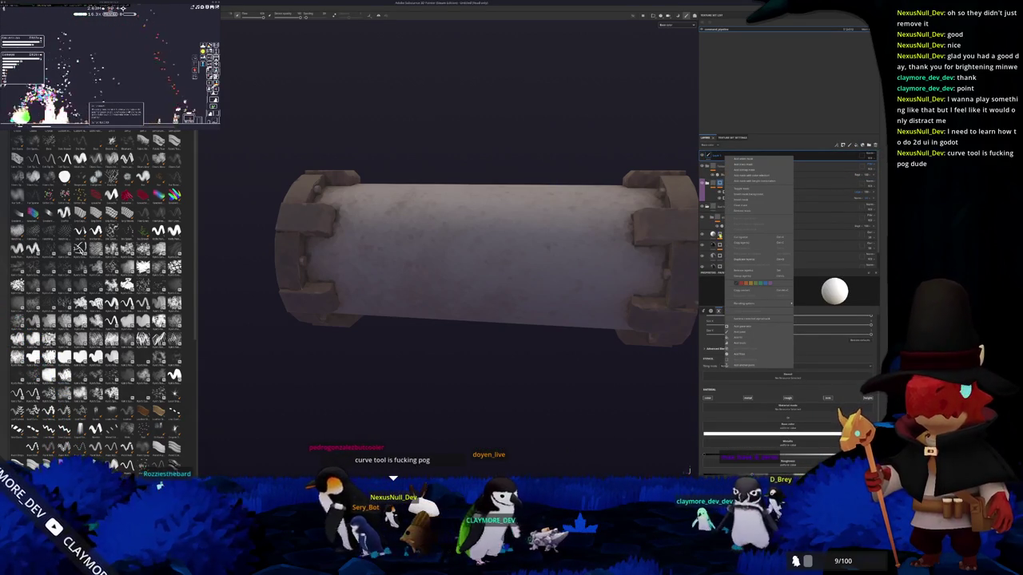
click(722, 141)
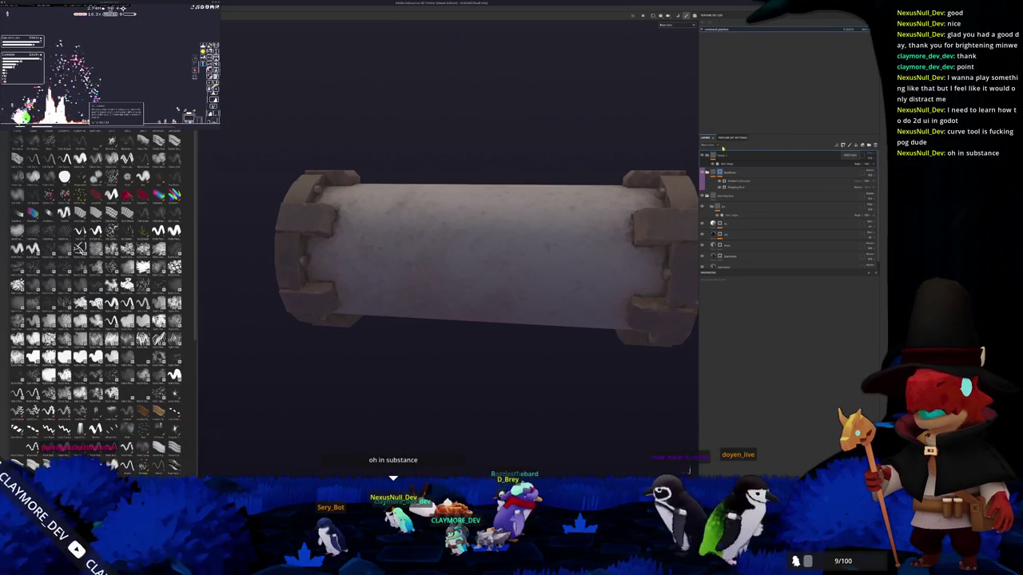
alt+drag(376, 184, 319, 188)
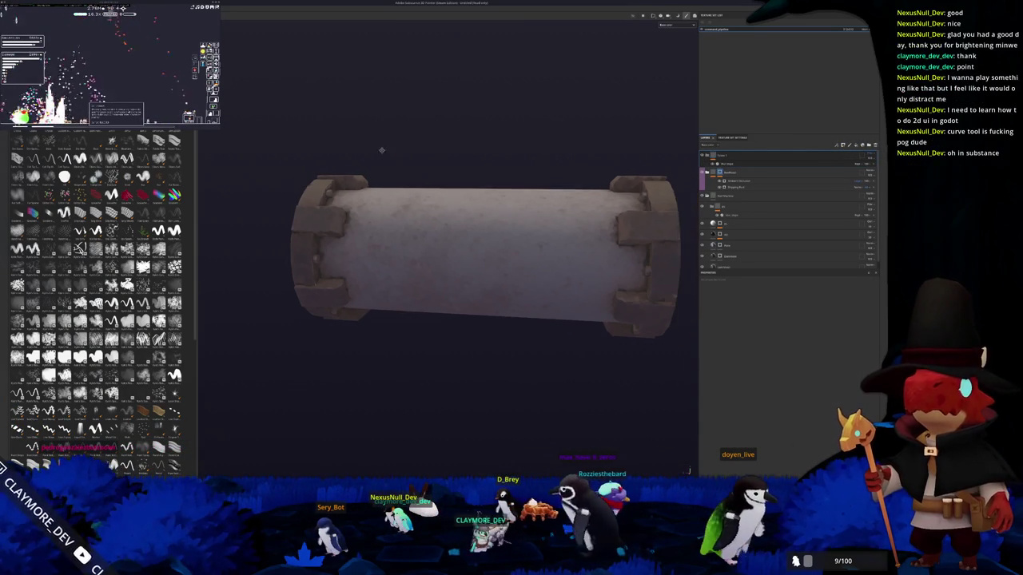
Scroll the shelf down to the materials section
scroll(103, 329, down, 5)
scroll(84, 360, down, 2)
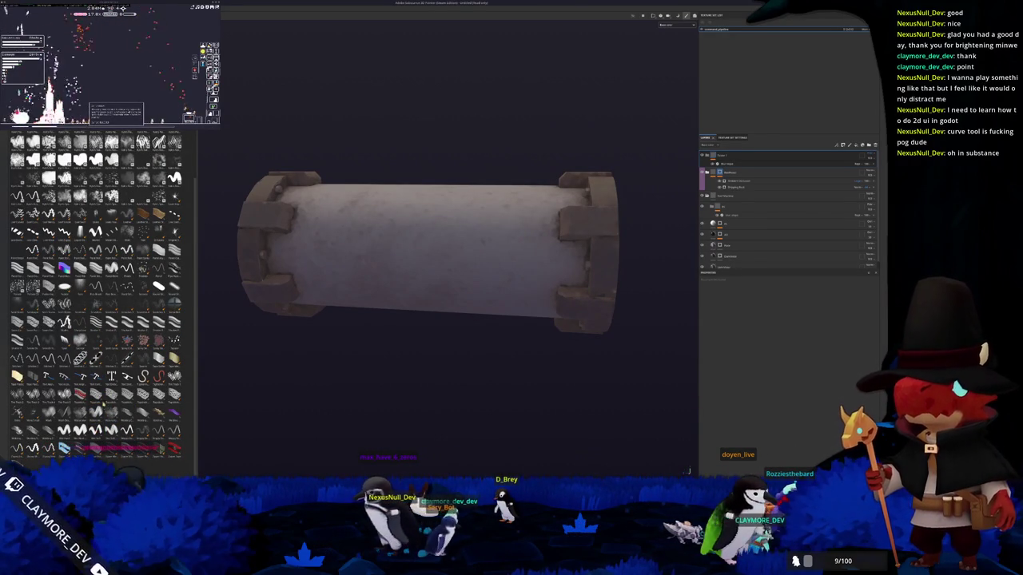
scroll(80, 247, down, 5)
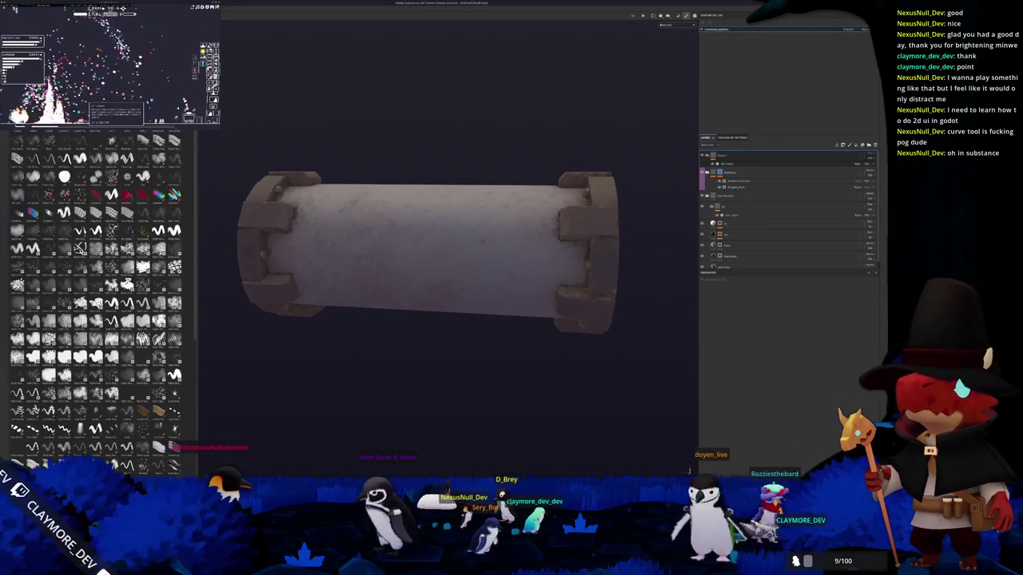
scroll(80, 248, down, 5)
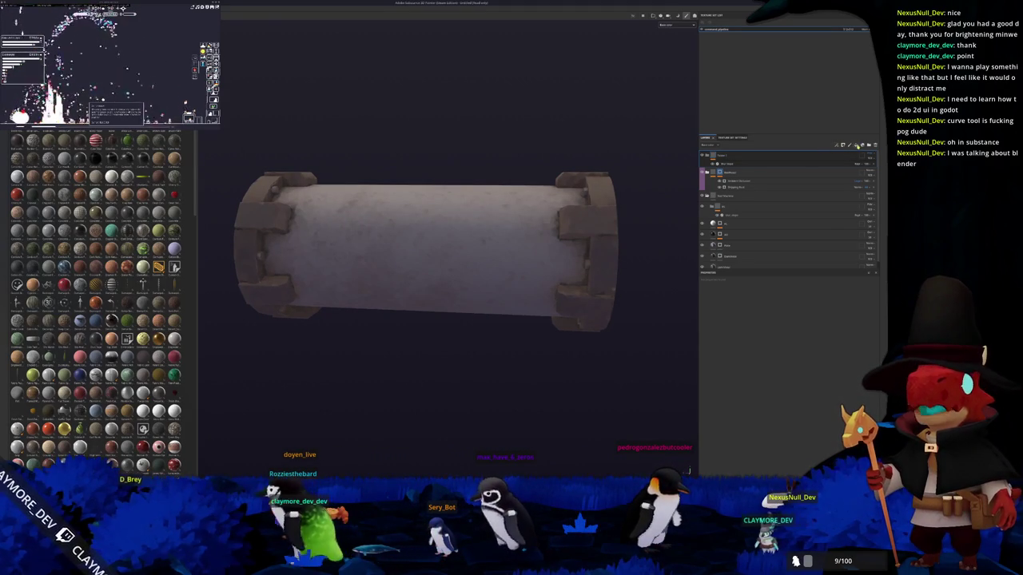
Add a new paint layer to the stack, undoing an accidental grey fill layer first
click(857, 146)
key(ctrl+z)
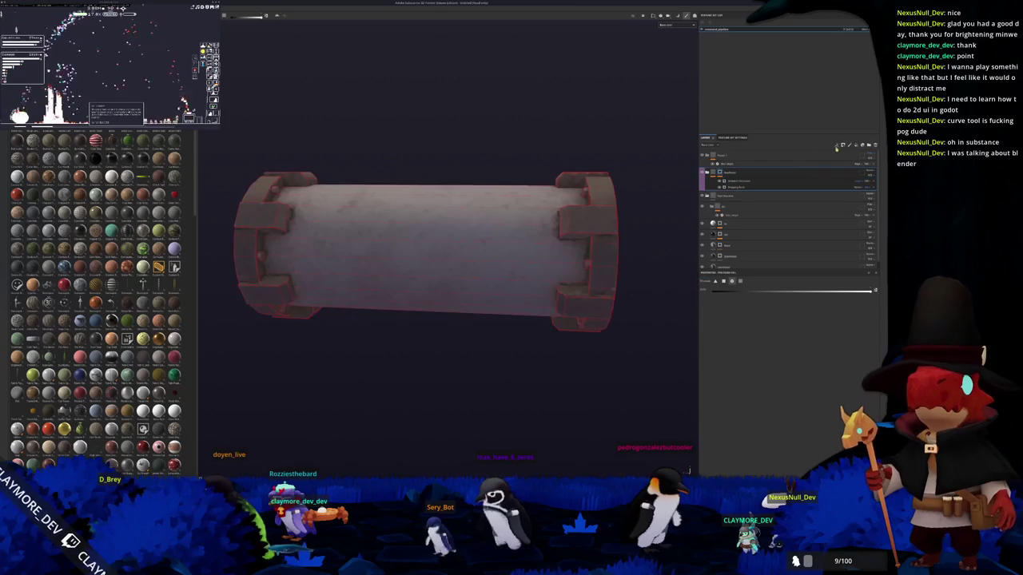
click(851, 146)
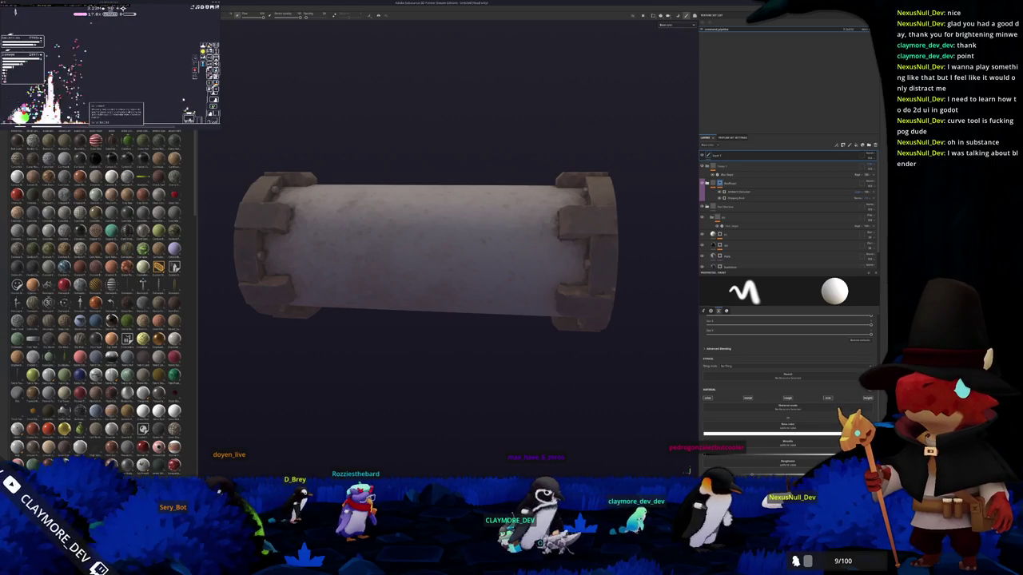
Switch to the Path tool and place a short straight white stroke across the cylinder
key(3)
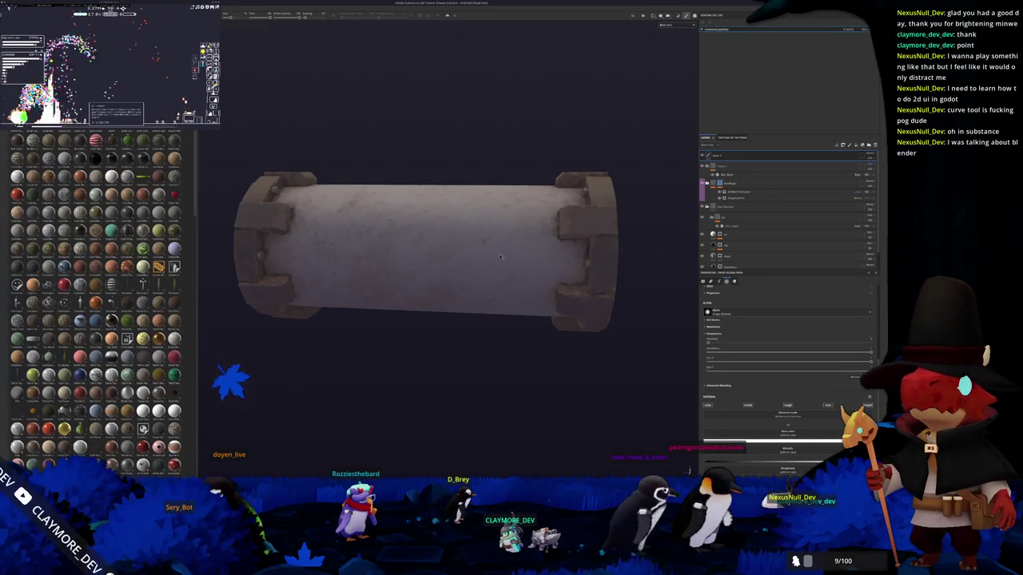
alt+drag(500, 257, 349, 262)
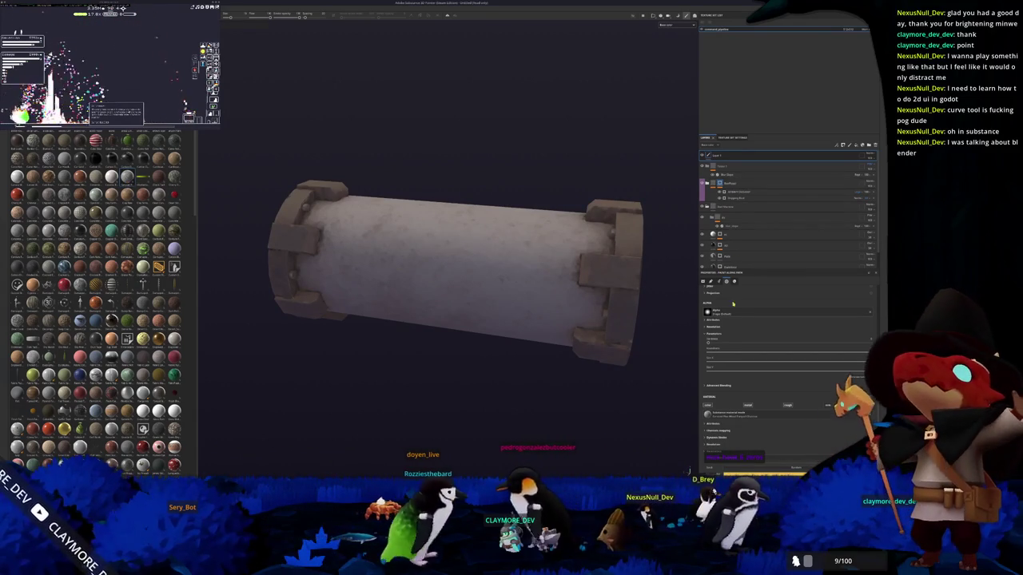
click(712, 281)
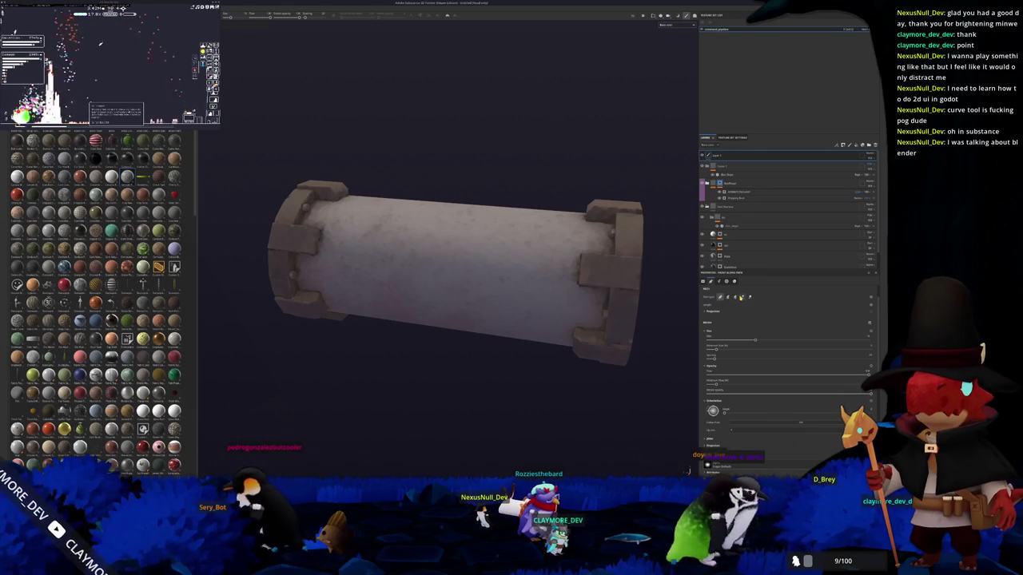
click(721, 297)
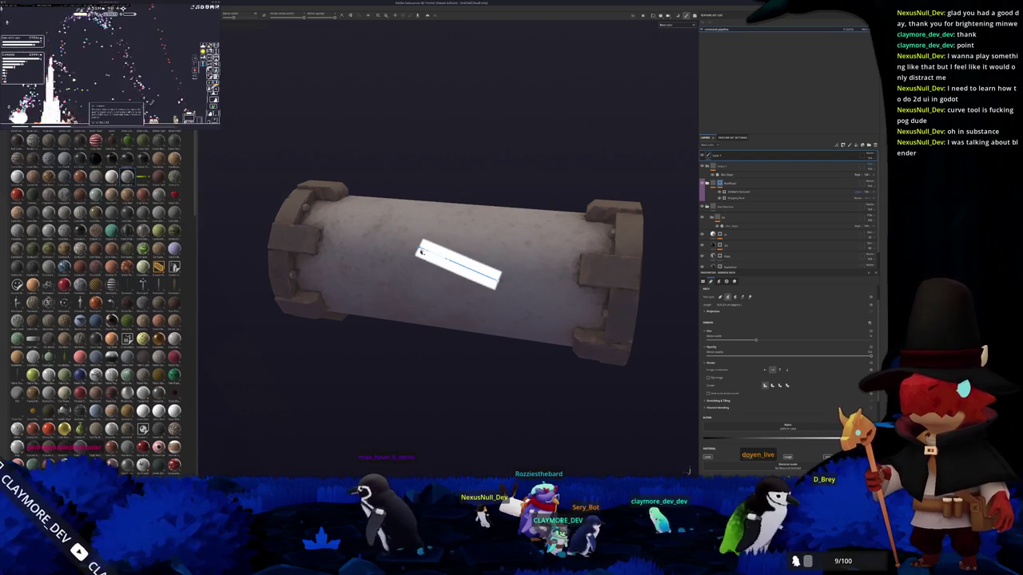
Bend the straight stroke into a curve and pull its end point slightly left of the right cap
mouse_move(460, 266)
mouse_down()
mouse_move(444, 284)
mouse_move(489, 266)
mouse_up()
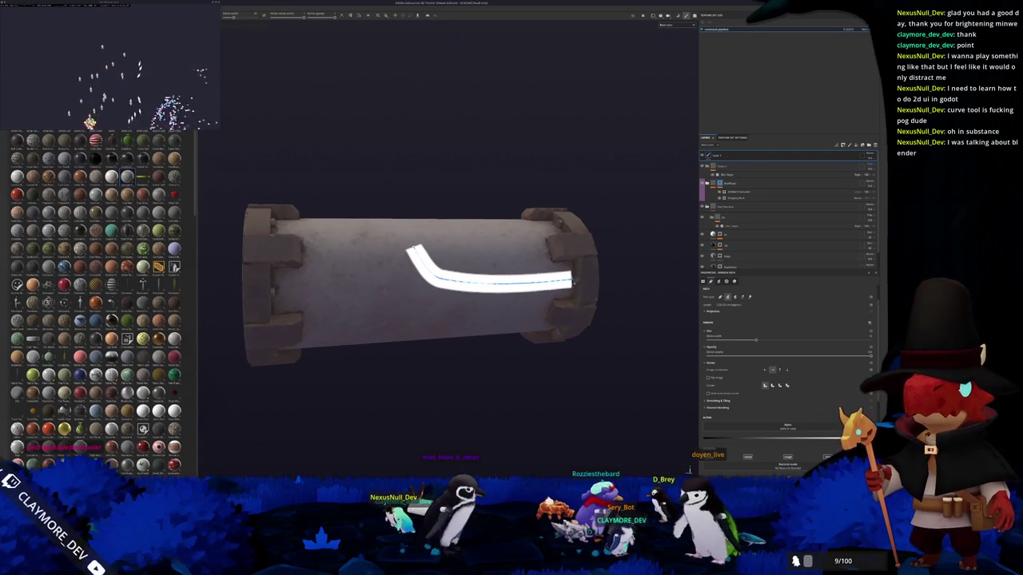
scroll(571, 281, up, 3)
mouse_move(571, 281)
alt+mouse_down()
mouse_move(567, 261)
mouse_move(546, 366)
mouse_move(512, 293)
mouse_move(437, 318)
mouse_move(570, 288)
alt+mouse_up()
scroll(567, 261, up, 2)
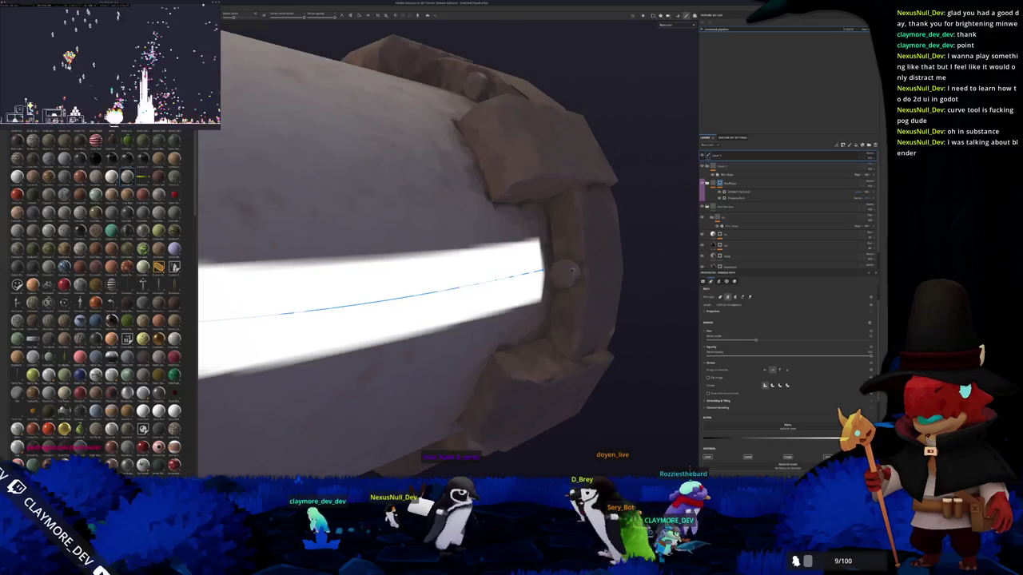
scroll(439, 319, down, 2)
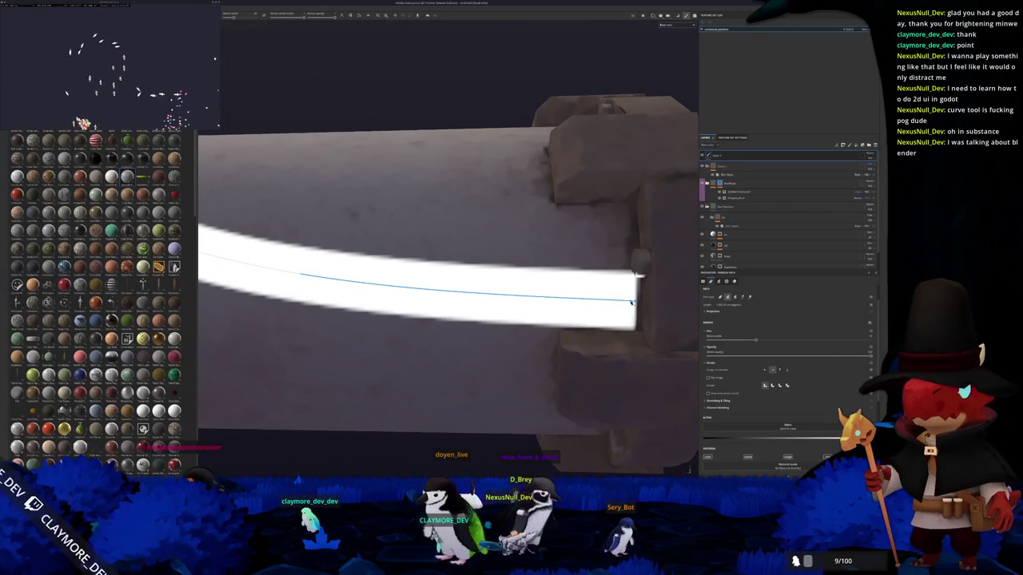
drag(635, 302, 624, 300)
Inspect the stroke's curved start and check the path tool's quick settings popup
mouse_move(530, 300)
alt+mouse_down()
mouse_move(411, 274)
mouse_move(434, 255)
alt+mouse_up()
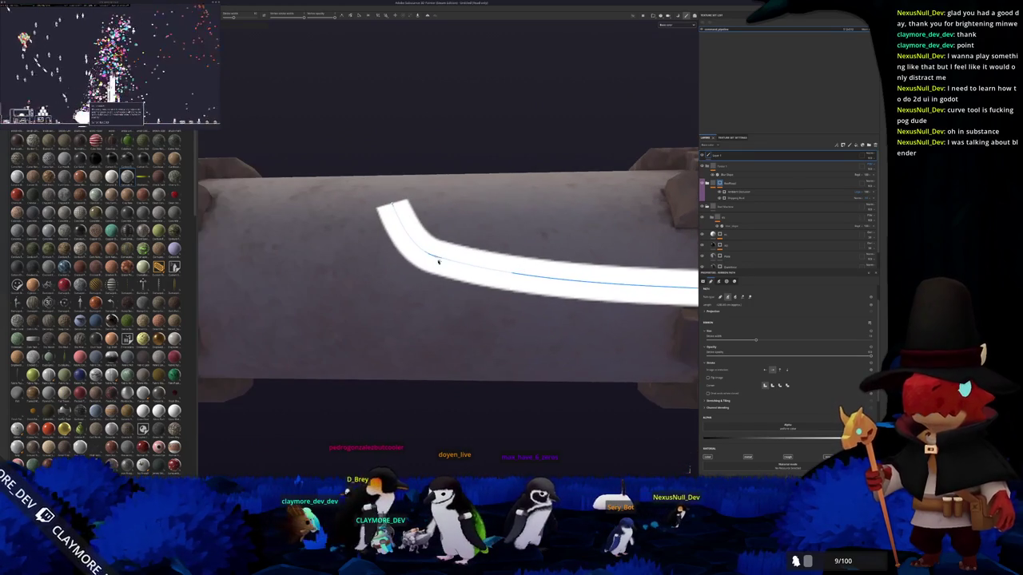
right_click(435, 257)
right_click(436, 257)
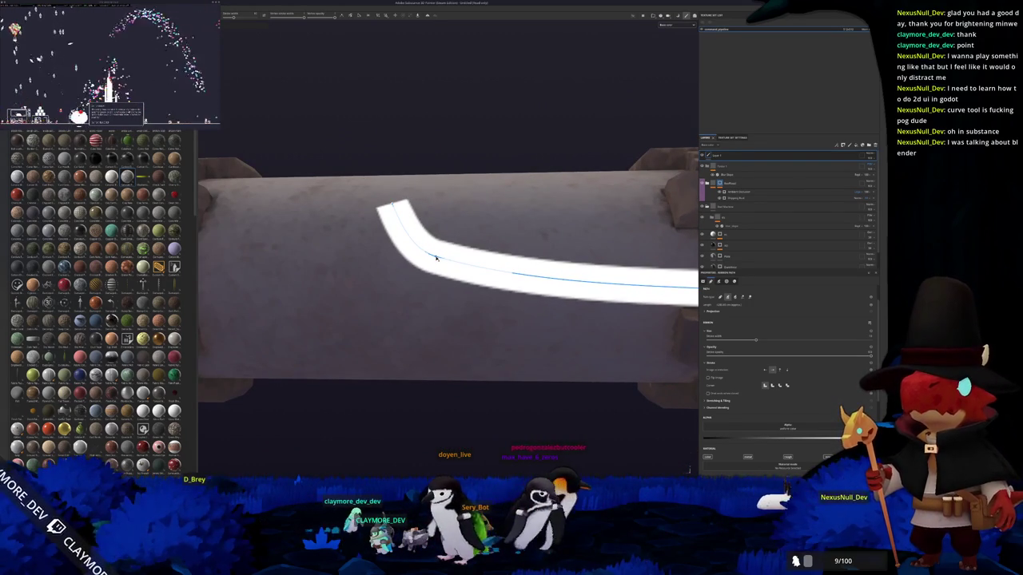
right_click(436, 257)
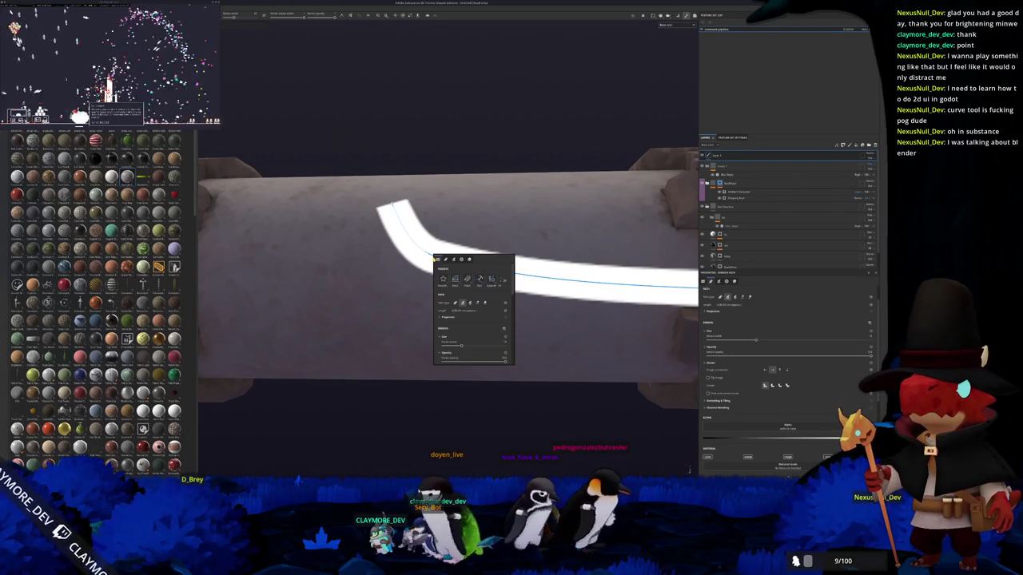
right_click(435, 257)
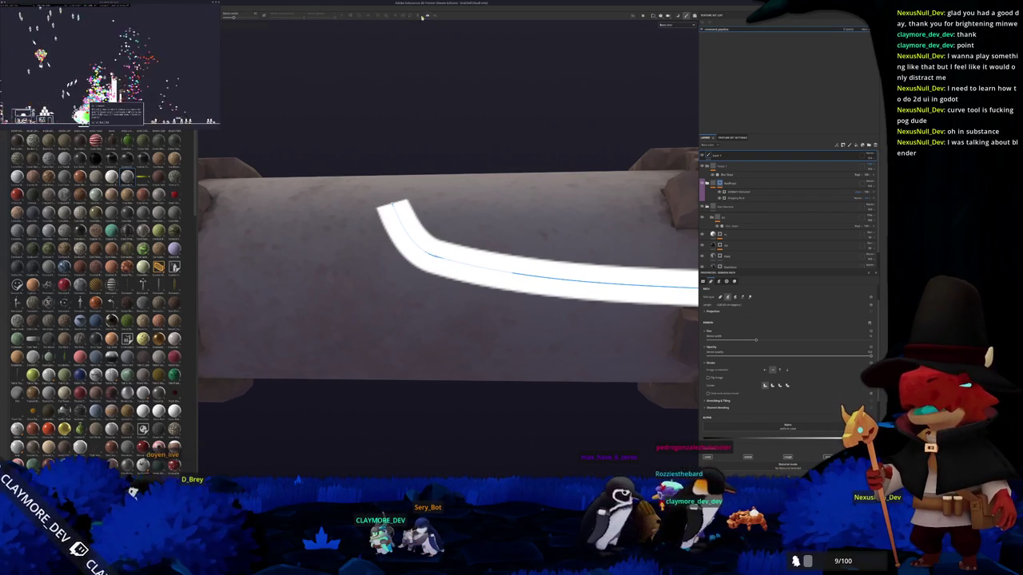
Reshape the stroke into a gentler diagonal curve running down to the right collar
scroll(391, 203, down, 3)
scroll(391, 203, down, 2)
mouse_move(392, 203)
alt+mouse_down()
mouse_move(322, 179)
mouse_move(261, 187)
mouse_move(530, 189)
alt+mouse_up()
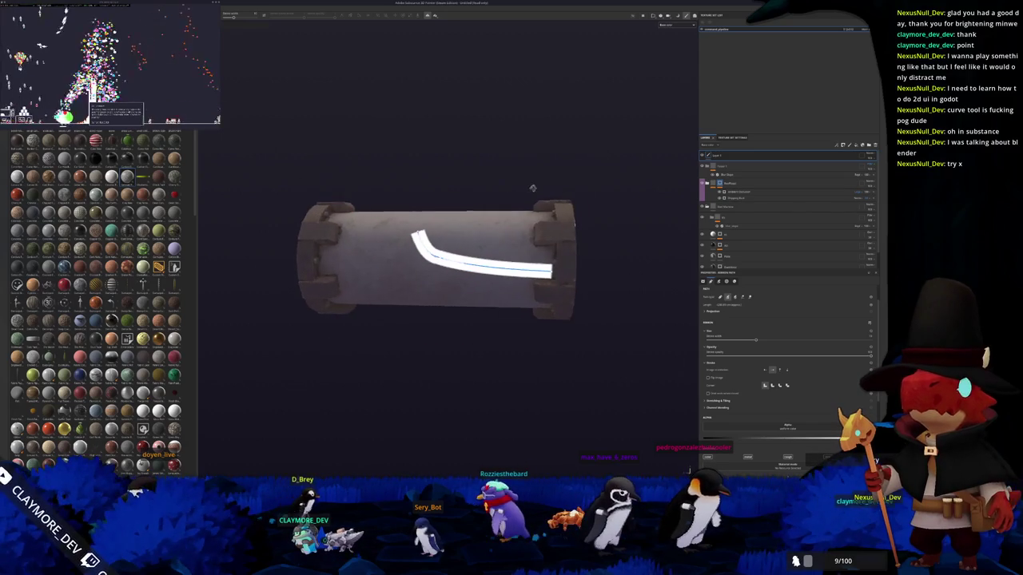
scroll(414, 260, up, 3)
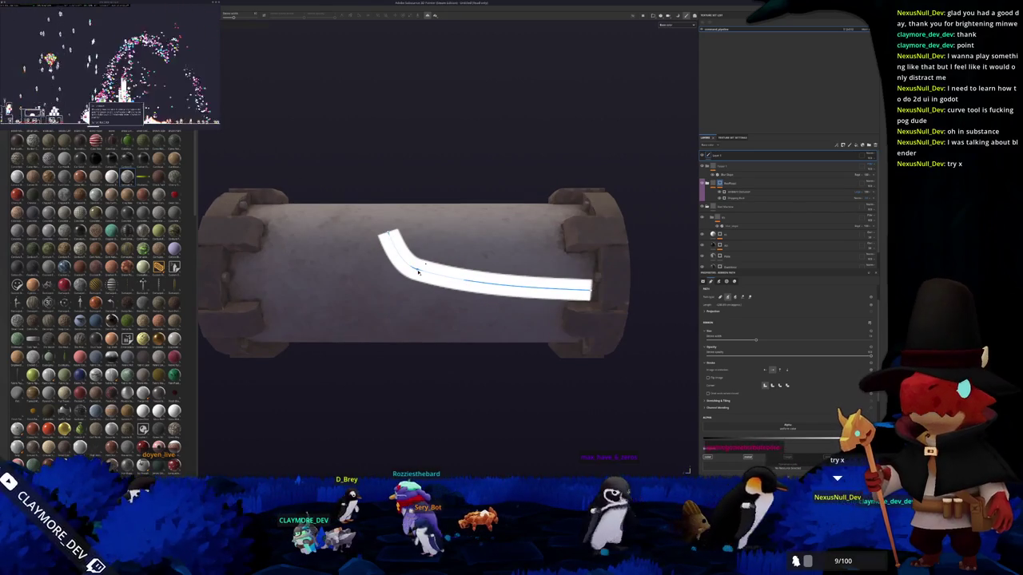
mouse_move(417, 271)
mouse_down()
mouse_move(584, 298)
mouse_move(504, 290)
mouse_up()
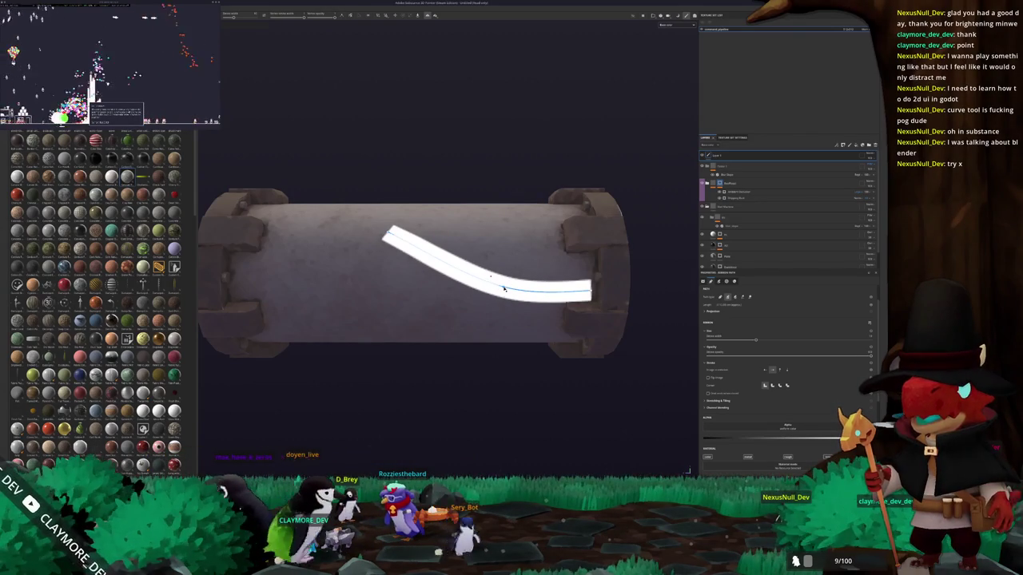
right_click(505, 289)
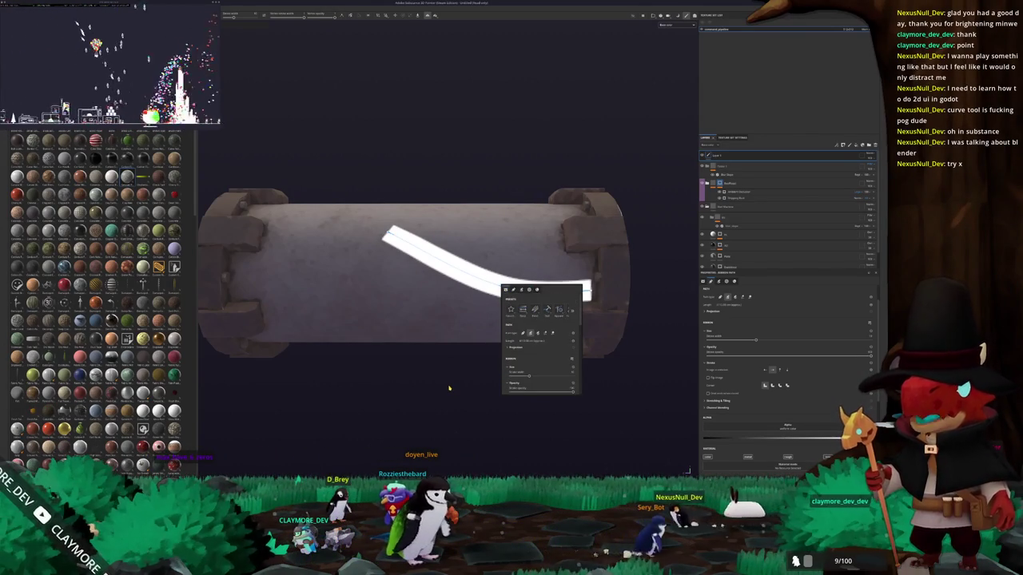
scroll(502, 329, up, 2)
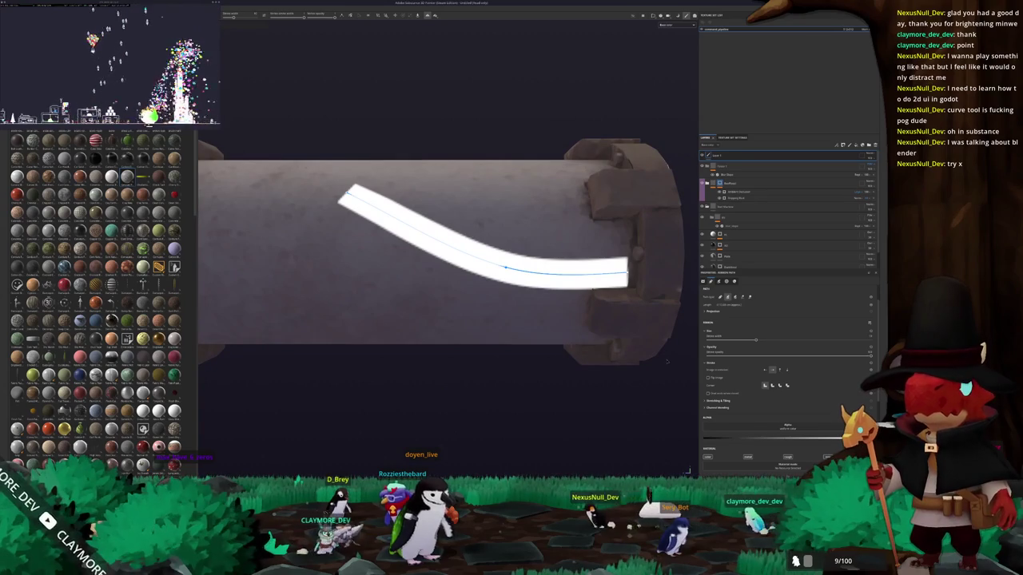